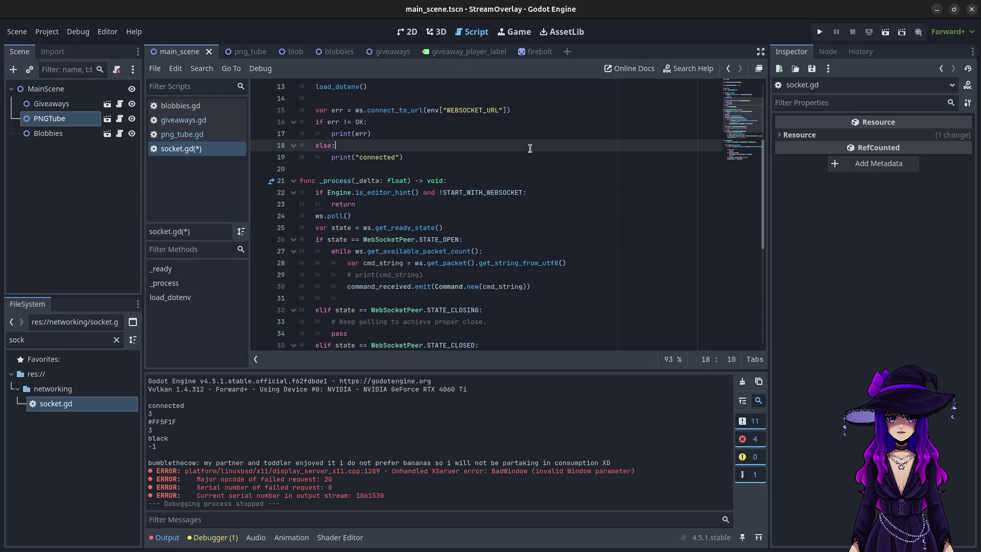
Step: Save socket.gd with Ctrl+S and review its START_WITH_WEBSOCKET and load_dotenv code
{"action": "left_click", "coordinate": [459, 193]}
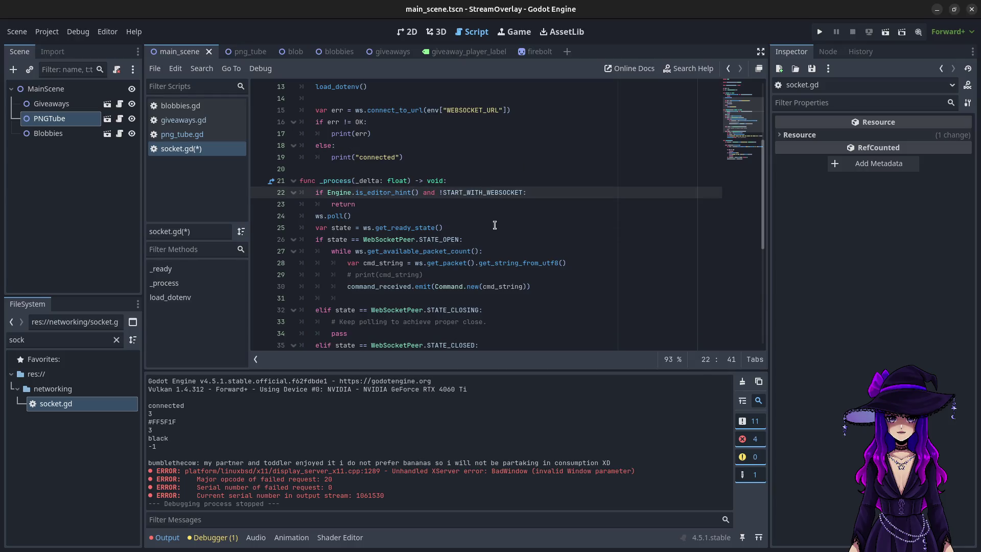
{"action": "key", "text": "ctrl+s"}
{"action": "scroll", "coordinate": [442, 233], "scroll_direction": "down", "scroll_amount": 5}
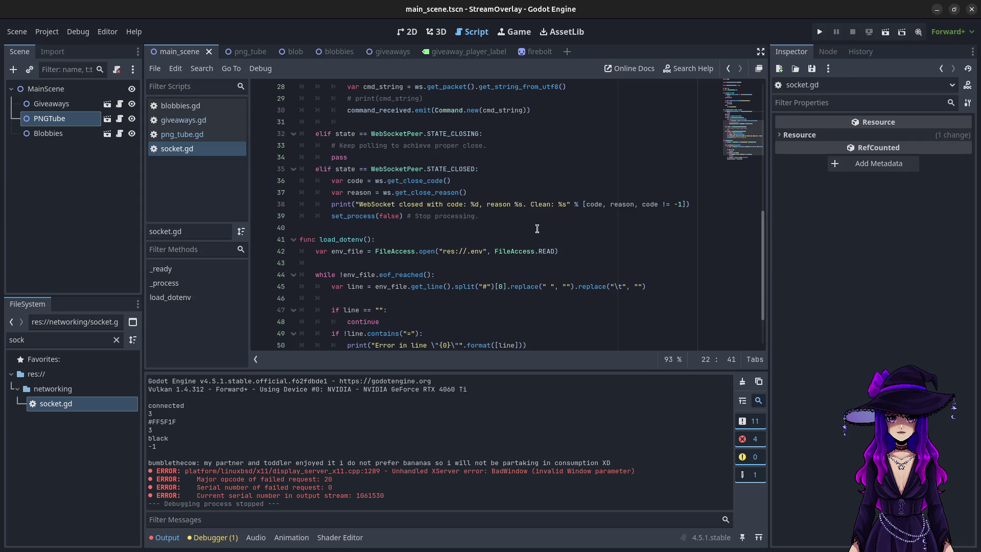
{"action": "scroll", "coordinate": [537, 228], "scroll_direction": "up", "scroll_amount": 6}
{"action": "scroll", "coordinate": [530, 223], "scroll_direction": "up", "scroll_amount": 3}
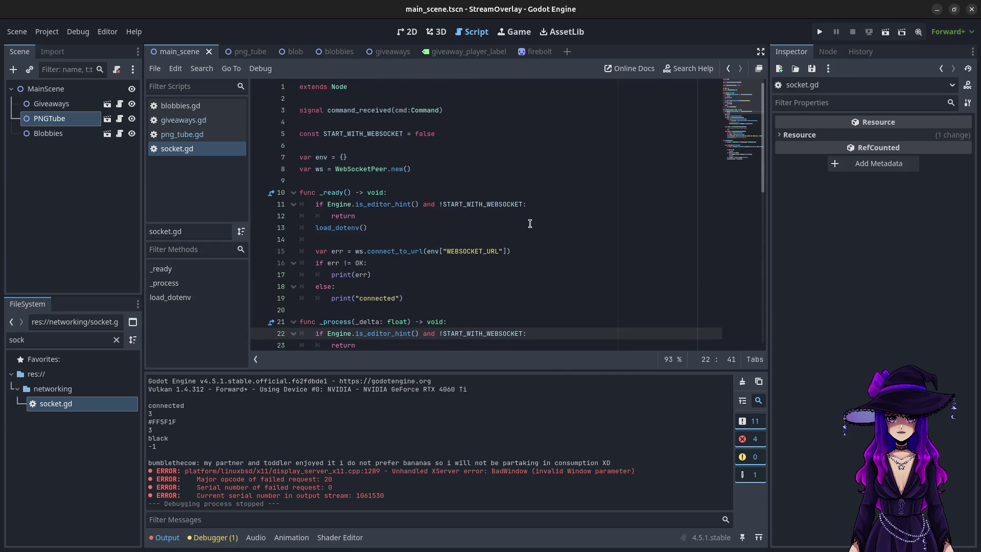
{"action": "scroll", "coordinate": [529, 223], "scroll_direction": "down", "scroll_amount": 11}
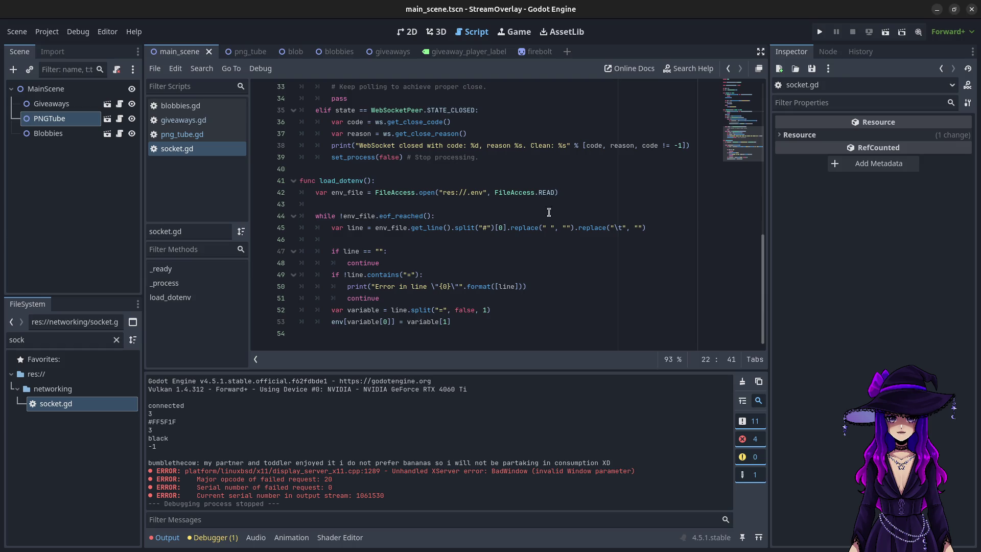
{"action": "scroll", "coordinate": [404, 289], "scroll_direction": "up", "scroll_amount": 10}
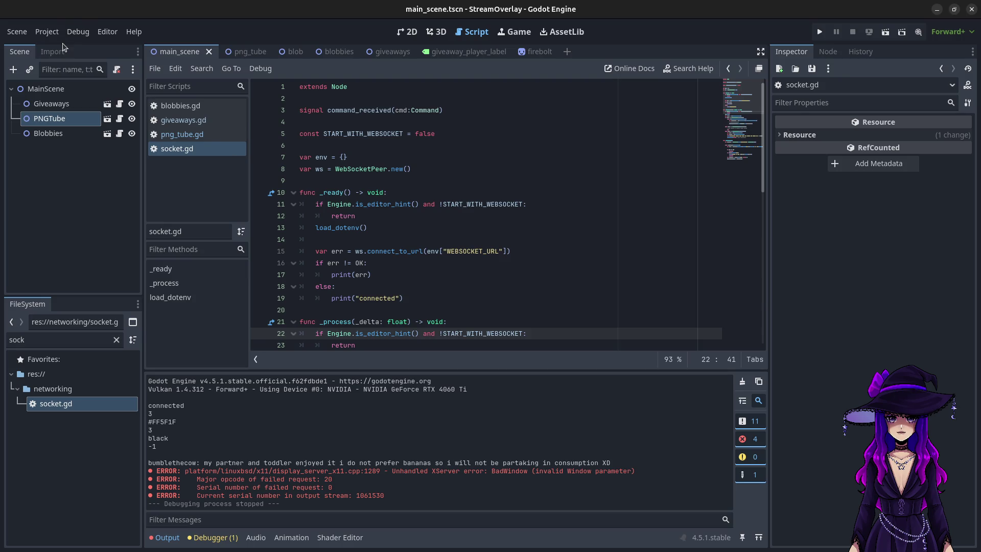
Step: Clear the FileSystem search filter, expand PNGTube, and collapse the GUI and networking folders
{"action": "left_click", "coordinate": [117, 340]}
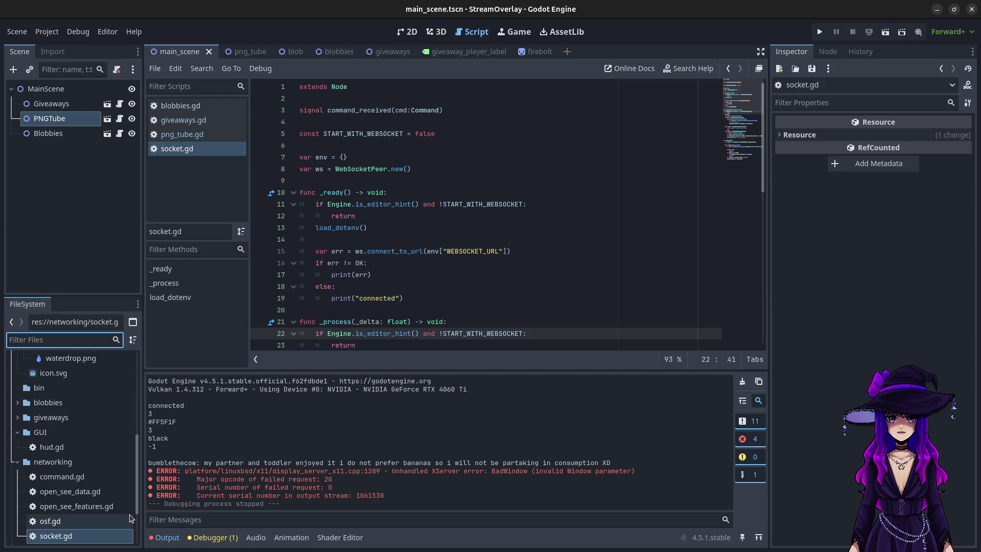
{"action": "scroll", "coordinate": [129, 518], "scroll_direction": "down", "scroll_amount": 3}
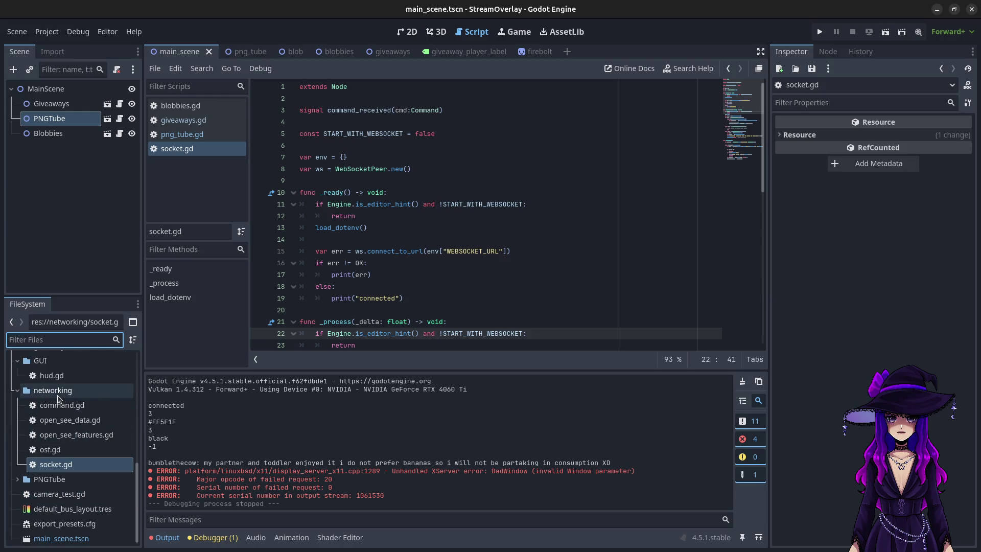
{"action": "left_click", "coordinate": [18, 480]}
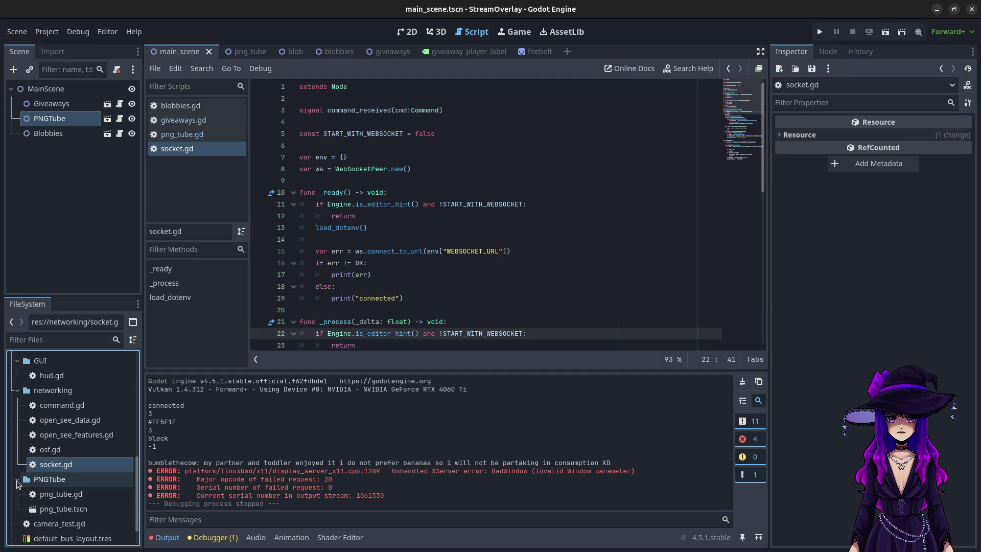
{"action": "scroll", "coordinate": [83, 490], "scroll_direction": "down", "scroll_amount": 2}
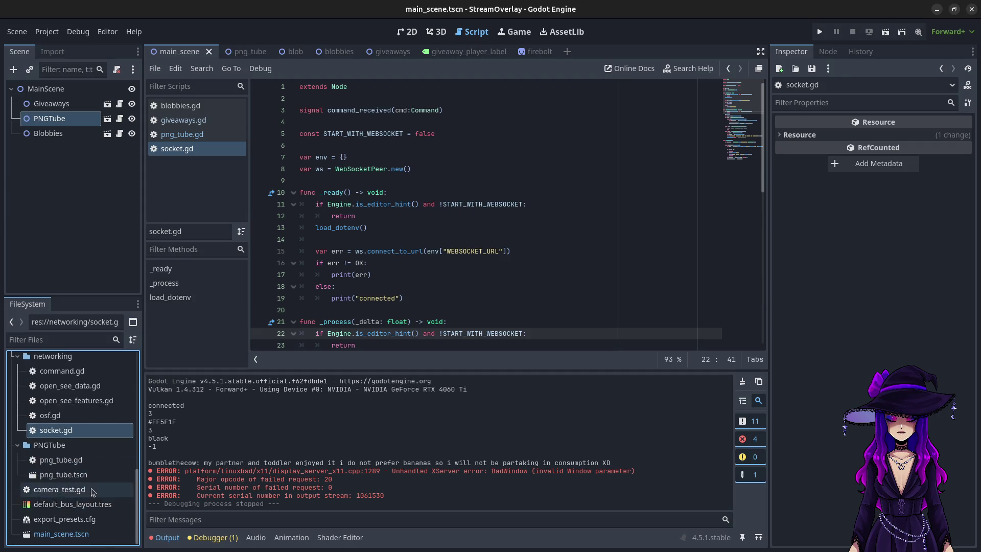
{"action": "scroll", "coordinate": [93, 491], "scroll_direction": "up", "scroll_amount": 5}
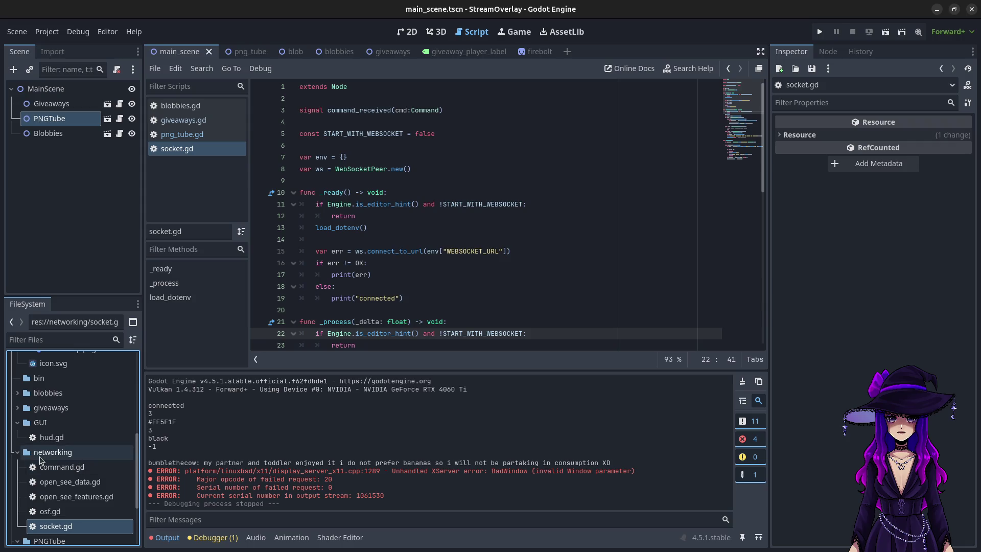
{"action": "scroll", "coordinate": [31, 452], "scroll_direction": "up", "scroll_amount": 1}
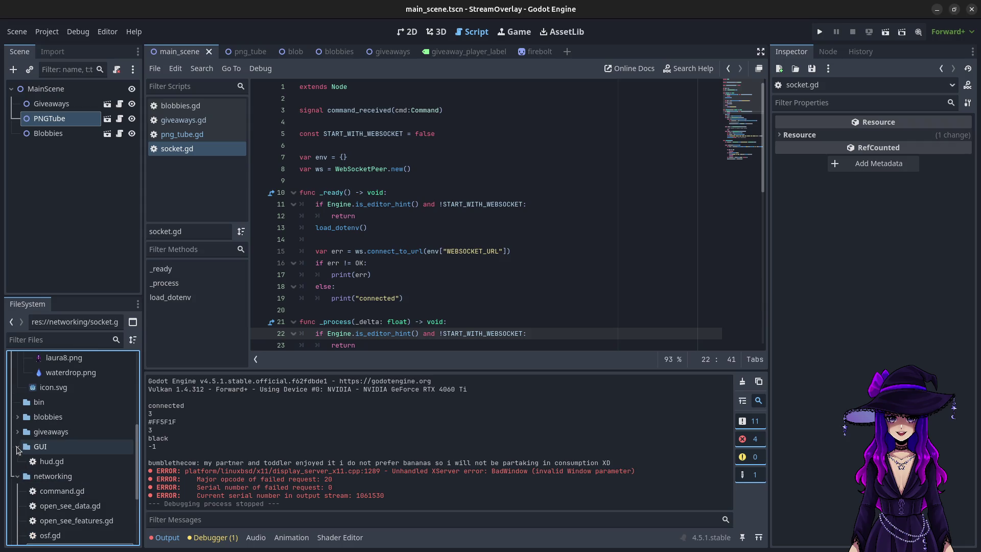
{"action": "left_click", "coordinate": [18, 448]}
{"action": "left_click", "coordinate": [17, 462]}
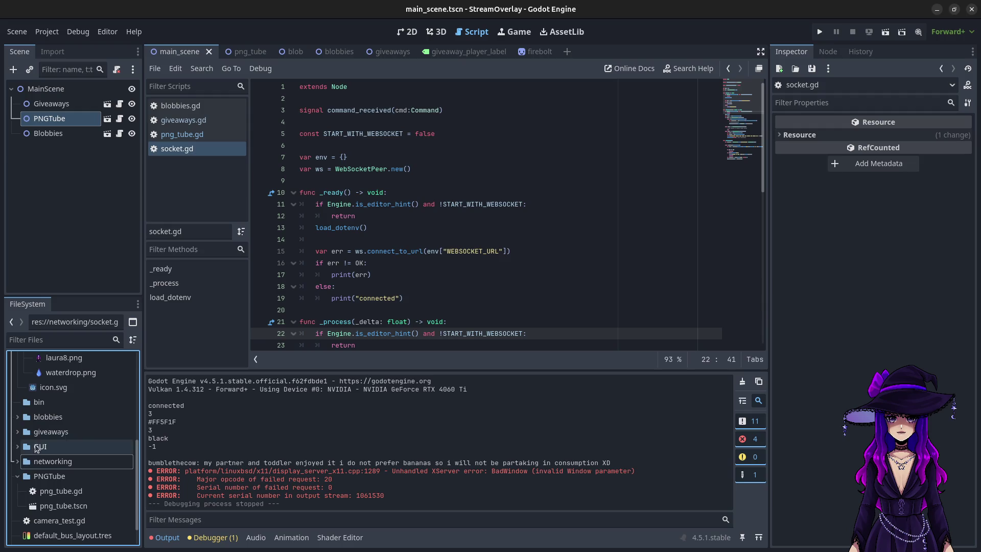
Step: Expand and collapse the giveaways and blobbies folders to browse their contents
{"action": "left_click", "coordinate": [36, 434]}
{"action": "left_click", "coordinate": [18, 432]}
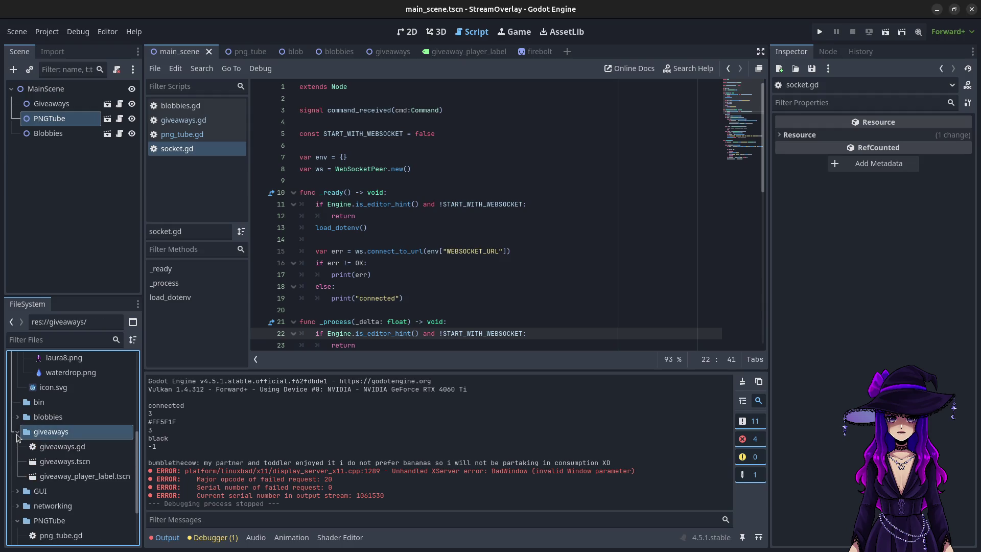
{"action": "left_click", "coordinate": [17, 433]}
{"action": "left_click", "coordinate": [17, 417]}
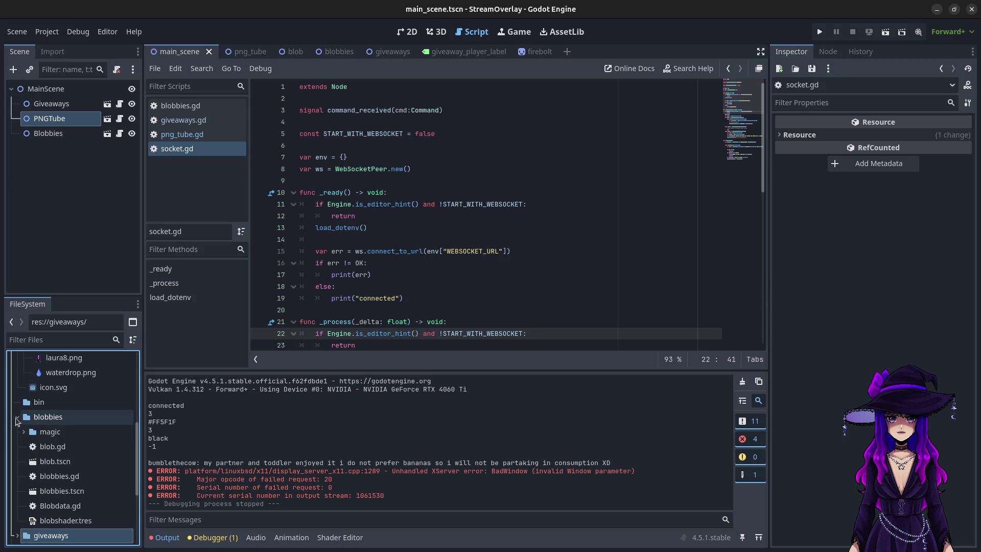
{"action": "left_click", "coordinate": [17, 418]}
{"action": "scroll", "coordinate": [54, 414], "scroll_direction": "up", "scroll_amount": 5}
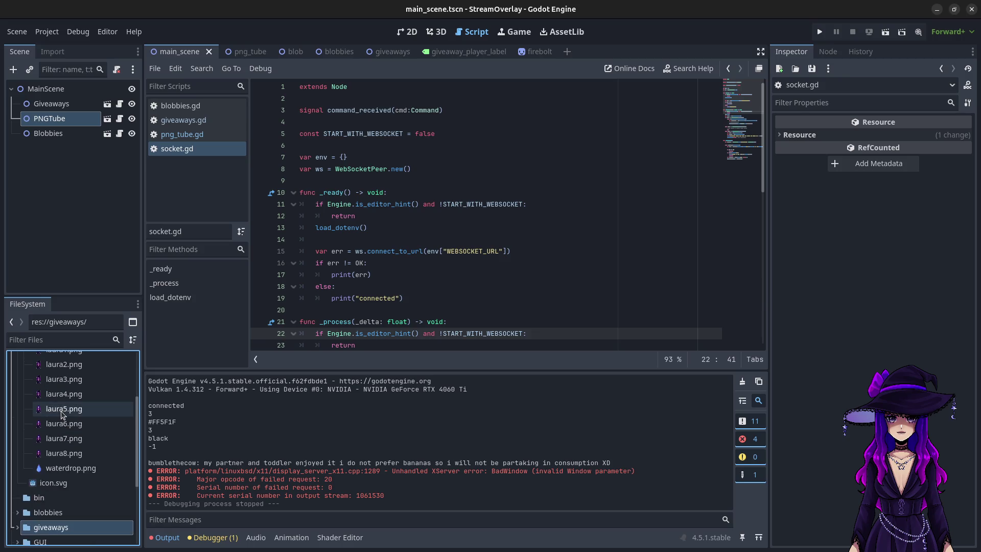
{"action": "scroll", "coordinate": [61, 409], "scroll_direction": "up", "scroll_amount": 3}
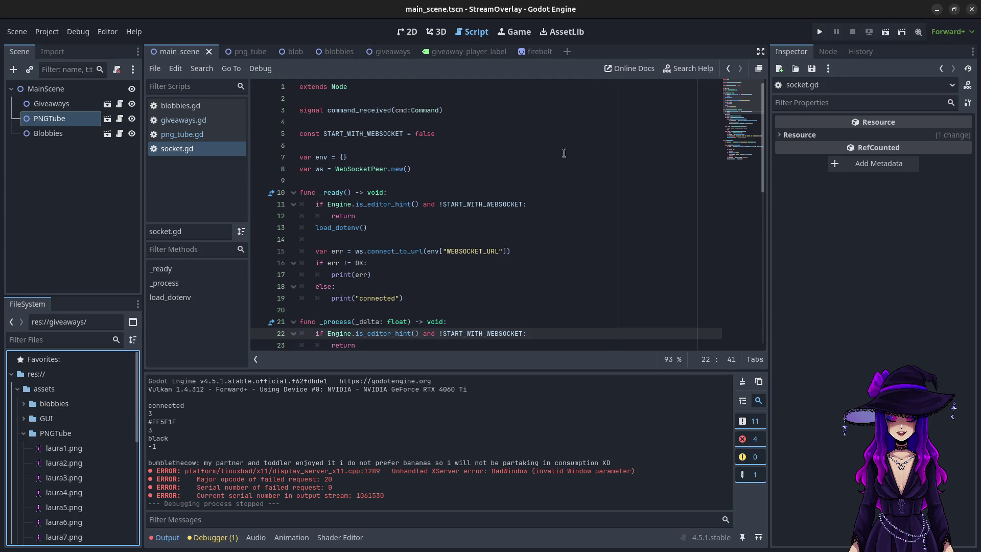
Step: Collapse the assets folder, then bring up the context menu of the res:// root folder
{"action": "left_click", "coordinate": [451, 157]}
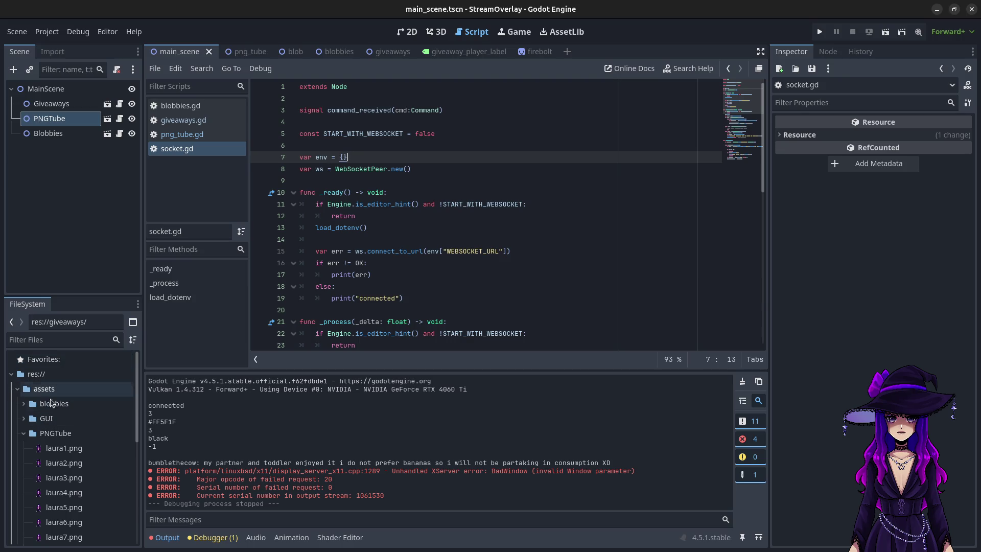
{"action": "left_click", "coordinate": [18, 390]}
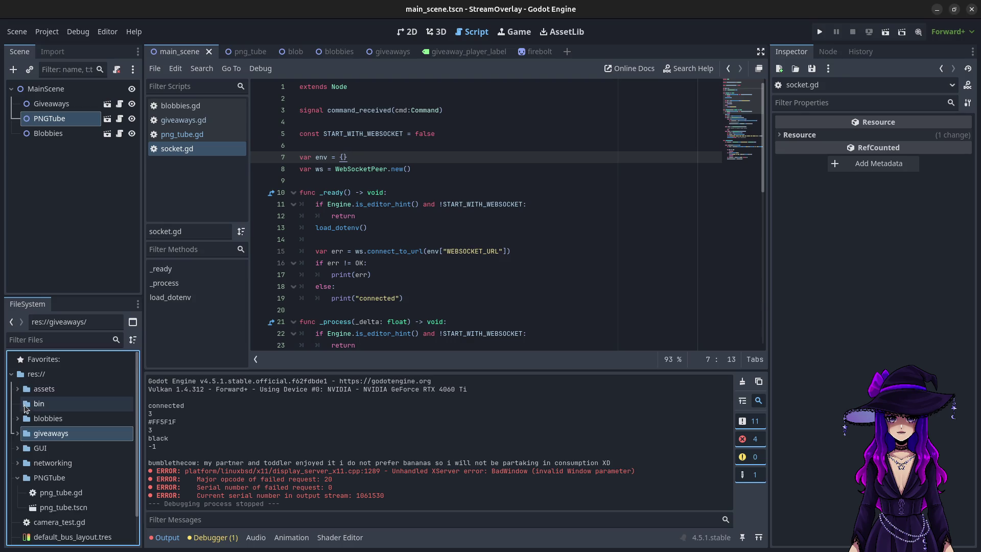
{"action": "scroll", "coordinate": [22, 433], "scroll_direction": "down", "scroll_amount": 2}
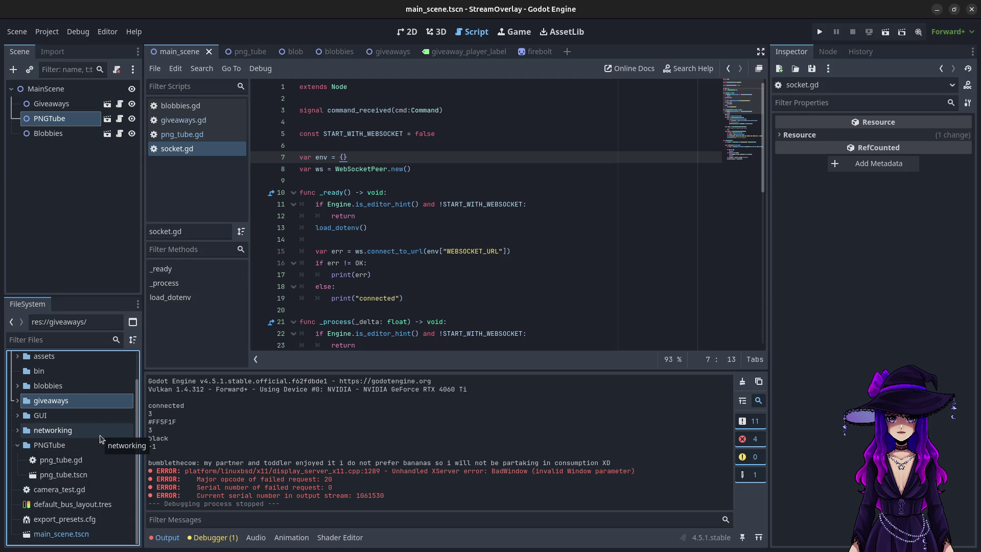
{"action": "scroll", "coordinate": [100, 437], "scroll_direction": "up", "scroll_amount": 2}
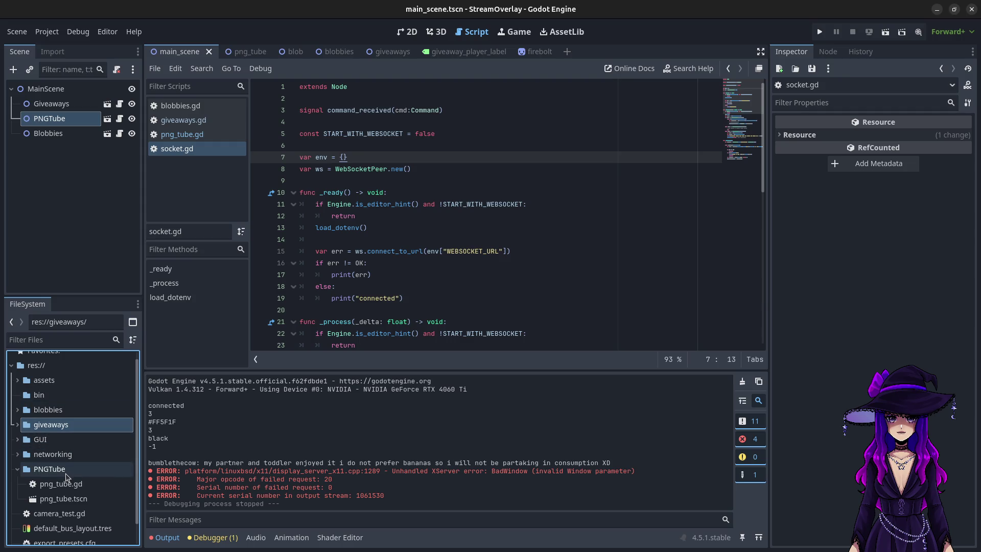
{"action": "left_click", "coordinate": [47, 508]}
{"action": "scroll", "coordinate": [46, 507], "scroll_direction": "down", "scroll_amount": 2}
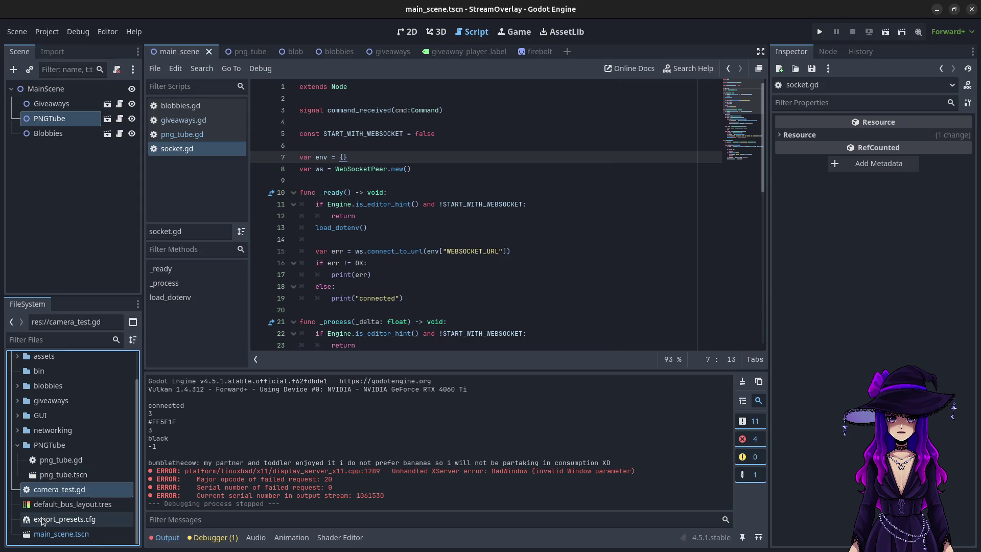
{"action": "scroll", "coordinate": [38, 511], "scroll_direction": "up", "scroll_amount": 3}
{"action": "left_click", "coordinate": [33, 376]}
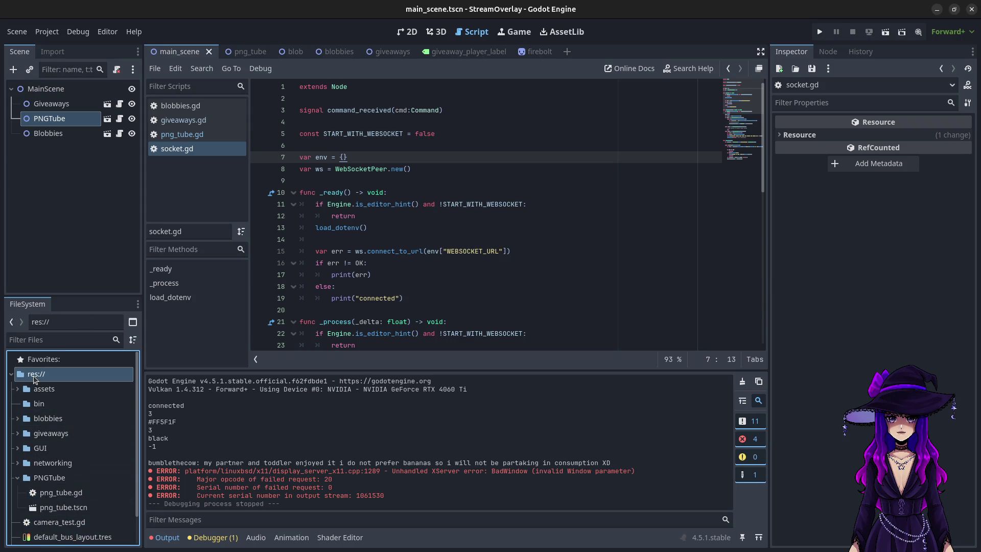
{"action": "right_click", "coordinate": [33, 376]}
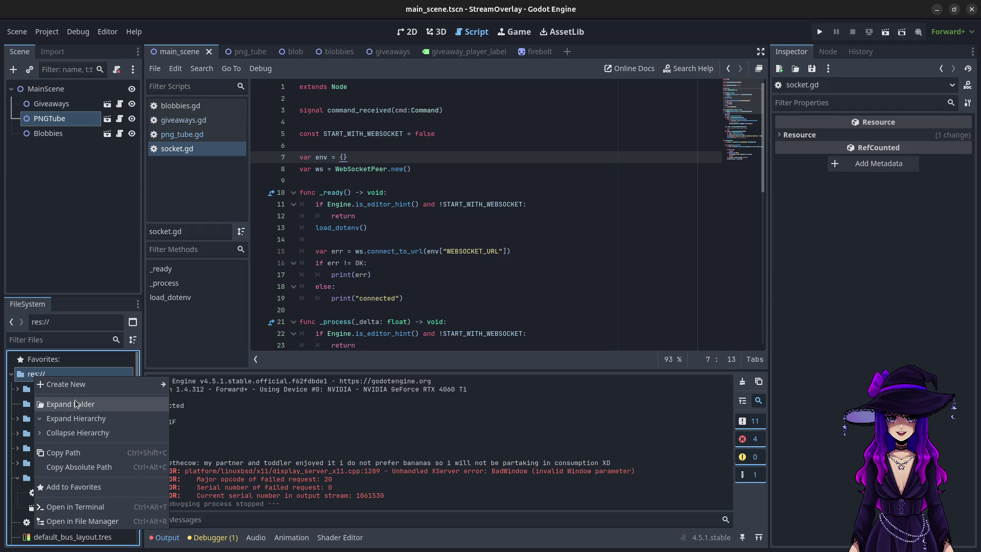
Step: Create a new script res://events.gd at the project root and open it in the editor
{"action": "mouse_move", "coordinate": [86, 385]}
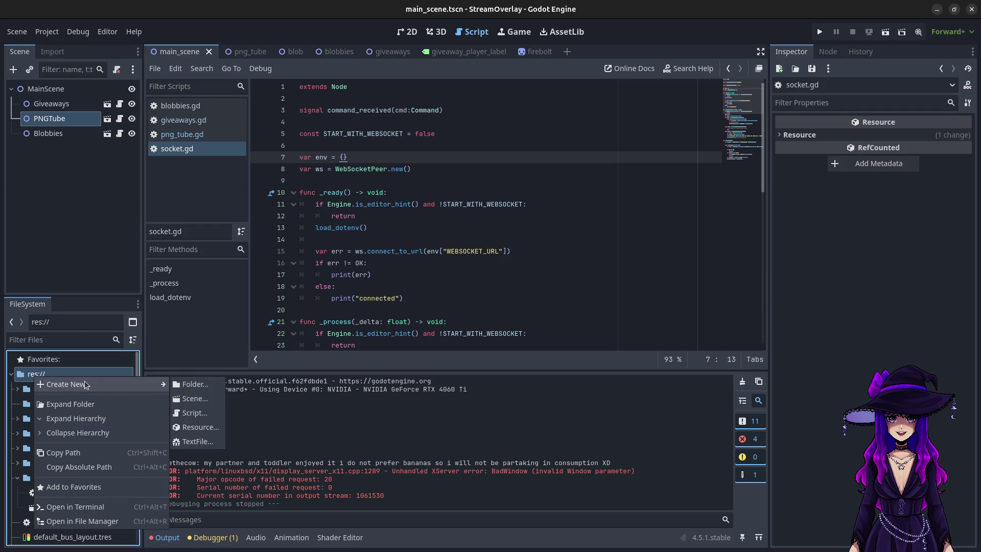
{"action": "left_click", "coordinate": [195, 413]}
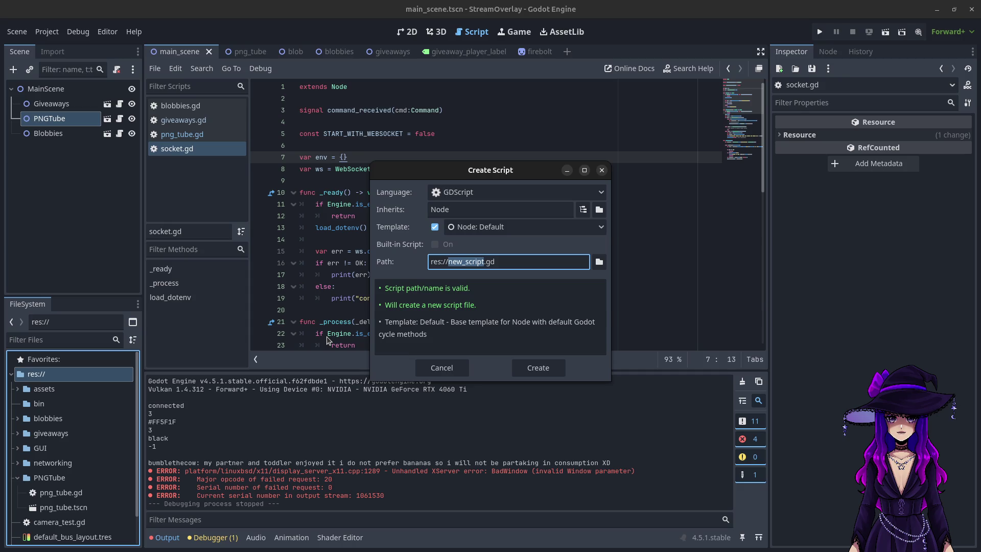
{"action": "type", "text": "events"}
{"action": "key", "text": "Return"}
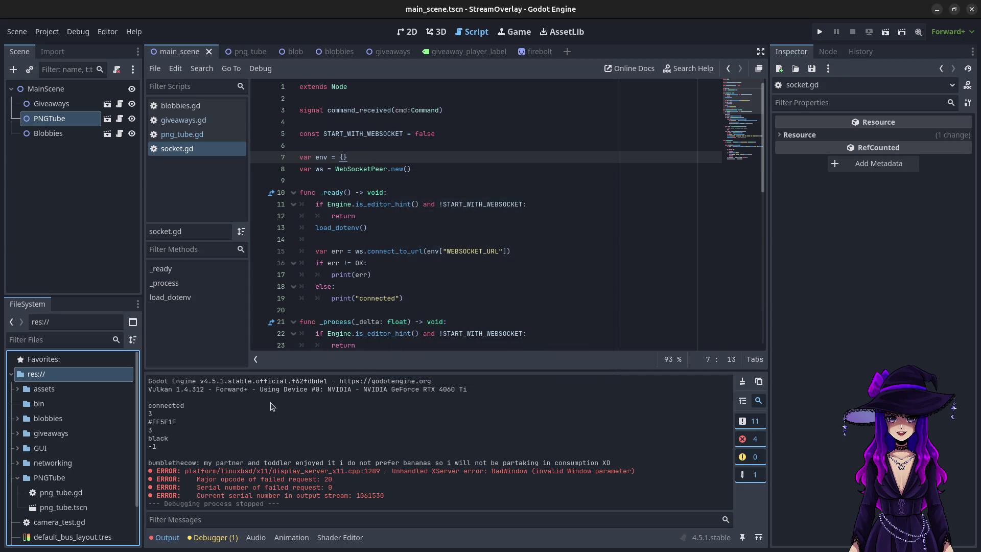
{"action": "scroll", "coordinate": [68, 505], "scroll_direction": "down", "scroll_amount": 3}
{"action": "double_click", "coordinate": [50, 504]}
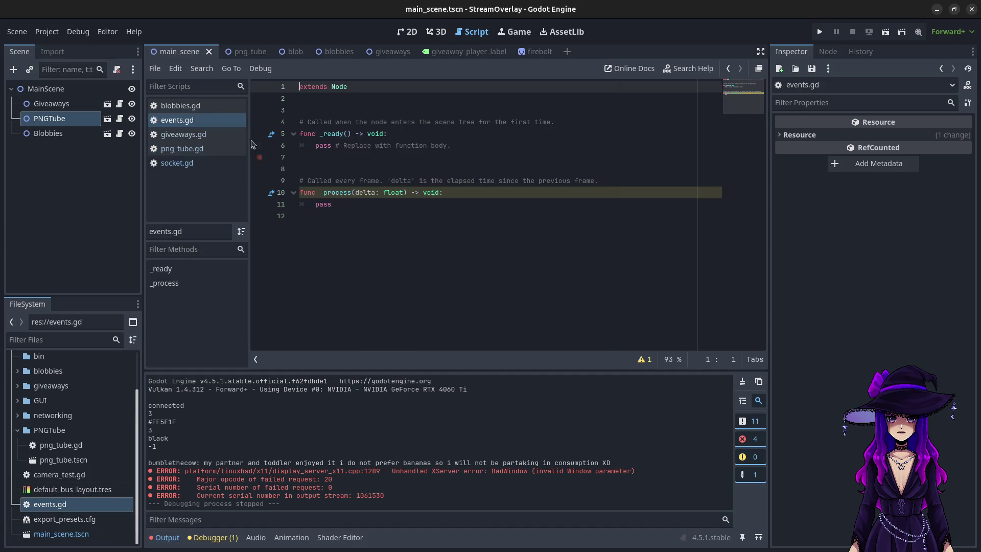
Step: Look through the Debug and Project menus in the top menu bar
{"action": "left_click", "coordinate": [78, 31]}
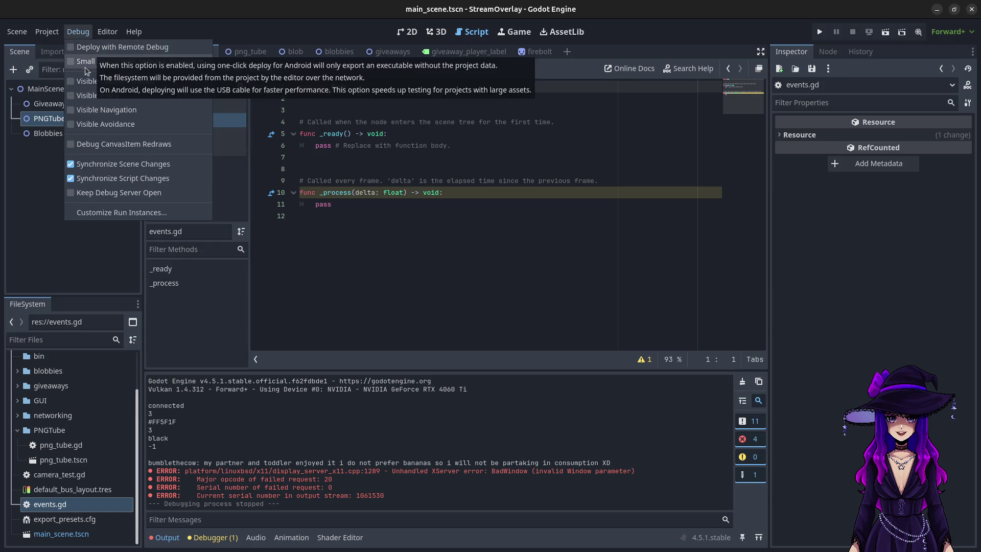
{"action": "left_click", "coordinate": [49, 35]}
{"action": "left_click", "coordinate": [47, 35]}
{"action": "left_click", "coordinate": [44, 32]}
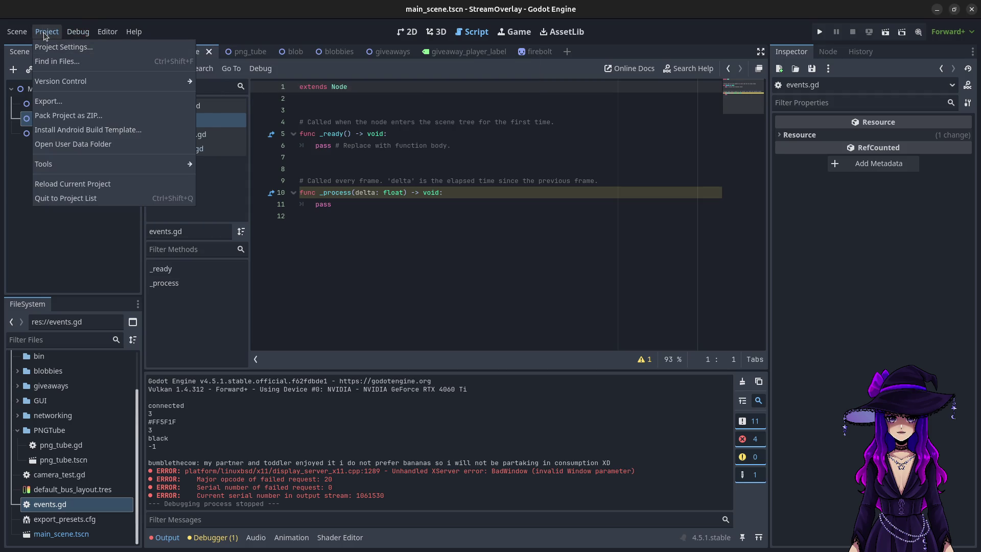
Step: In Project Settings Autoload, add res://events.gd under the name Events and close the dialog
{"action": "left_click", "coordinate": [45, 33]}
{"action": "left_click", "coordinate": [46, 36]}
{"action": "left_click", "coordinate": [50, 48]}
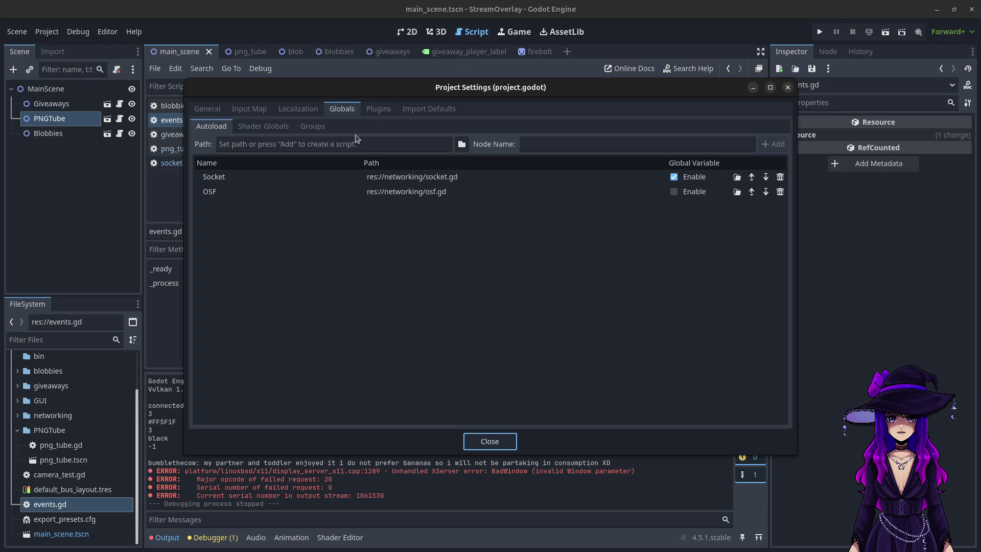
{"action": "left_click", "coordinate": [315, 145]}
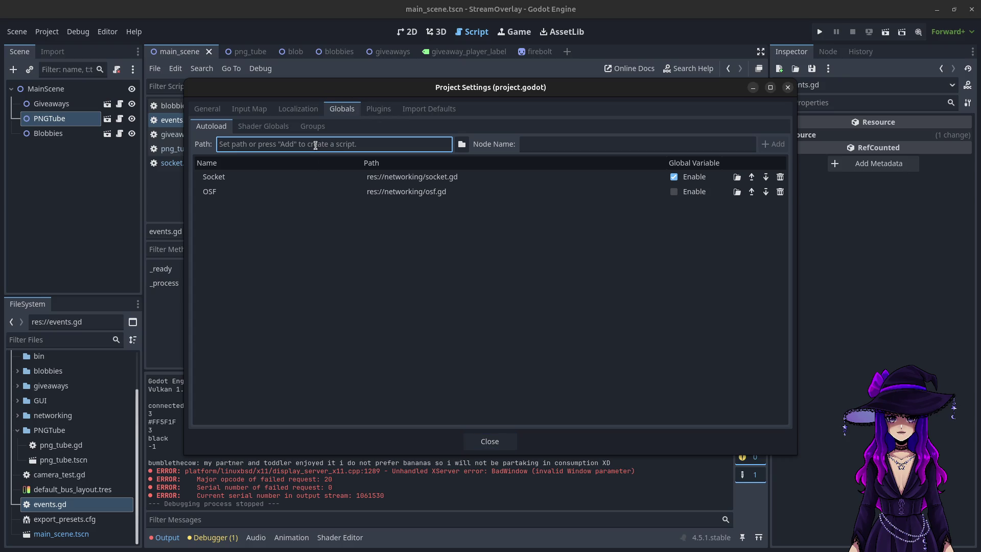
{"action": "left_click", "coordinate": [461, 144]}
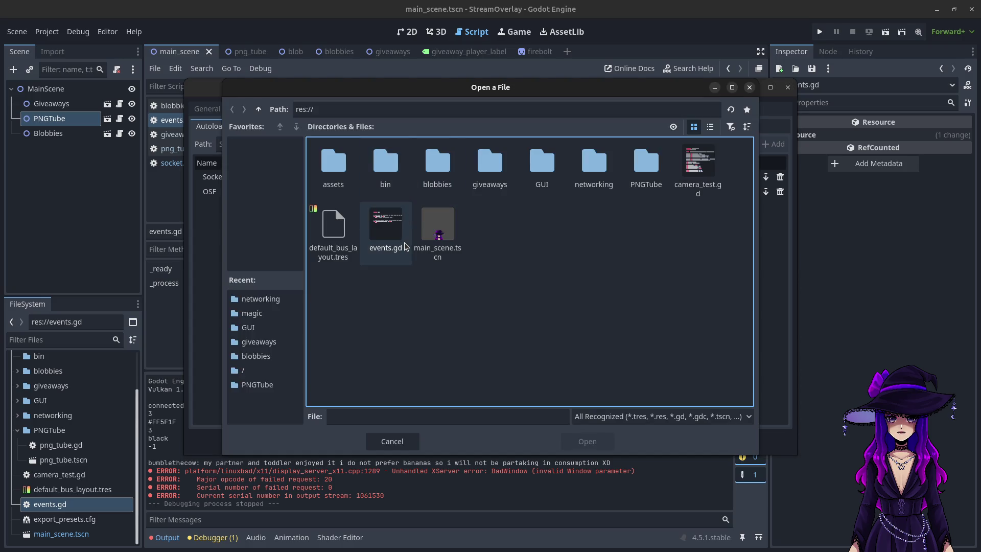
{"action": "left_click", "coordinate": [404, 246]}
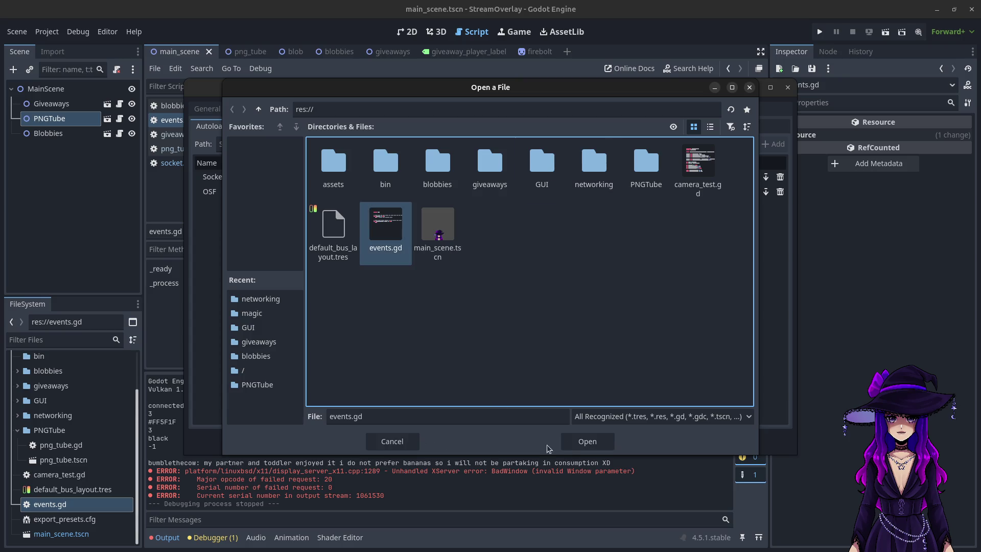
{"action": "key", "text": "Return"}
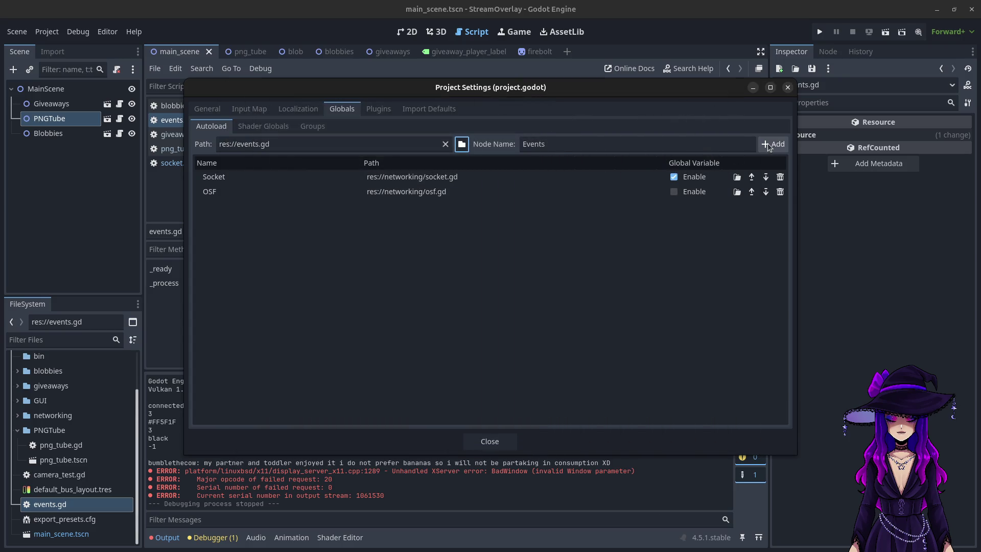
{"action": "left_click", "coordinate": [773, 144]}
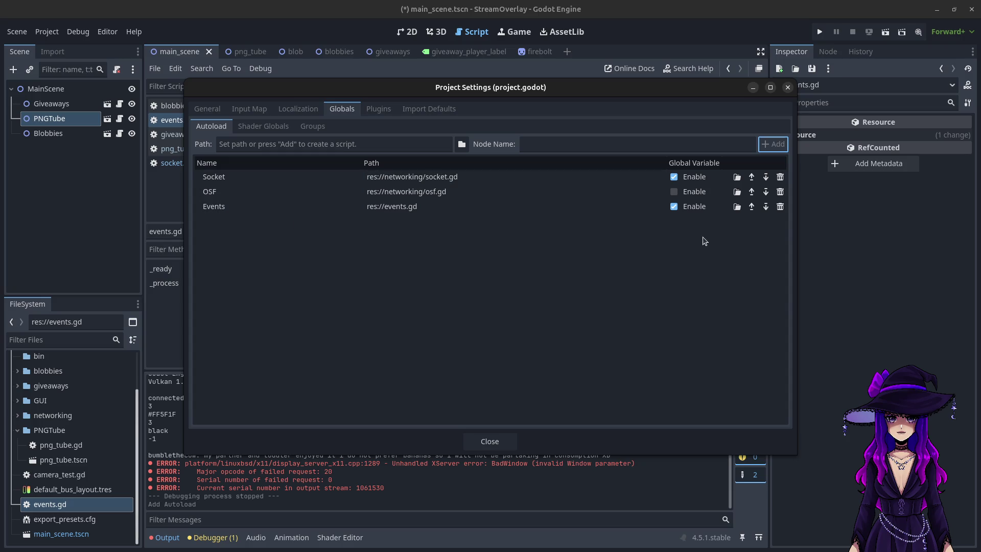
{"action": "left_click", "coordinate": [504, 439]}
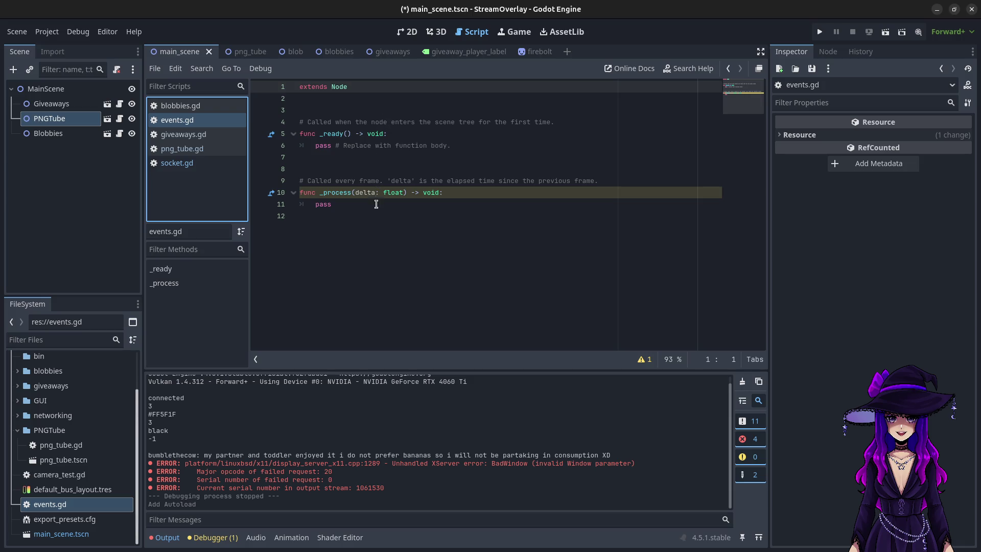
Step: Replace the default _ready and _process functions with 'signal GUI_hydrate'
{"action": "left_click_drag", "start_coordinate": [368, 207], "coordinate": [282, 136]}
{"action": "key", "text": "BackSpace"}
{"action": "key", "text": "BackSpace"}
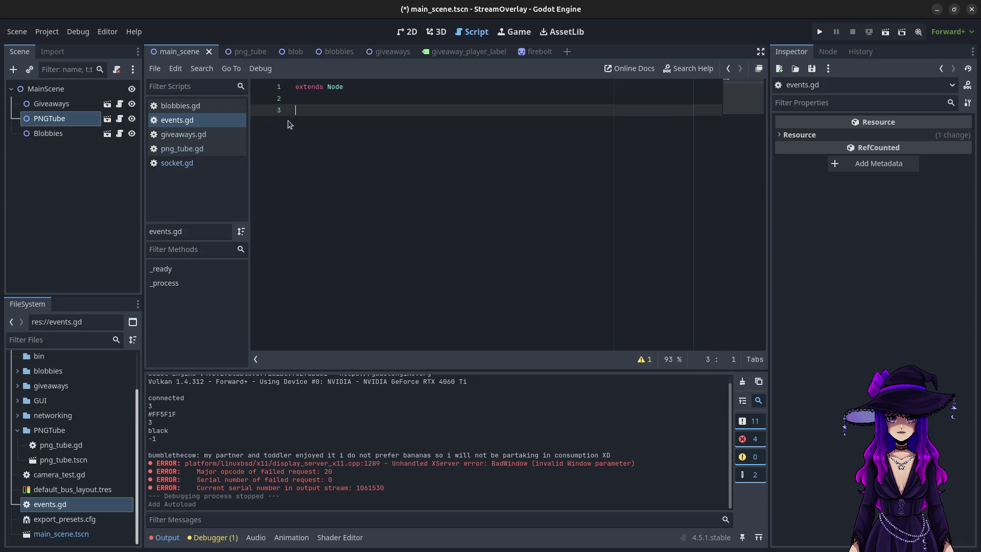
{"action": "type", "text": "signal"}
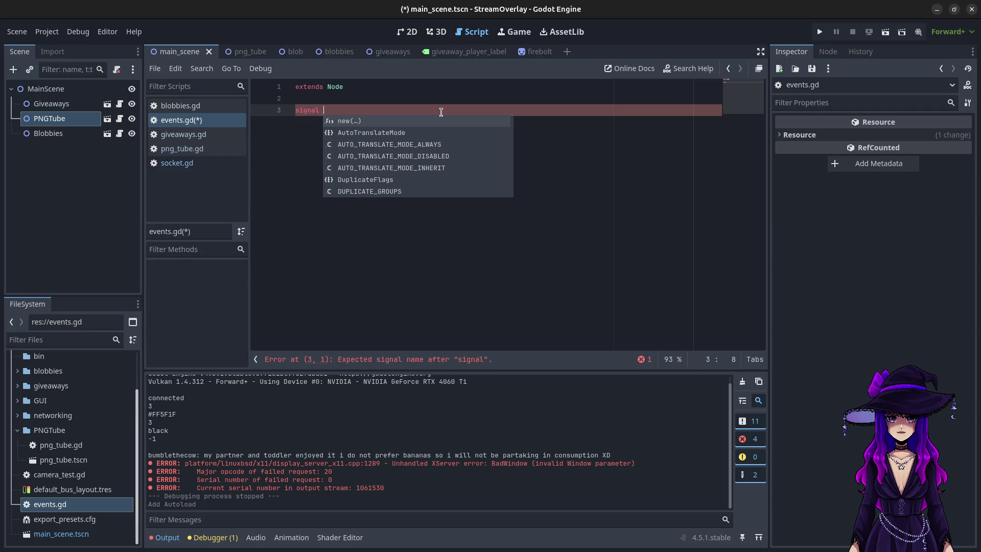
{"action": "type", "text": "GUI_hydrate"}
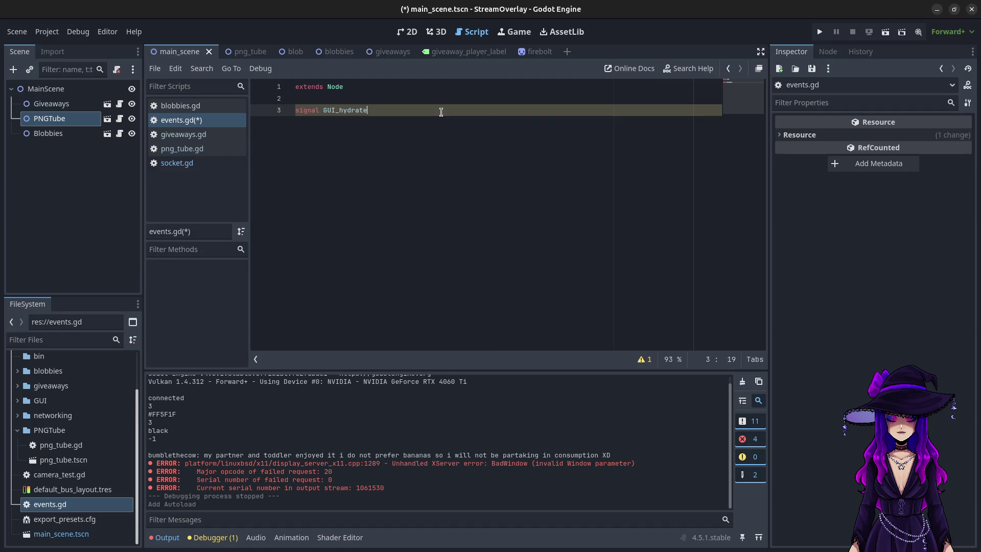
{"action": "key", "text": "Return"}
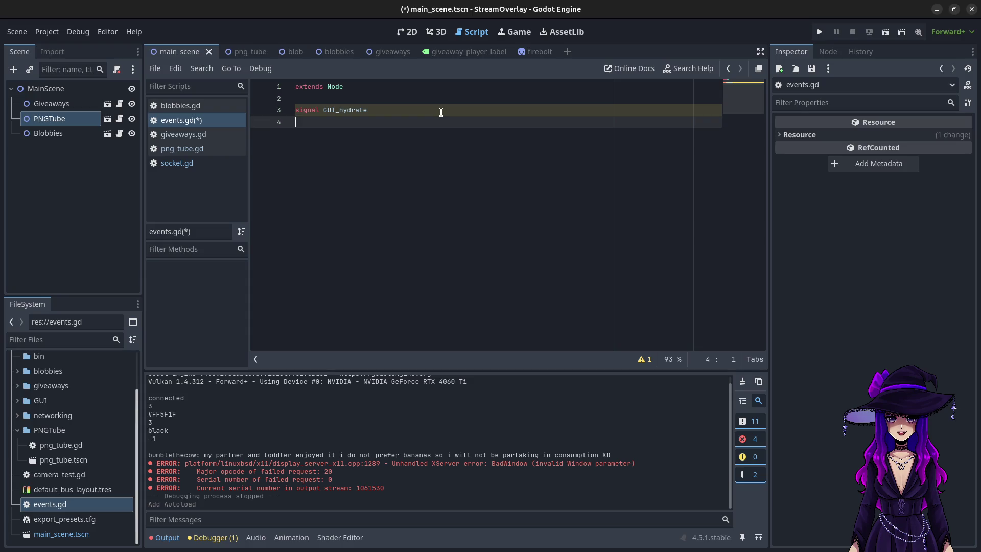
{"action": "left_click", "coordinate": [357, 96]}
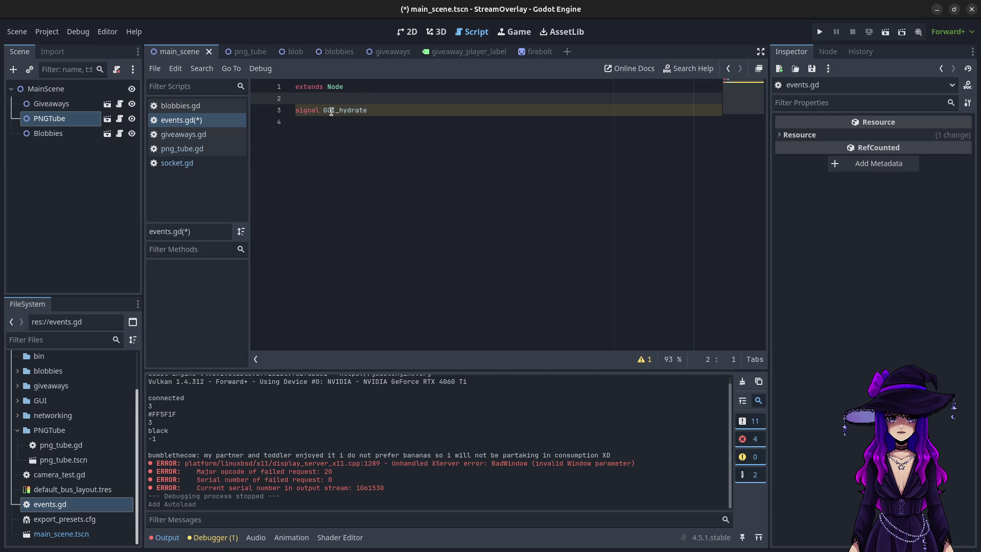
{"action": "left_click", "coordinate": [644, 359]}
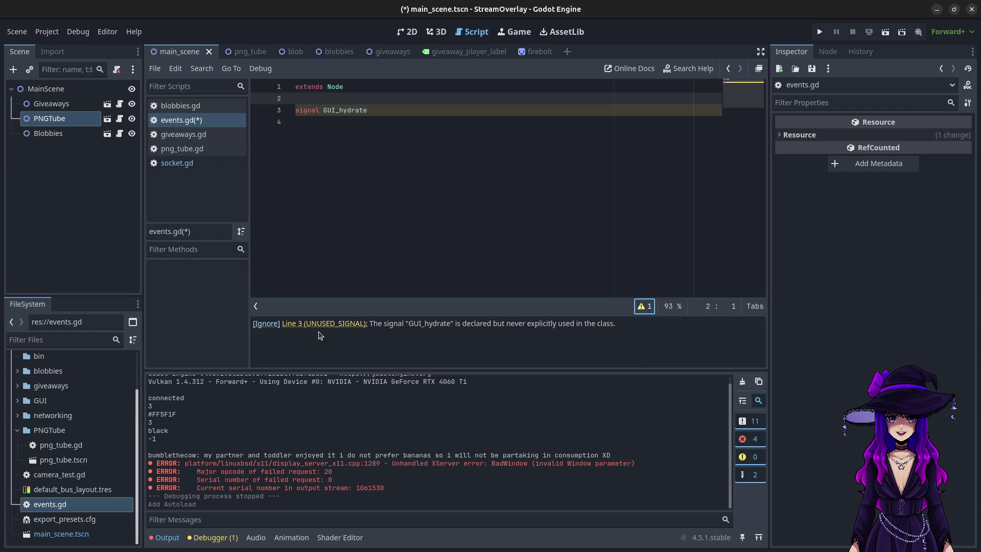
{"action": "left_click", "coordinate": [267, 323]}
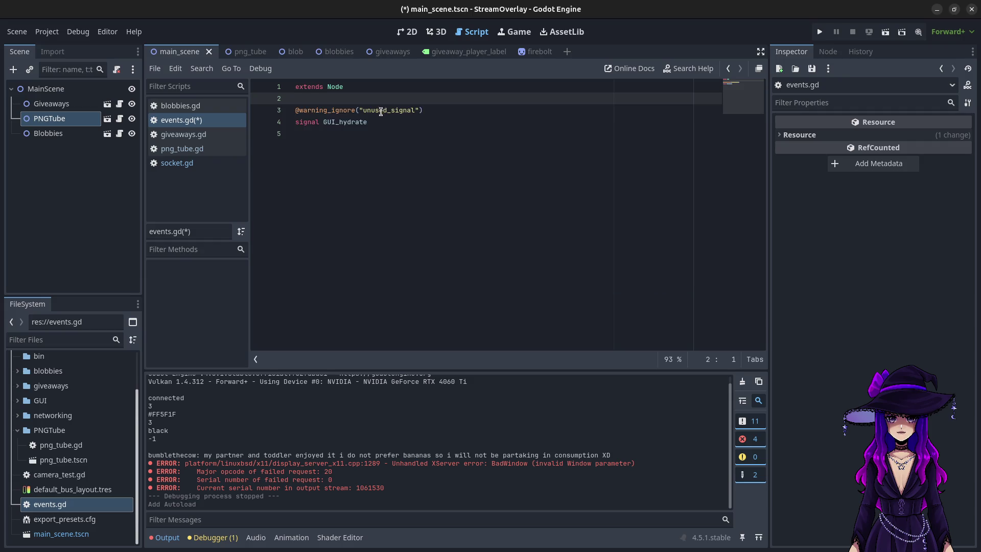
{"action": "left_click", "coordinate": [393, 132]}
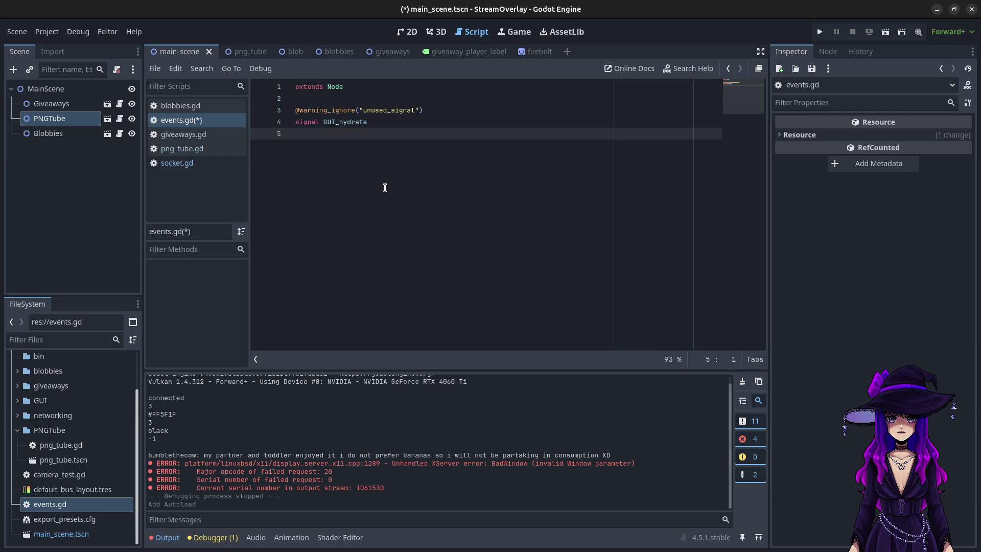
{"action": "left_click", "coordinate": [304, 102]}
{"action": "type", "text": "@"}
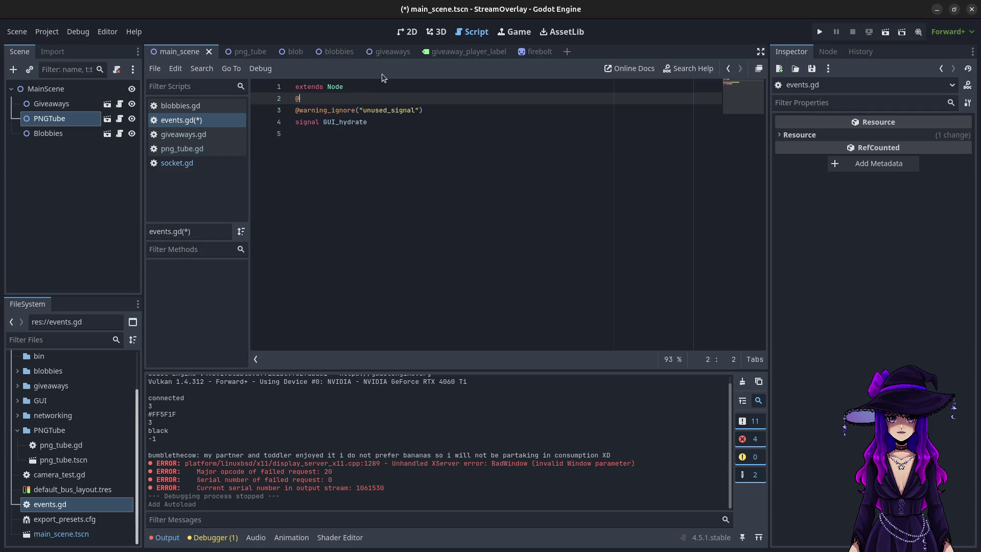
{"action": "type", "text": "igno"}
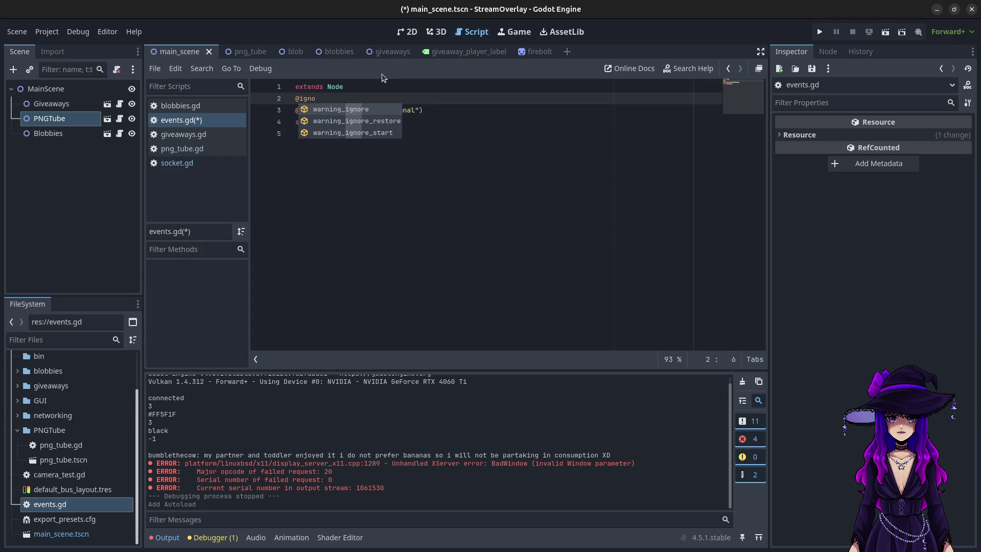
{"action": "key", "text": "Down"}
{"action": "key", "text": "Down"}
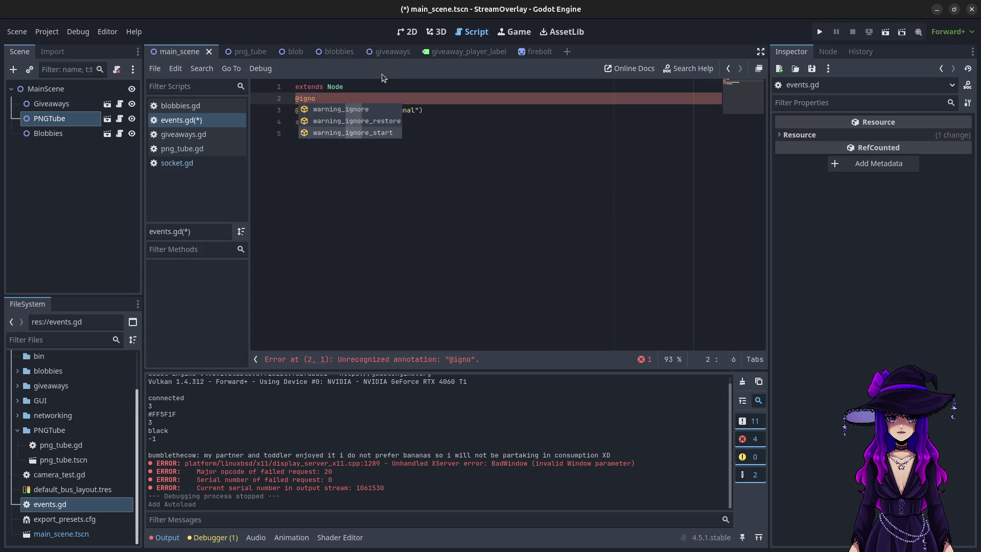
{"action": "key", "text": "Return"}
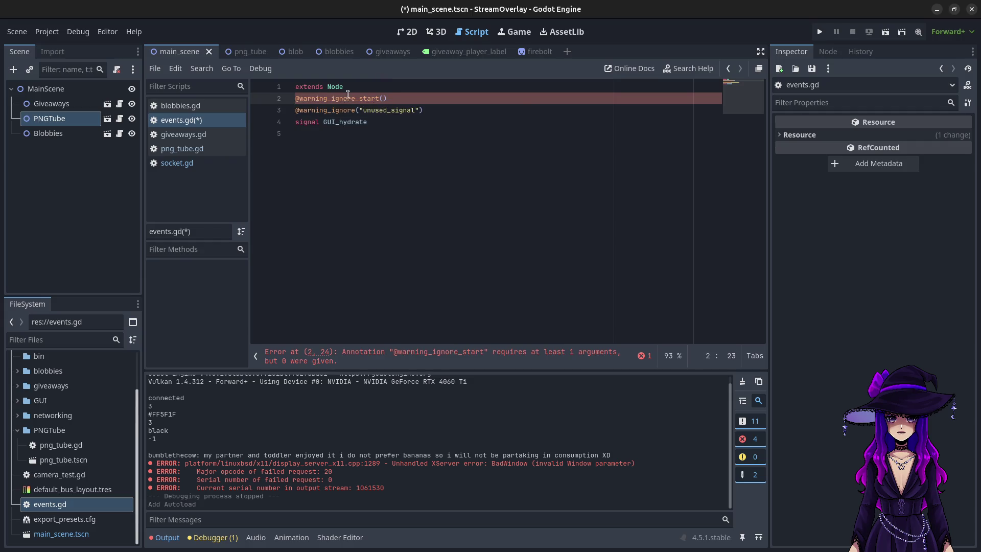
{"action": "left_click", "coordinate": [330, 98], "text": "ctrl"}
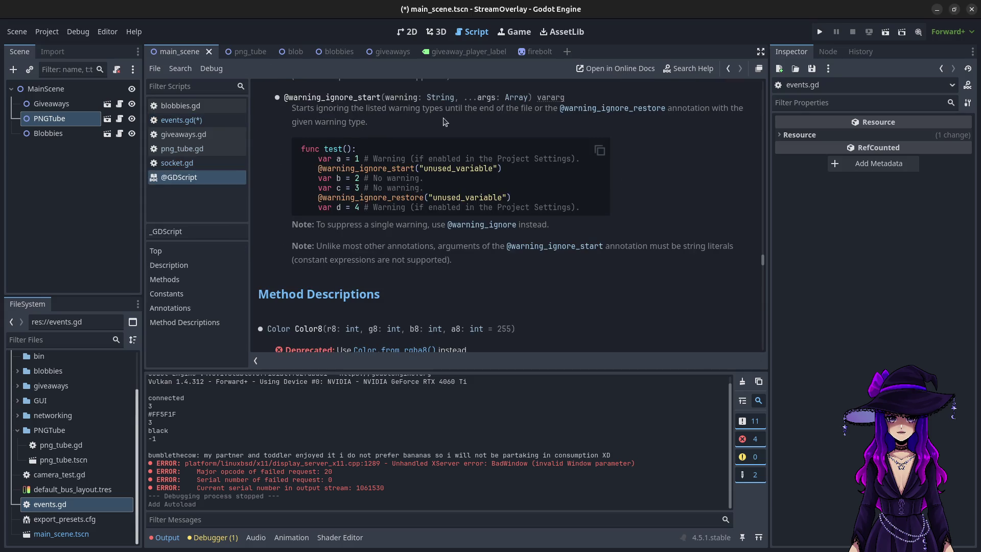
{"action": "left_click", "coordinate": [215, 119]}
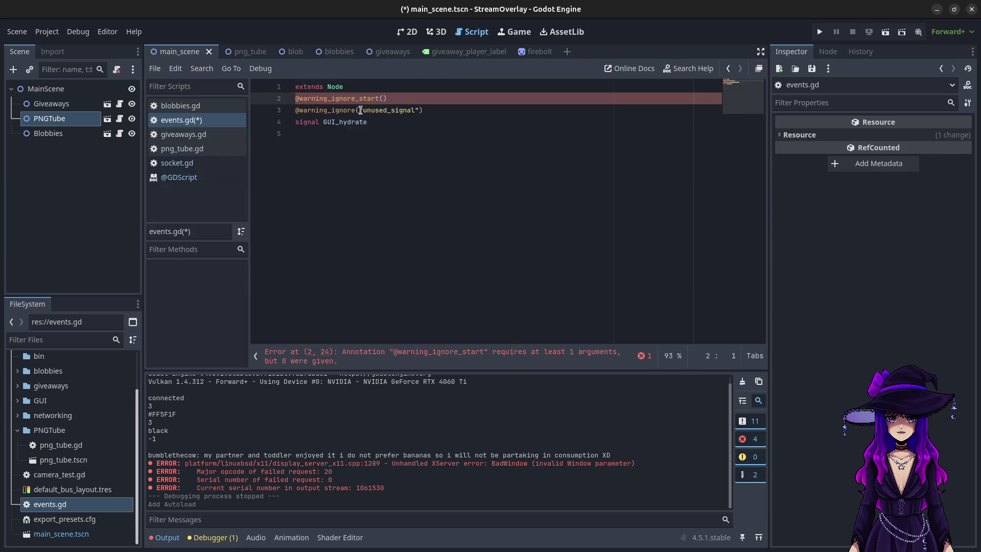
{"action": "left_click", "coordinate": [418, 111]}
{"action": "left_click_drag", "start_coordinate": [418, 111], "coordinate": [359, 110]}
{"action": "key", "text": "ctrl+c"}
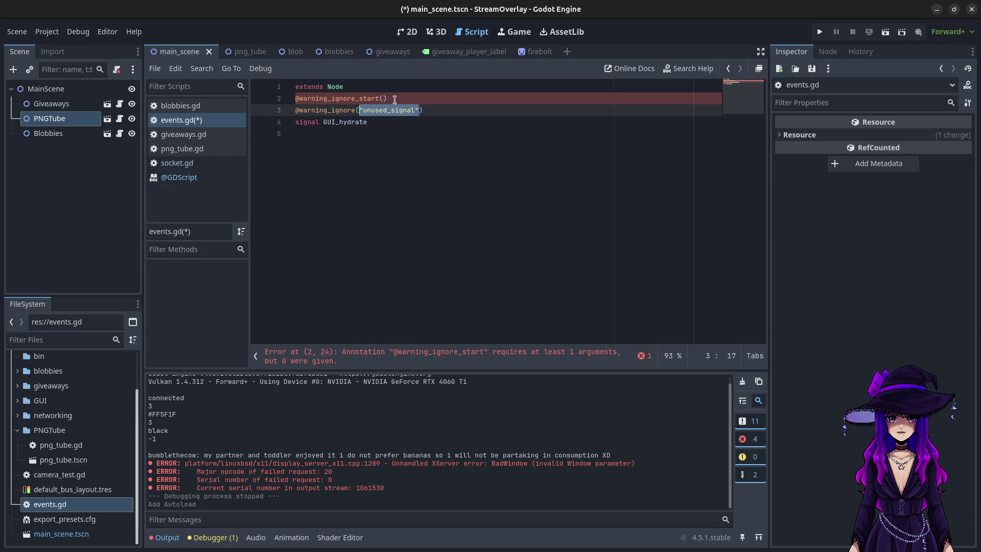
{"action": "left_click", "coordinate": [383, 98]}
{"action": "key", "text": "ctrl+v"}
{"action": "left_click", "coordinate": [432, 111]}
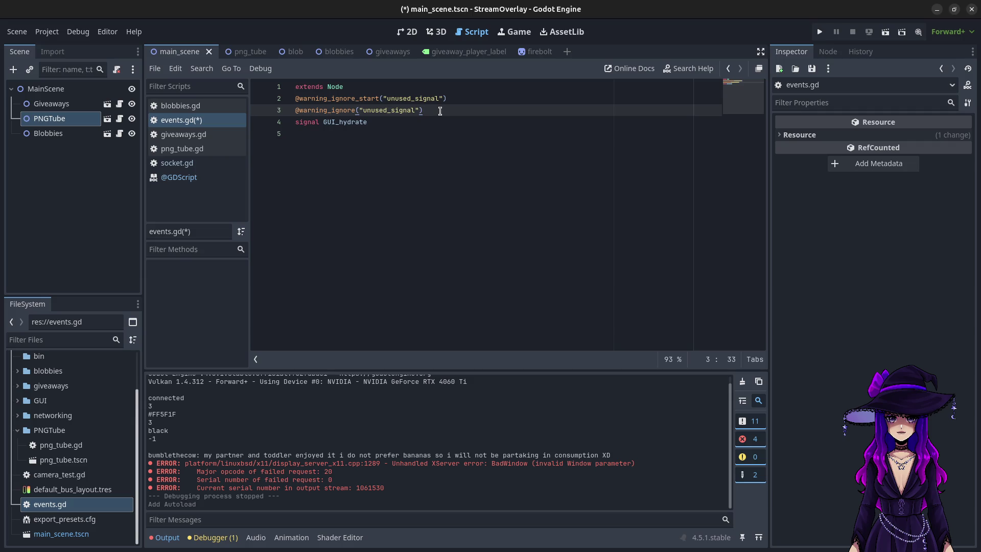
{"action": "triple_click", "coordinate": [439, 111]}
{"action": "key", "text": "BackSpace"}
{"action": "key", "text": "BackSpace"}
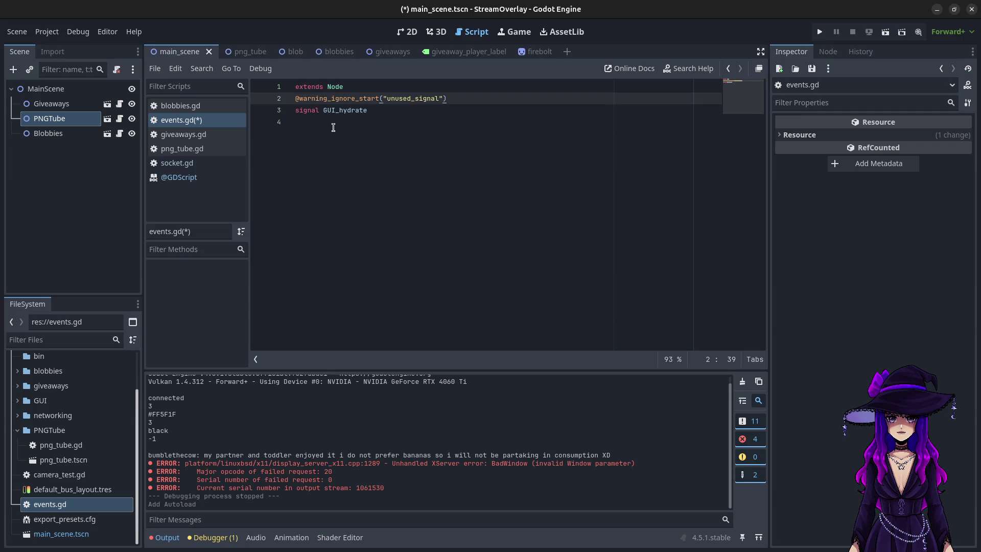
Step: Add a blank line after extends Node and save events.gd
{"action": "left_click", "coordinate": [368, 87]}
{"action": "key", "text": "Return"}
{"action": "left_click", "coordinate": [397, 135]}
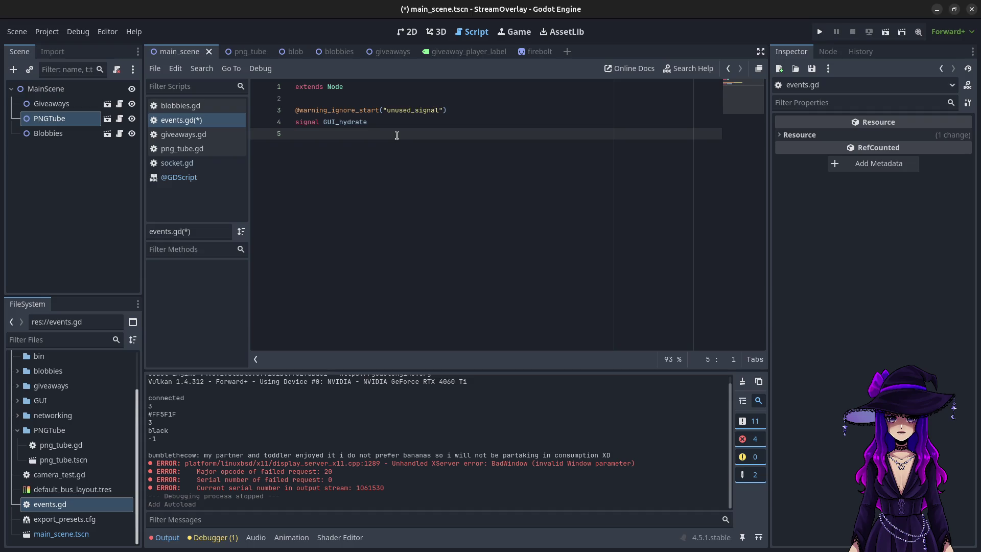
{"action": "key", "text": "ctrl+s"}
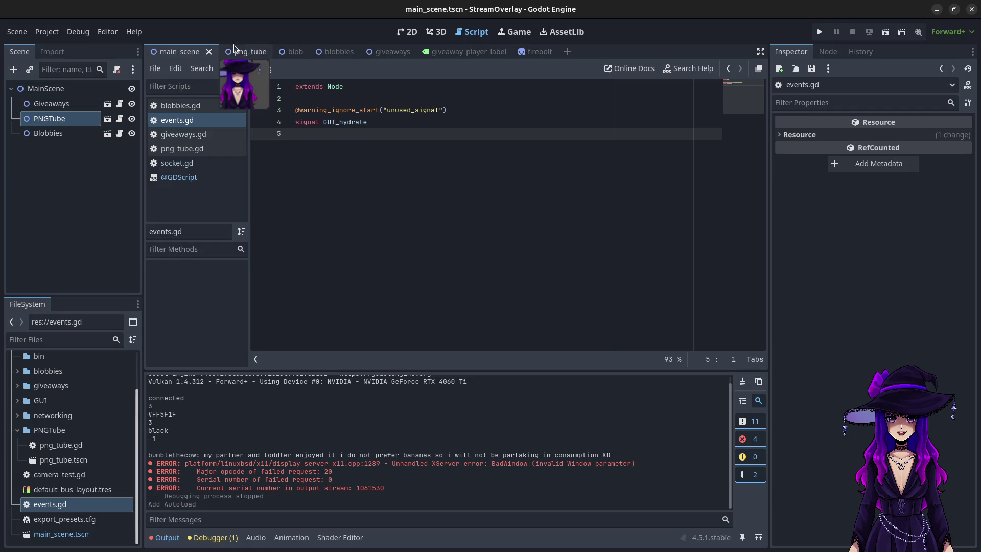
Step: Switch to the 2D scene view and add a CanvasLayer child under MainScene
{"action": "left_click", "coordinate": [412, 32]}
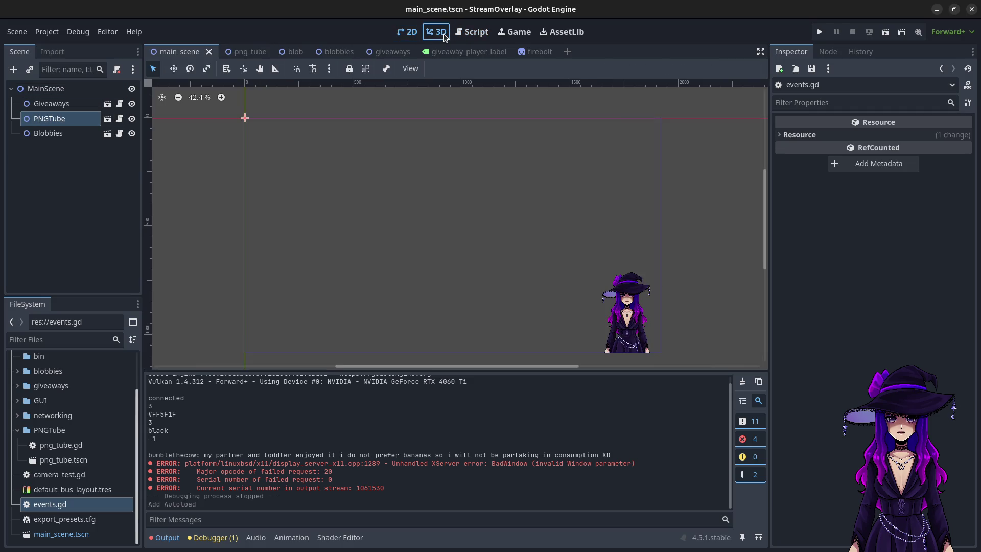
{"action": "left_click", "coordinate": [435, 33]}
{"action": "left_click", "coordinate": [409, 32]}
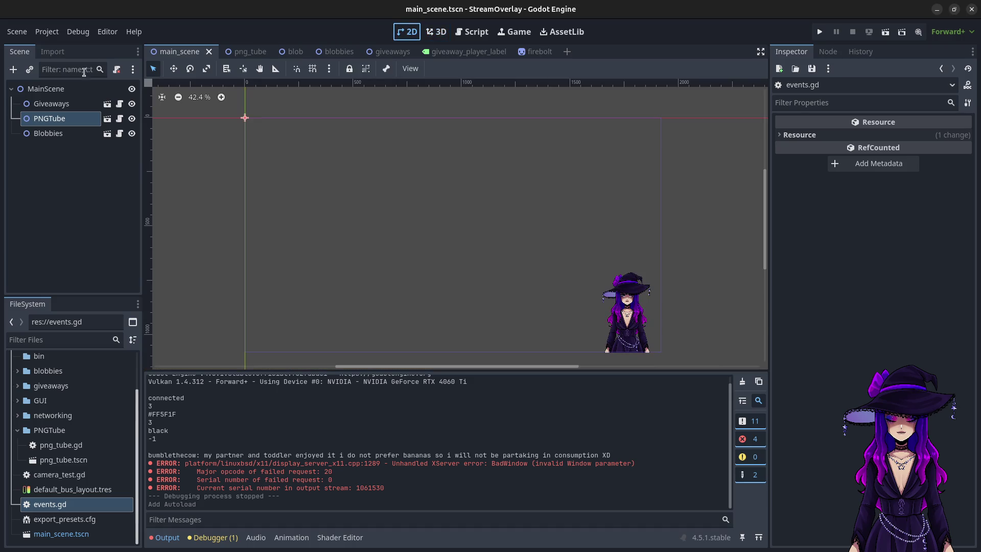
{"action": "left_click", "coordinate": [65, 88]}
{"action": "right_click", "coordinate": [64, 88]}
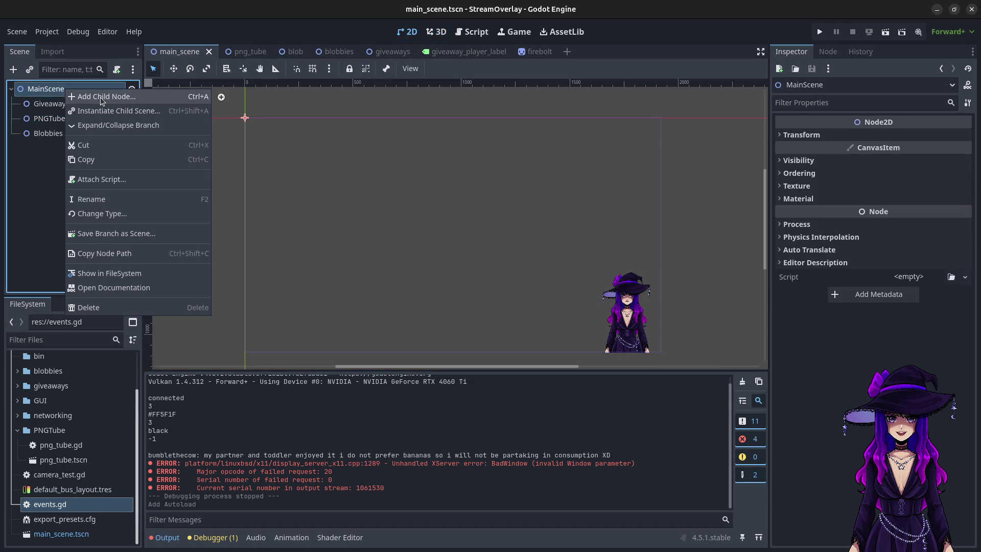
{"action": "left_click", "coordinate": [94, 95]}
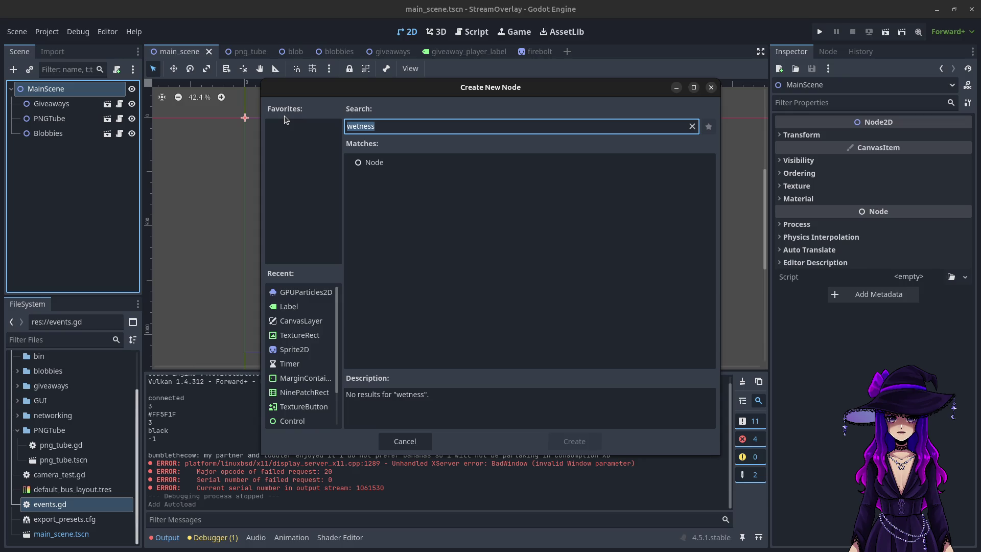
{"action": "type", "text": "canv"}
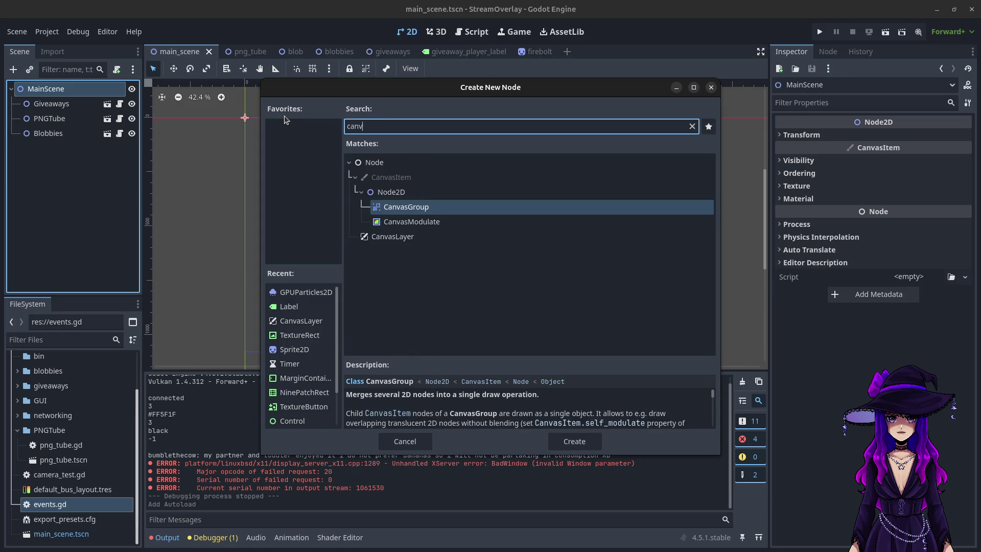
{"action": "type", "text": "as"}
{"action": "key", "text": "Return"}
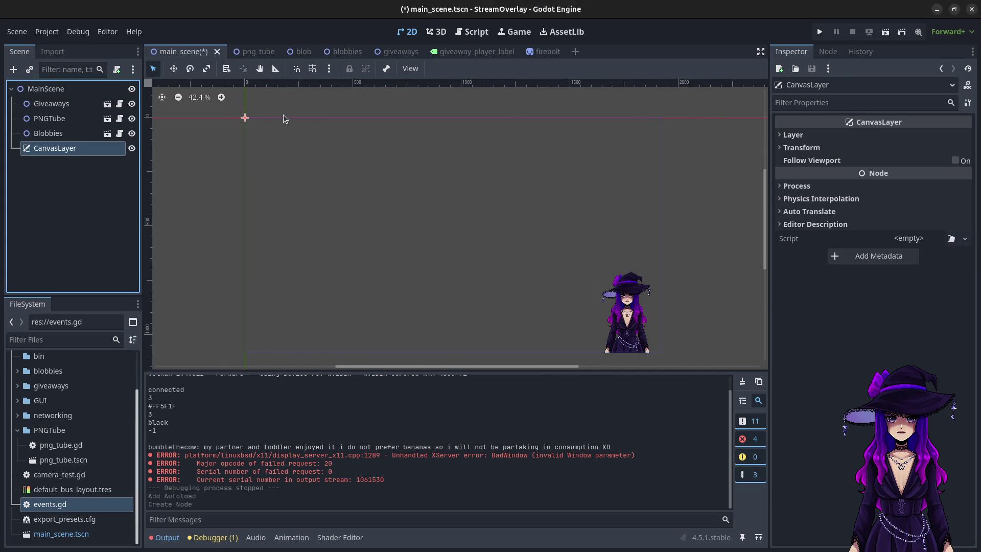
Step: Move the CanvasLayer above Giveaways in the tree and rename it GUI
{"action": "left_click_drag", "start_coordinate": [78, 149], "coordinate": [64, 110]}
{"action": "double_click", "coordinate": [63, 106]}
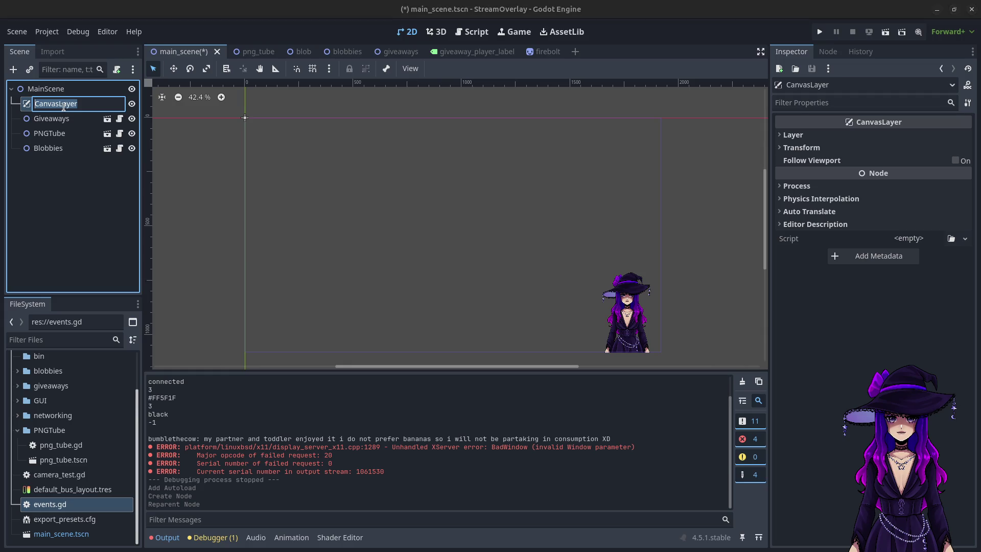
{"action": "type", "text": "GUI"}
{"action": "key", "text": "Return"}
Step: Add a Control node under GUI and apply the Full Rect anchor preset
{"action": "right_click", "coordinate": [95, 106]}
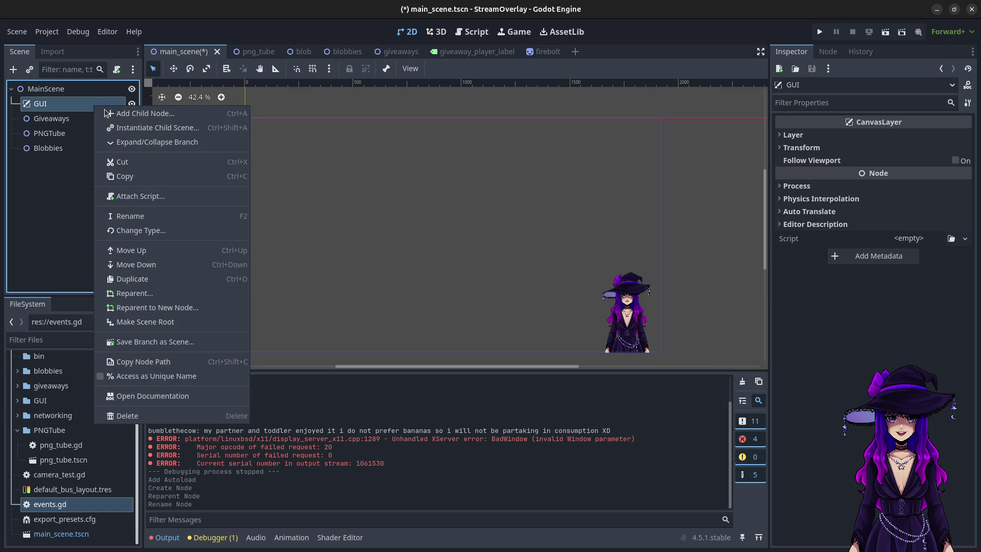
{"action": "left_click", "coordinate": [113, 113]}
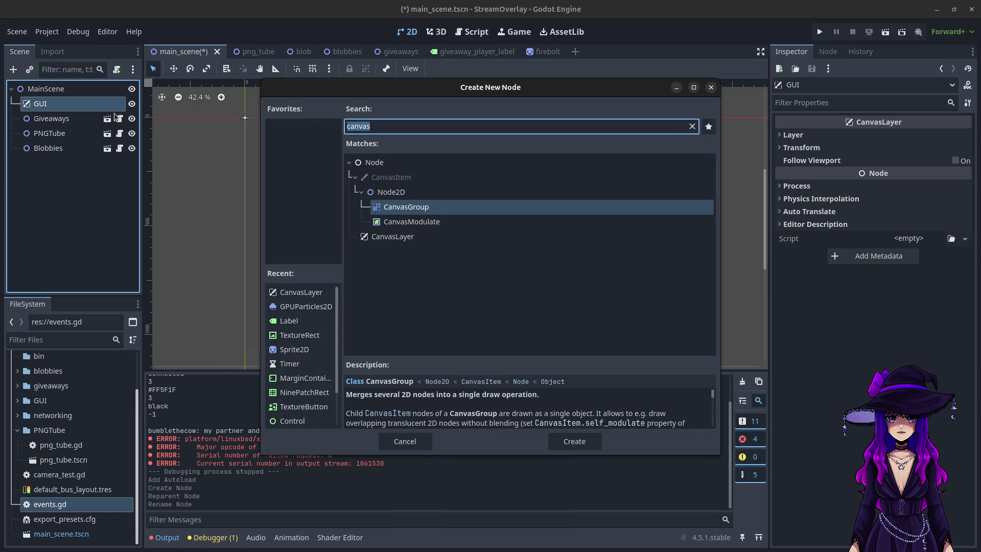
{"action": "type", "text": "control"}
{"action": "key", "text": "Return"}
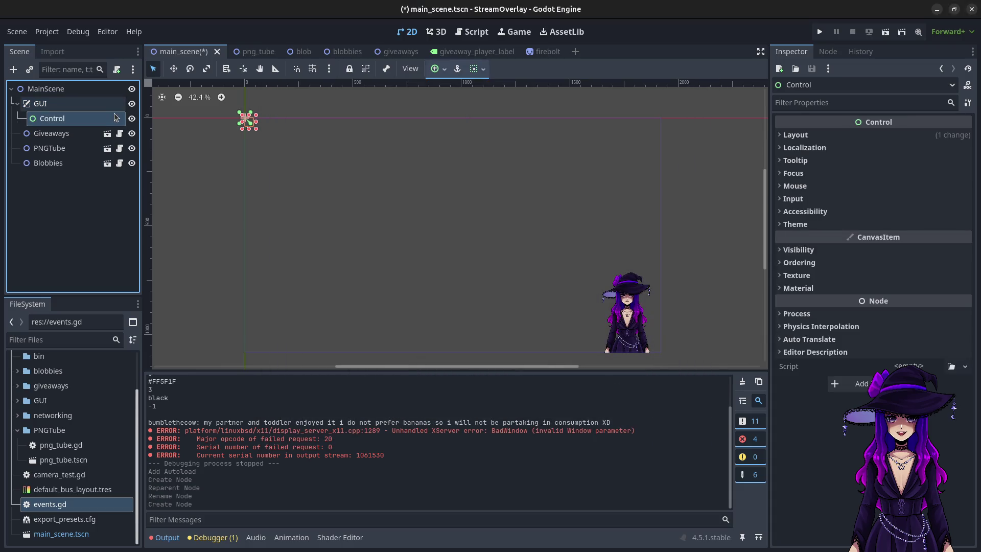
{"action": "left_click", "coordinate": [439, 69]}
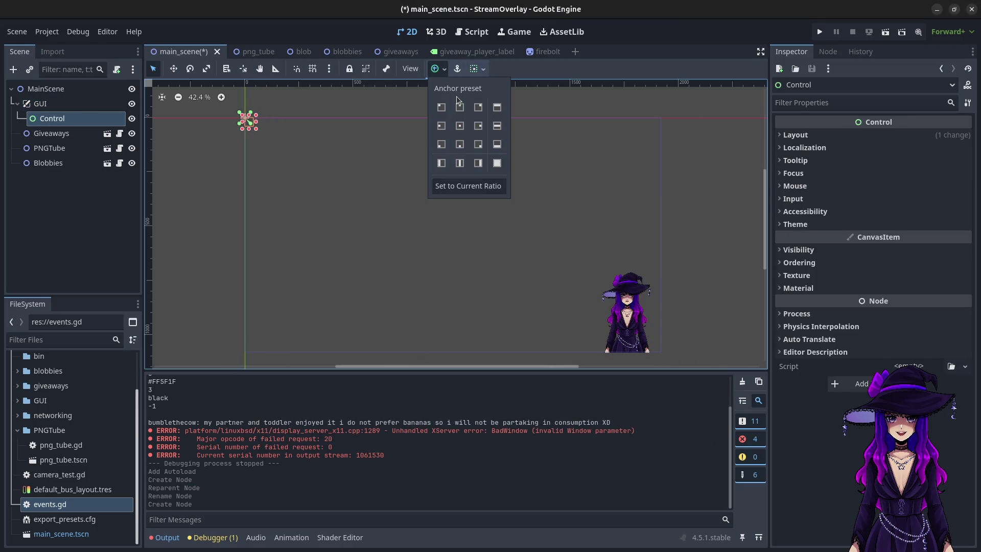
{"action": "left_click", "coordinate": [496, 164]}
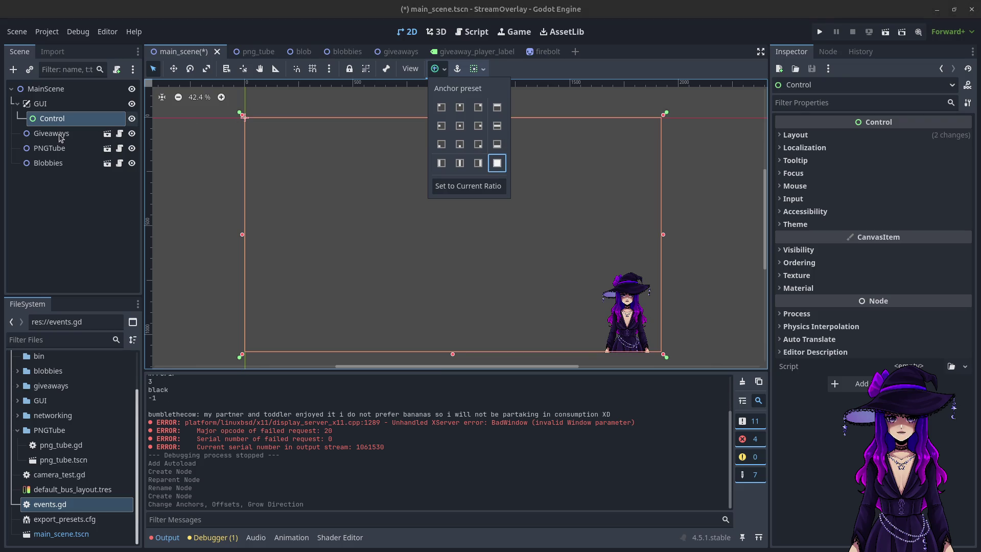
{"action": "left_click_drag", "start_coordinate": [51, 134], "coordinate": [55, 118]}
{"action": "left_click", "coordinate": [52, 120]}
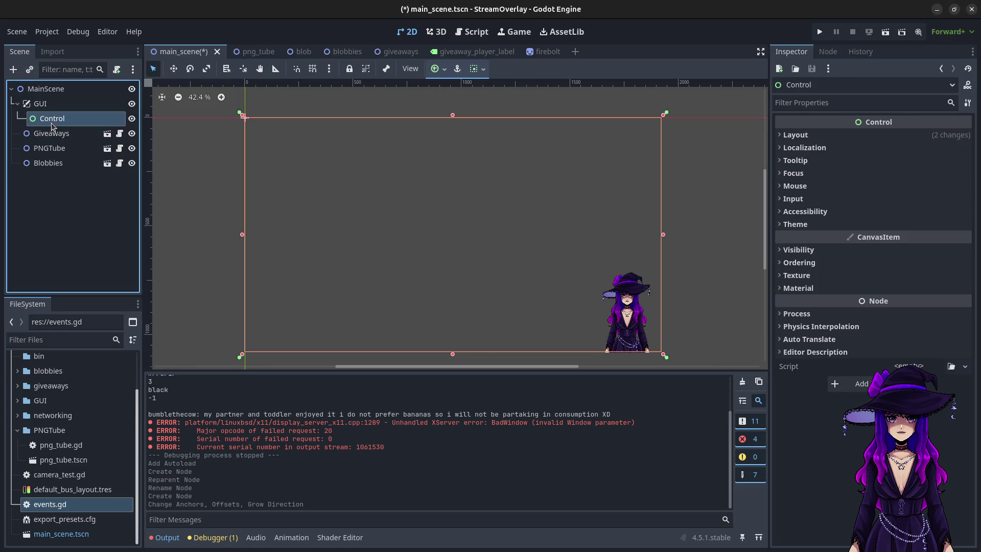
{"action": "left_click", "coordinate": [51, 123]}
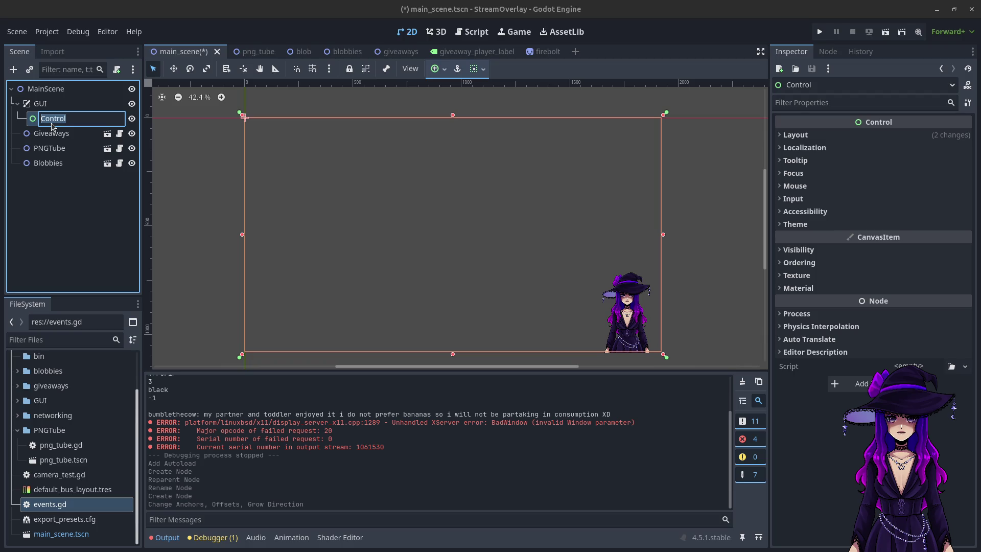
{"action": "left_click", "coordinate": [75, 105]}
Step: Rename the CanvasLayer to GUILayer and the Control node to GUI
{"action": "left_click", "coordinate": [75, 104]}
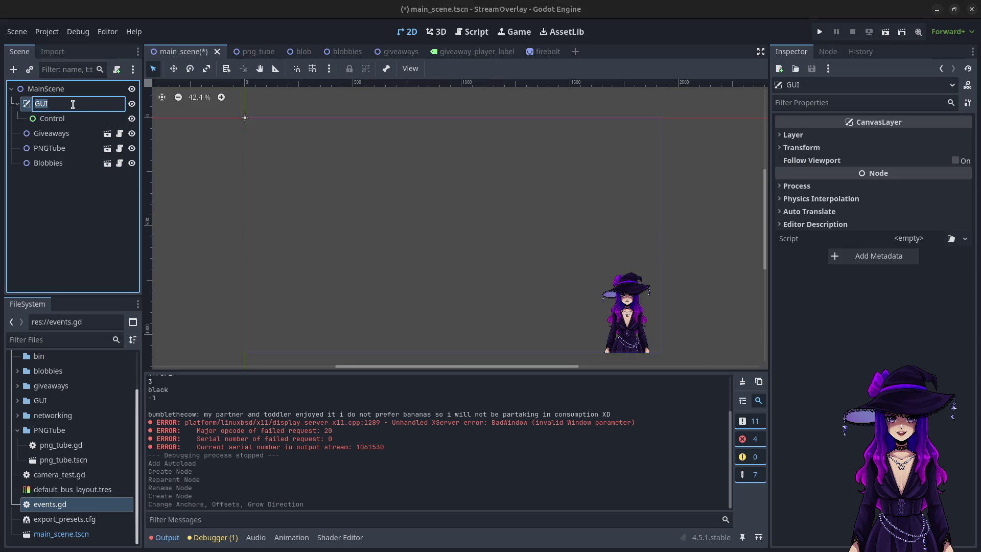
{"action": "left_click", "coordinate": [72, 104]}
{"action": "type", "text": "Layer"}
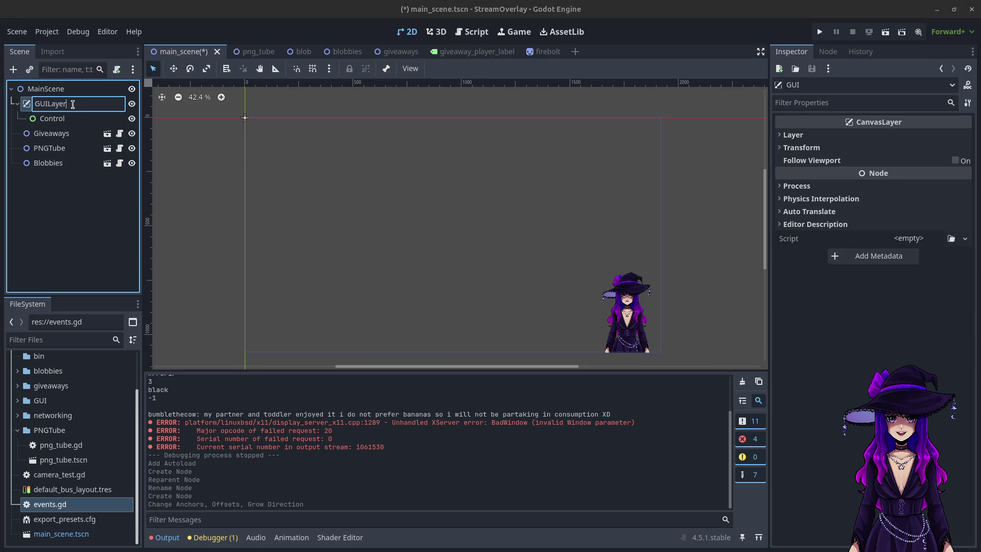
{"action": "key", "text": "Return"}
{"action": "left_click", "coordinate": [70, 123]}
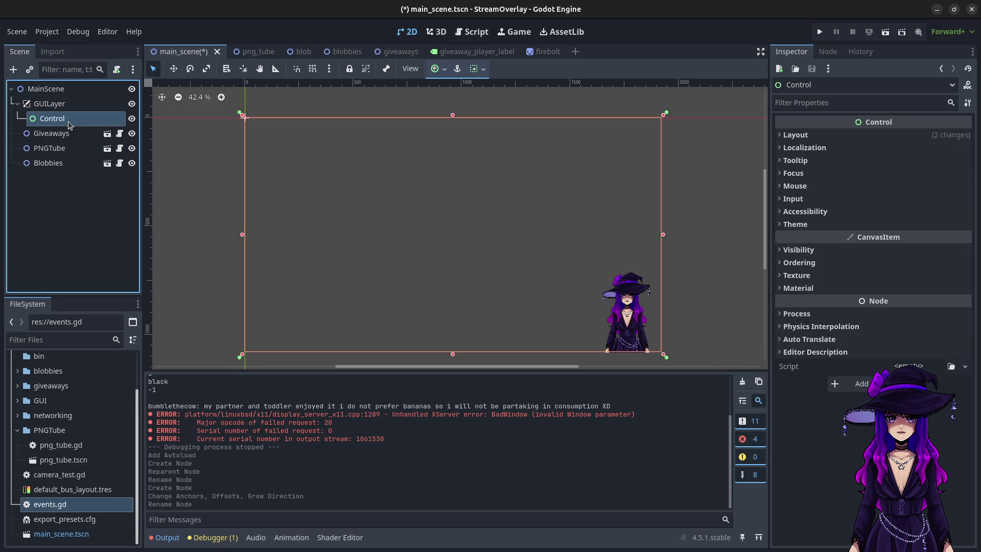
{"action": "left_click", "coordinate": [70, 124]}
{"action": "type", "text": "GUI"}
{"action": "key", "text": "Return"}
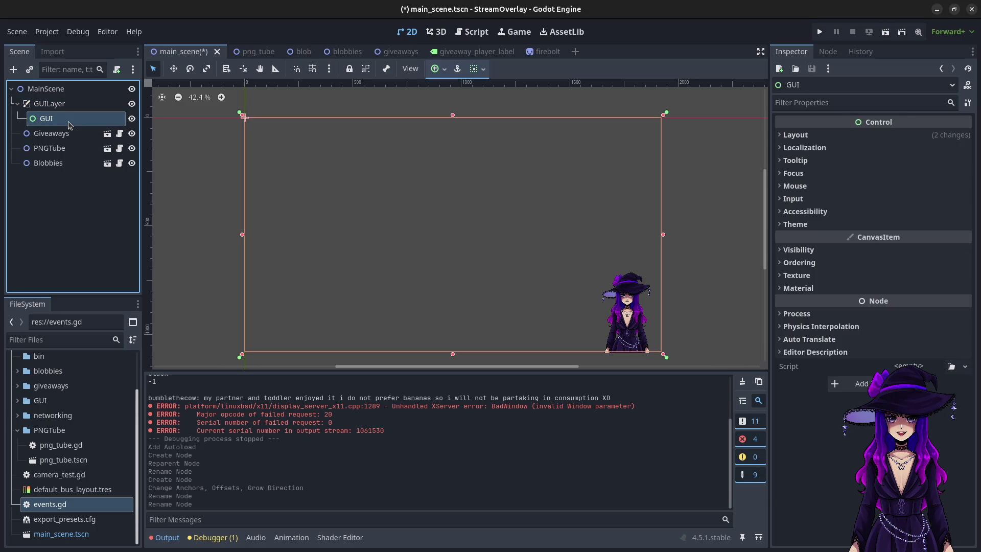
Step: Add a CenterContainer under GUI and give it the Full Rect anchor preset
{"action": "key", "text": "Menu"}
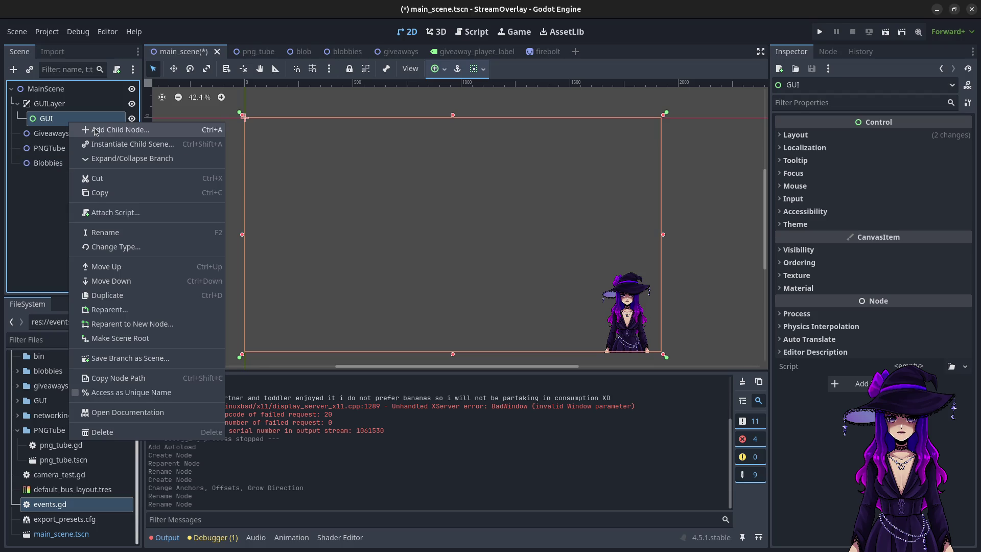
{"action": "left_click", "coordinate": [105, 130]}
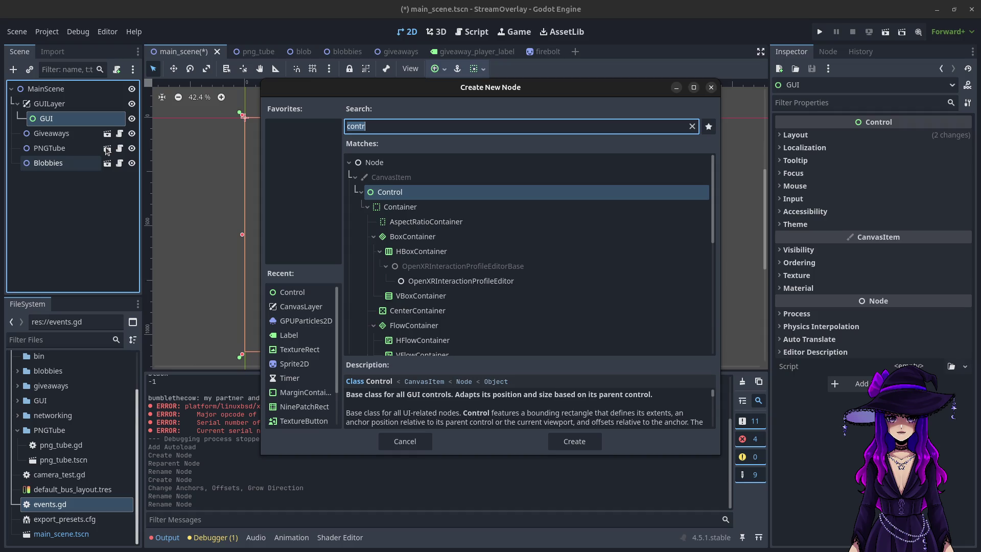
{"action": "type", "text": "center"}
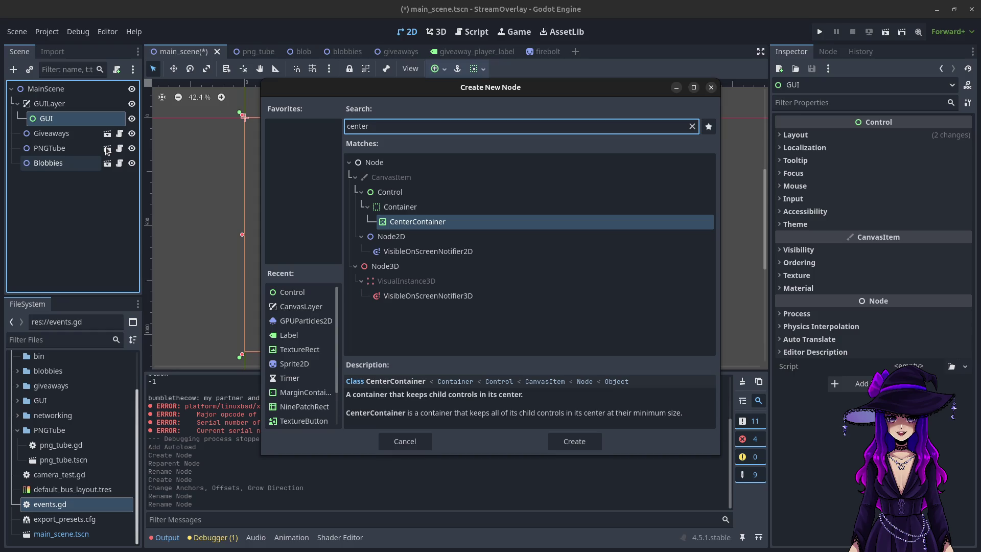
{"action": "key", "text": "Return"}
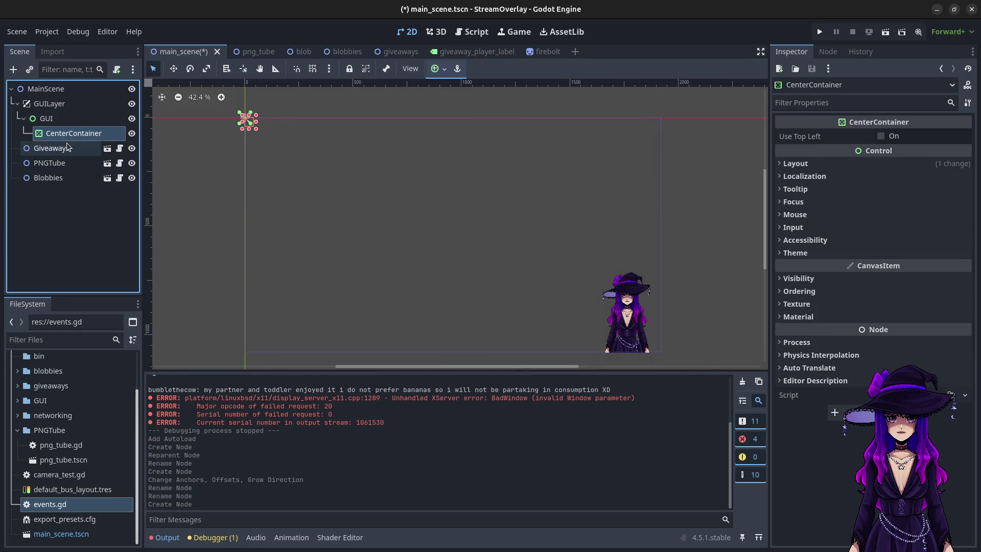
{"action": "left_click", "coordinate": [440, 69]}
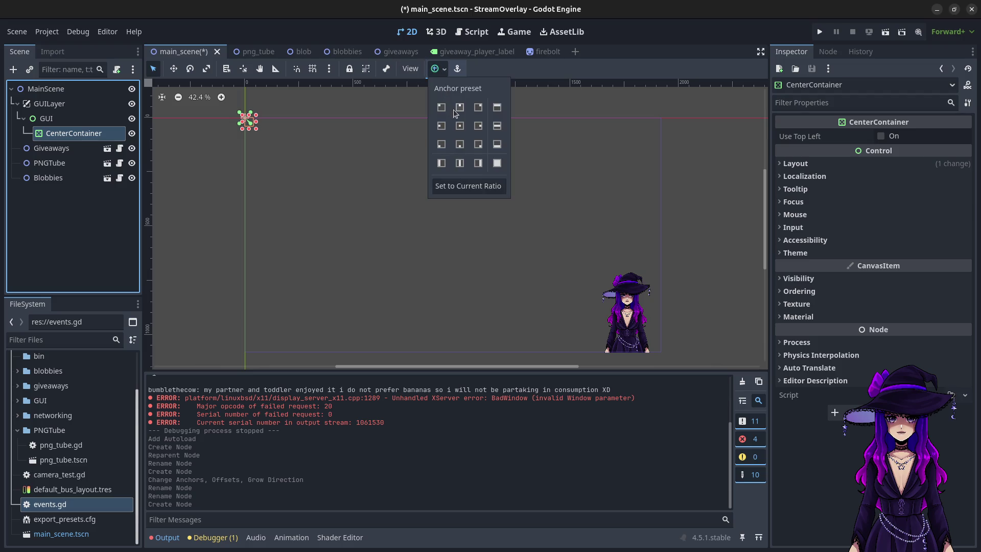
{"action": "left_click", "coordinate": [497, 162]}
{"action": "double_click", "coordinate": [72, 133]}
{"action": "key", "text": "Return"}
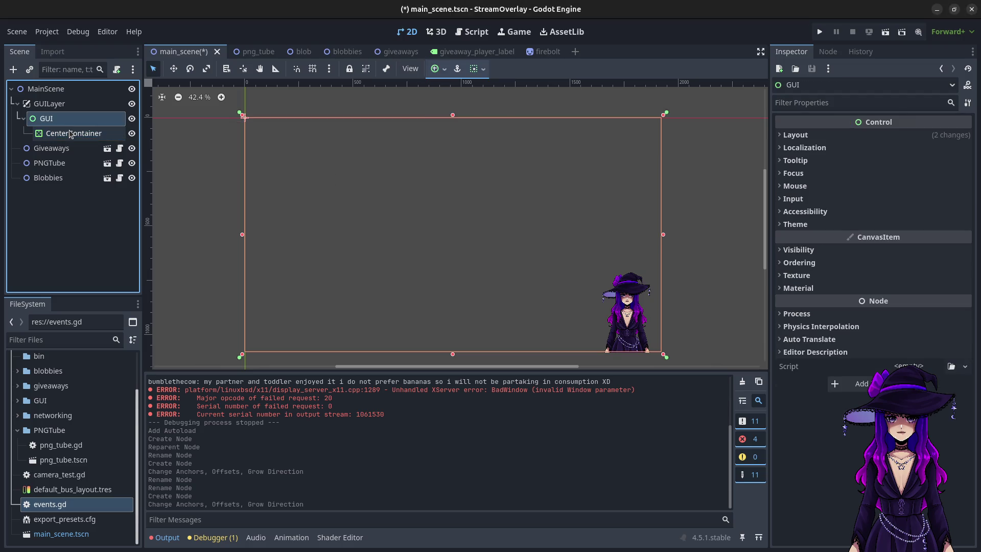
Step: Add a ColorRect child node inside the CenterContainer
{"action": "right_click", "coordinate": [71, 132]}
{"action": "left_click", "coordinate": [101, 140]}
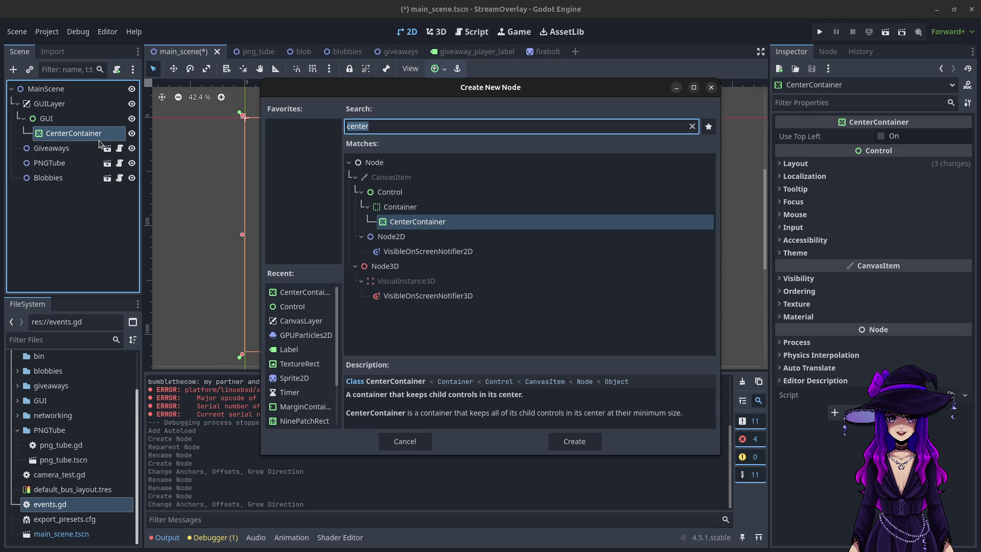
{"action": "type", "text": "colo"}
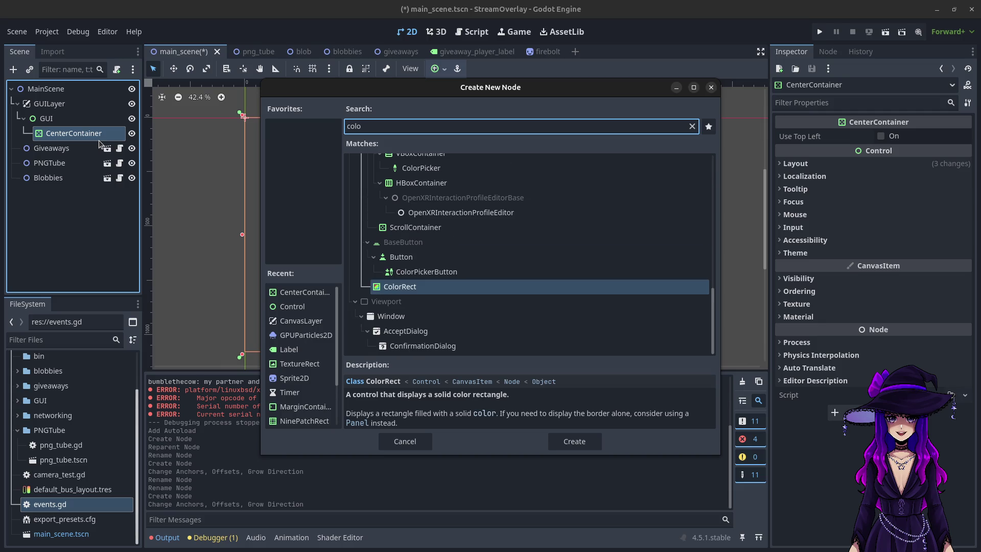
{"action": "key", "text": "Return"}
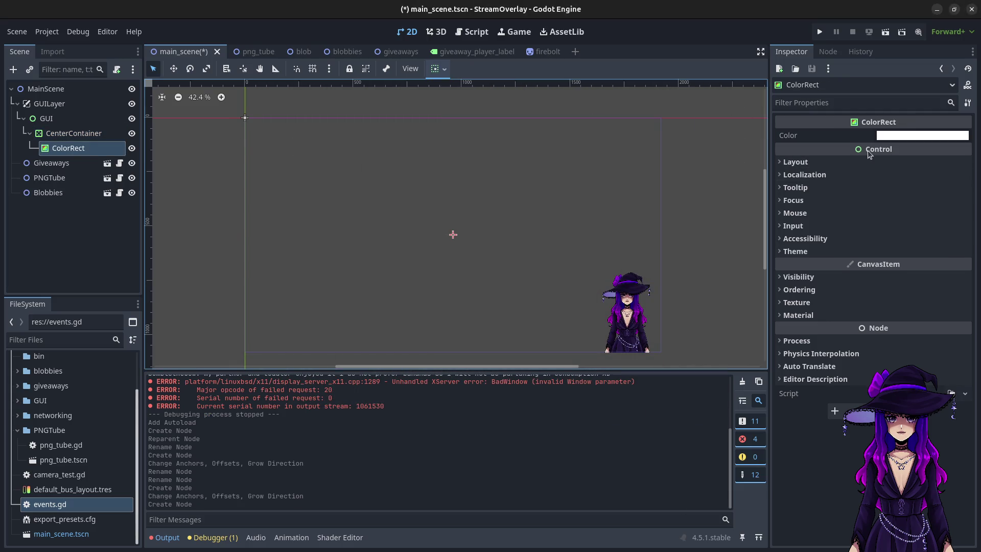
Step: Set the ColorRect colour in HSV mode to dark purple (H 276, S 84, V 50)
{"action": "left_click", "coordinate": [905, 136]}
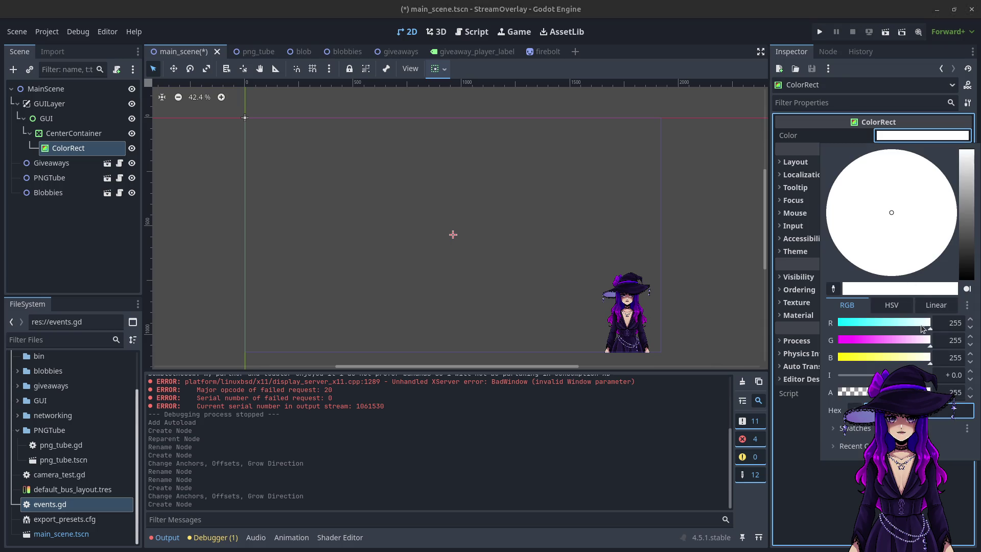
{"action": "left_click", "coordinate": [894, 305]}
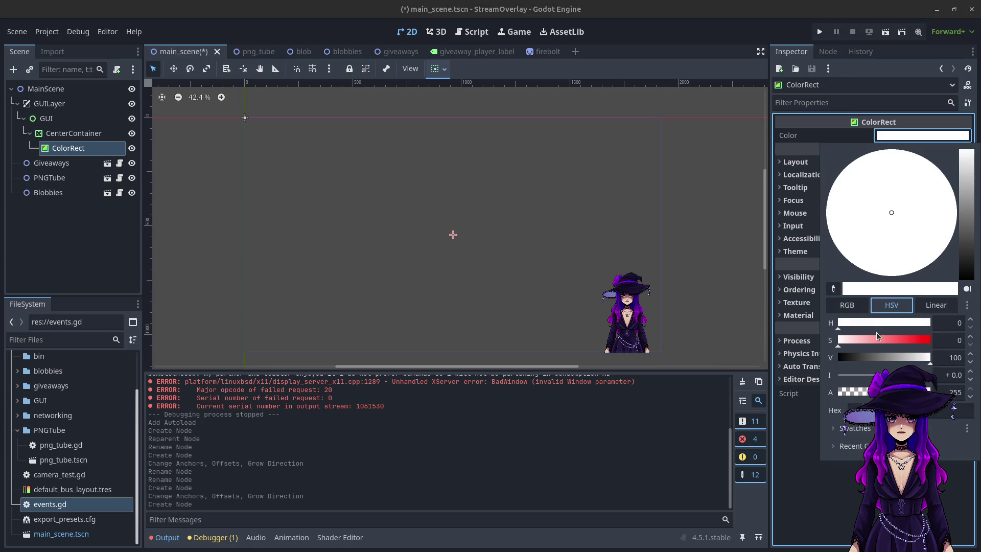
{"action": "mouse_move", "coordinate": [877, 335]}
{"action": "left_mouse_down"}
{"action": "mouse_move", "coordinate": [931, 339]}
{"action": "mouse_move", "coordinate": [911, 323]}
{"action": "mouse_move", "coordinate": [877, 358]}
{"action": "mouse_move", "coordinate": [889, 361]}
{"action": "mouse_move", "coordinate": [914, 342]}
{"action": "left_mouse_up"}
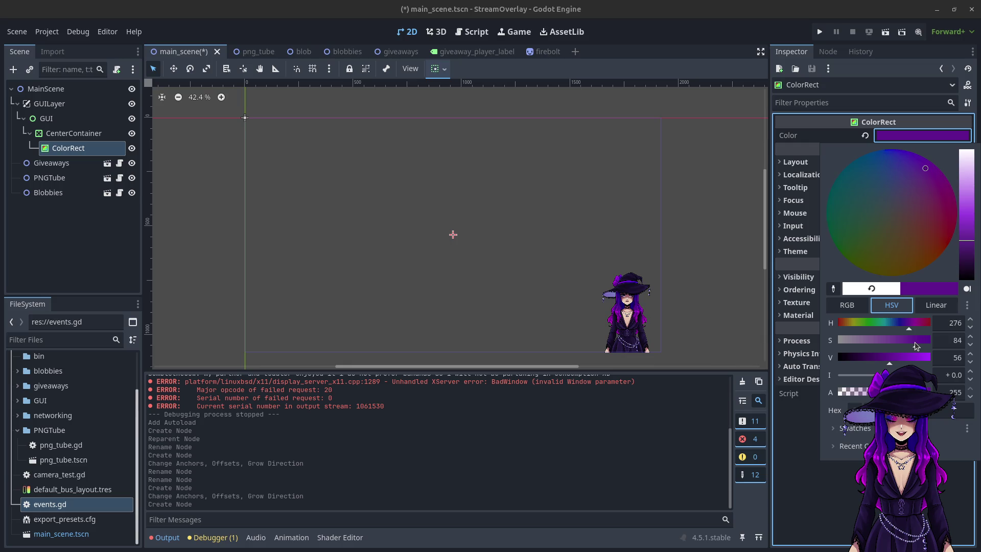
{"action": "left_click", "coordinate": [884, 357]}
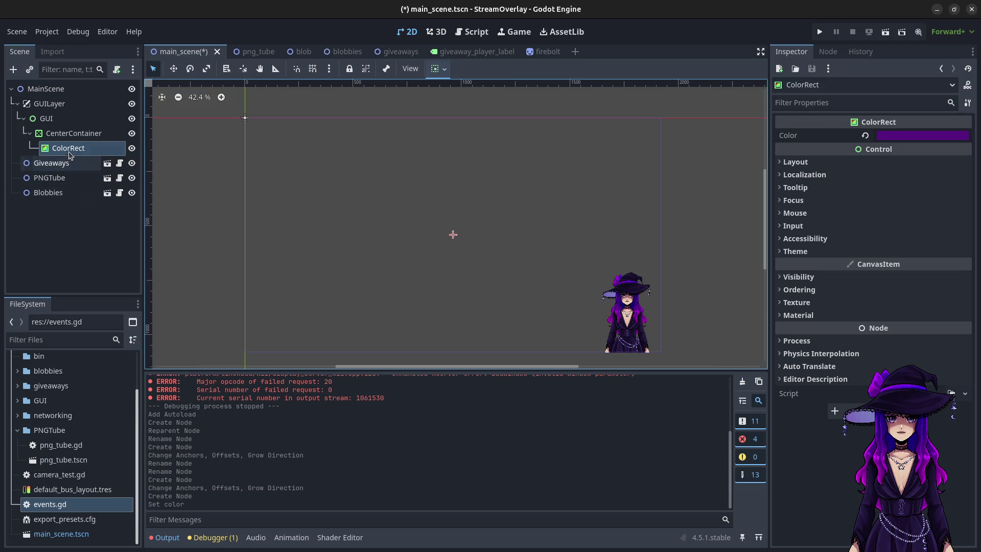
{"action": "left_click", "coordinate": [82, 134]}
Step: Add a Button inside the CenterContainer and set its Text to 'Hydrate'
{"action": "right_click", "coordinate": [82, 134]}
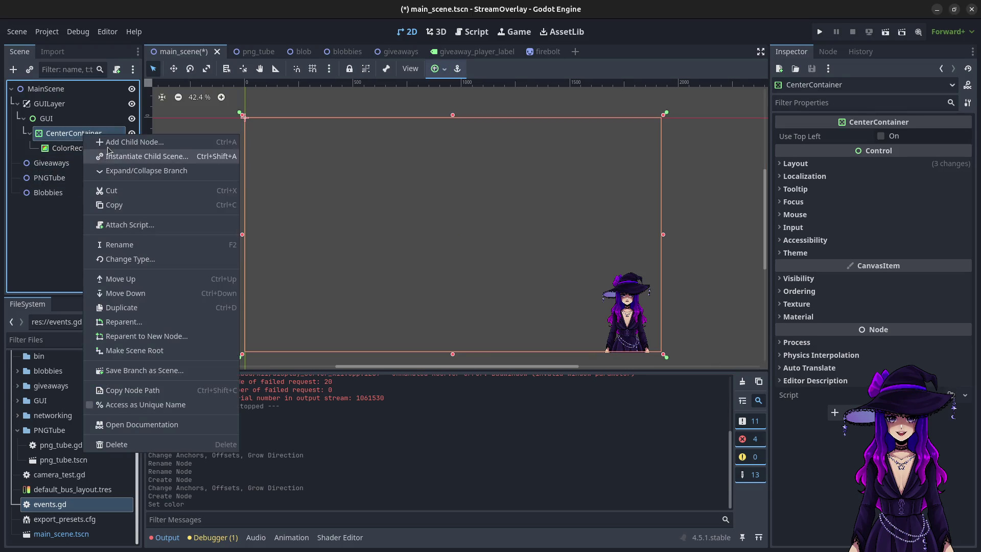
{"action": "left_click", "coordinate": [120, 138]}
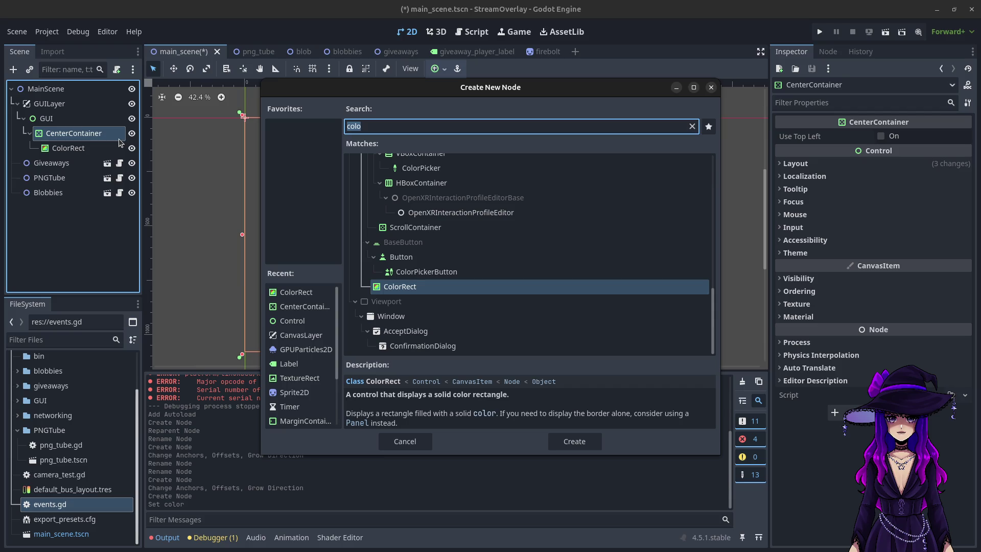
{"action": "type", "text": "button"}
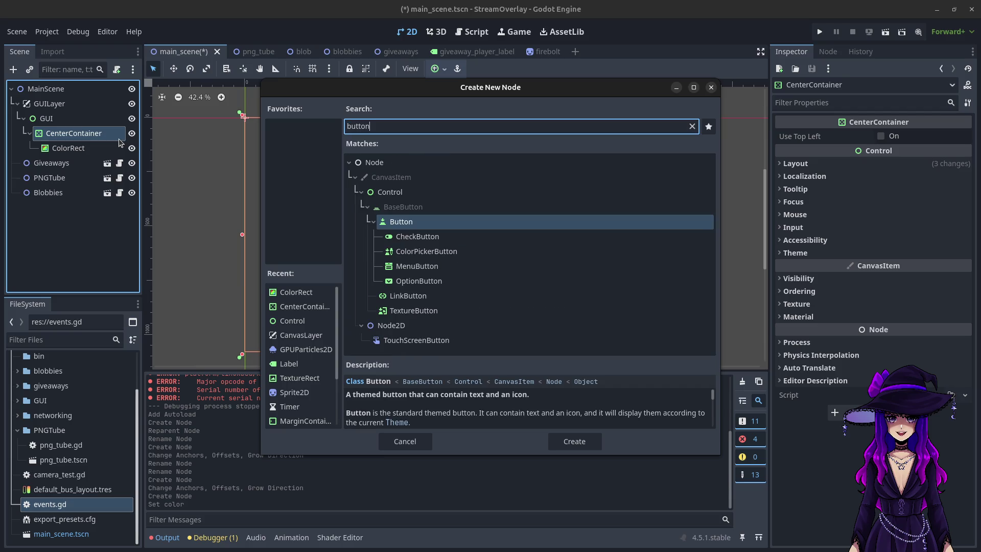
{"action": "key", "text": "Return"}
{"action": "left_click", "coordinate": [825, 179]}
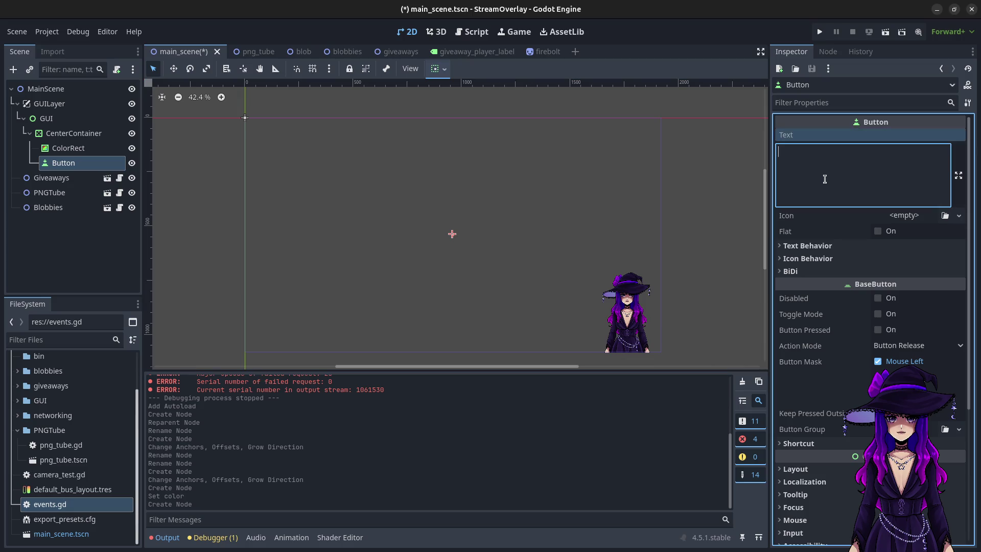
{"action": "type", "text": "Hydrate"}
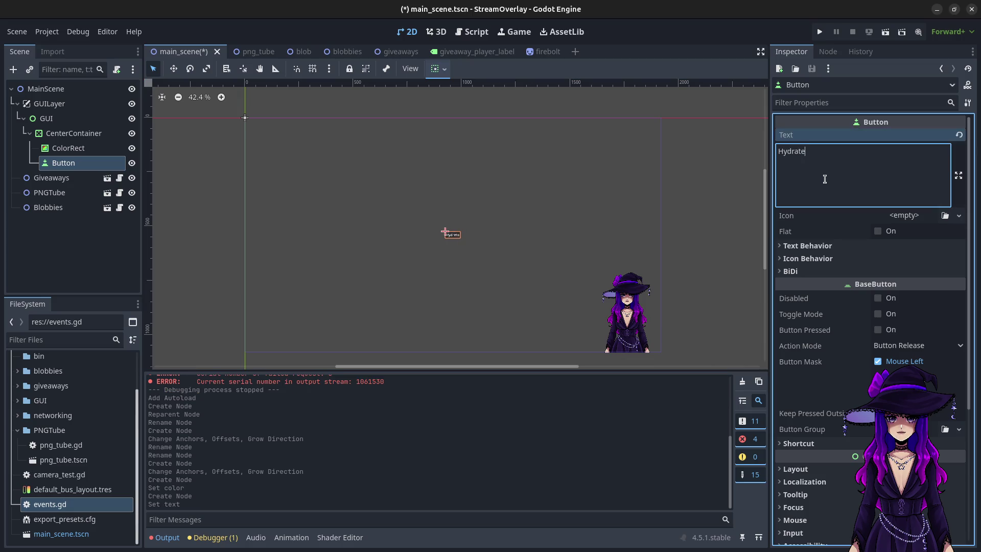
Step: Check the centred Hydrate button on the canvas, then bring up the CenterContainer's context menu
{"action": "scroll", "coordinate": [501, 212], "scroll_direction": "up", "scroll_amount": 1}
{"action": "scroll", "coordinate": [453, 139], "scroll_direction": "down", "scroll_amount": 2}
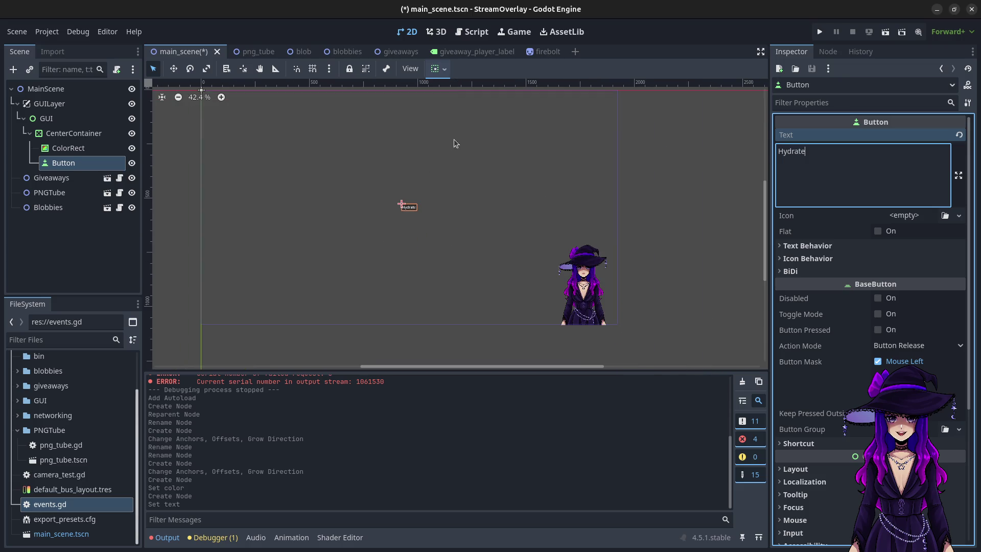
{"action": "scroll", "coordinate": [484, 135], "scroll_direction": "up", "scroll_amount": 2}
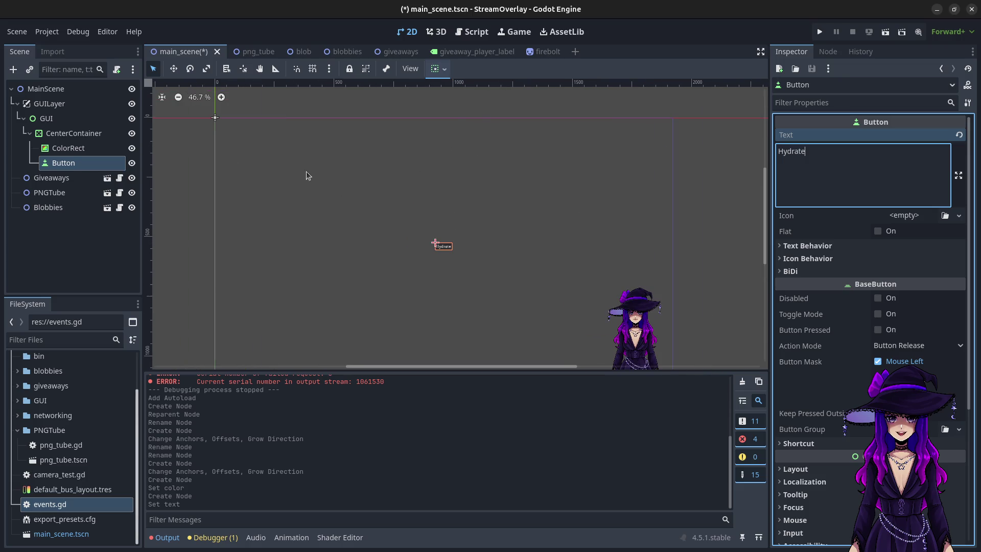
{"action": "left_click_drag", "start_coordinate": [452, 366], "coordinate": [320, 366]}
{"action": "scroll", "coordinate": [370, 250], "scroll_direction": "up", "scroll_amount": 1}
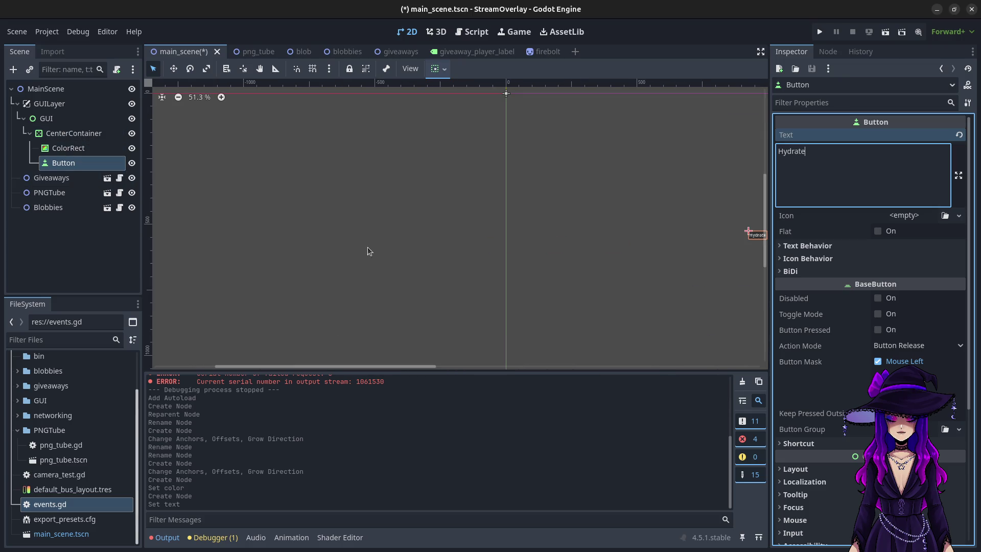
{"action": "scroll", "coordinate": [306, 284], "scroll_direction": "down", "scroll_amount": 1}
{"action": "scroll", "coordinate": [682, 298], "scroll_direction": "up", "scroll_amount": 8}
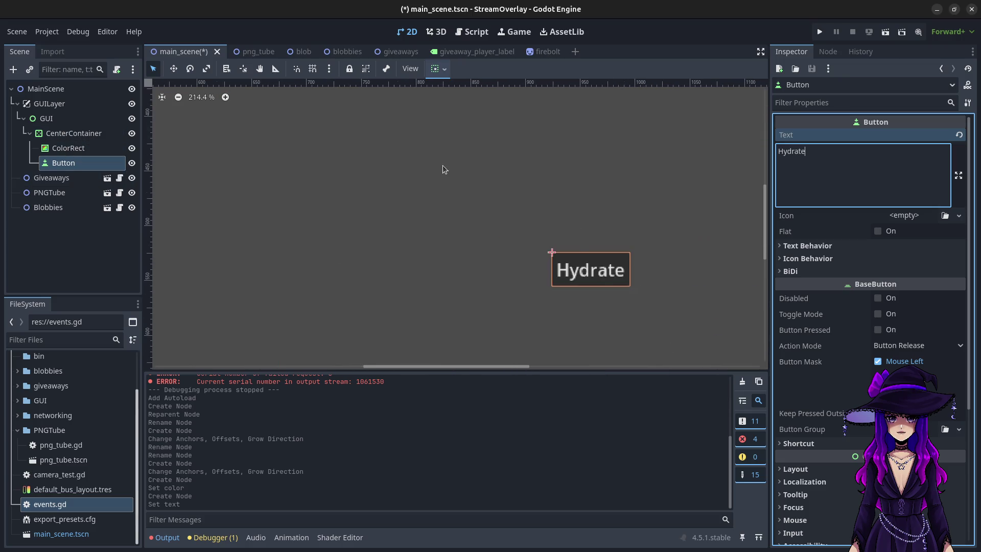
{"action": "scroll", "coordinate": [443, 169], "scroll_direction": "down", "scroll_amount": 1}
{"action": "left_click", "coordinate": [76, 134]}
{"action": "right_click", "coordinate": [76, 136]}
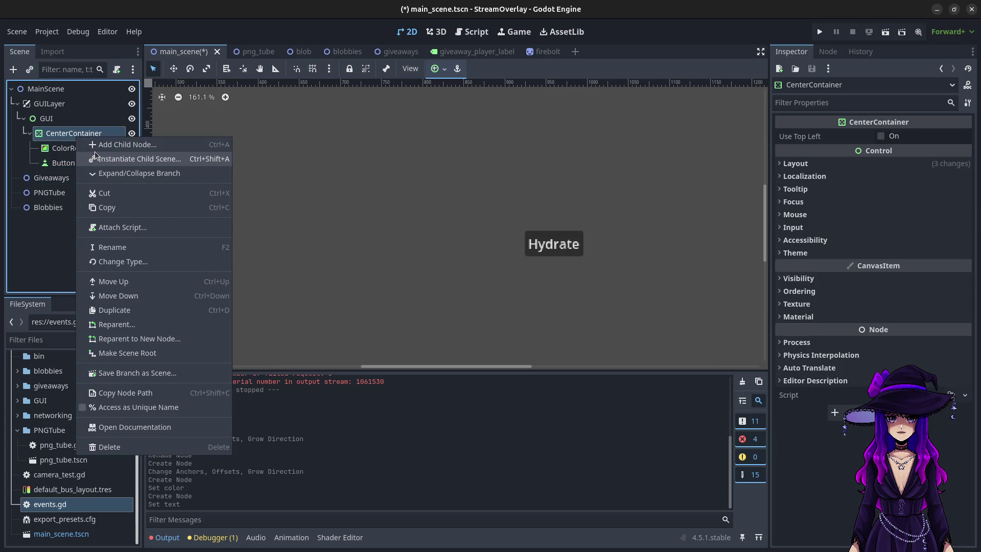
Step: Add a GridContainer under CenterContainer, move the Hydrate button into it, and set Columns to 3
{"action": "left_click", "coordinate": [104, 144]}
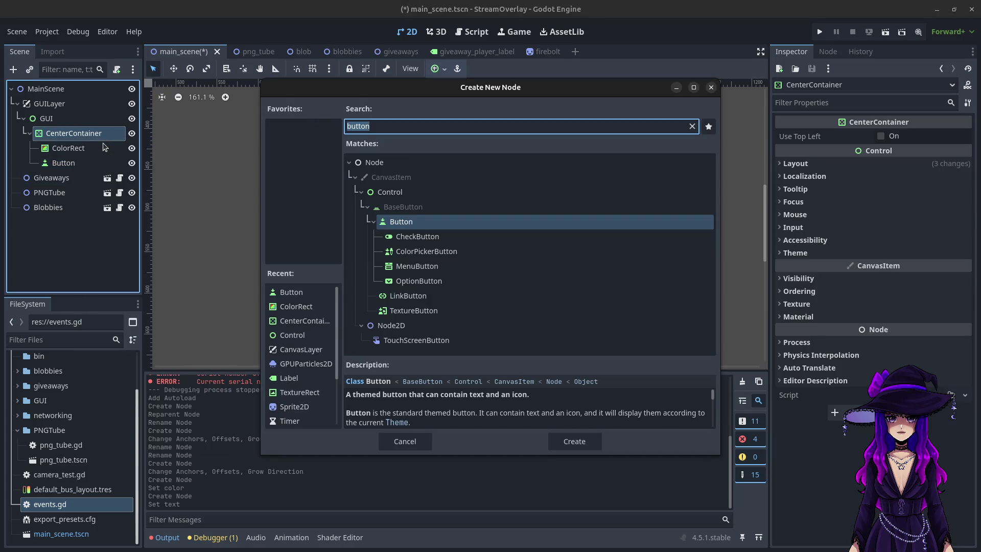
{"action": "type", "text": "gridc"}
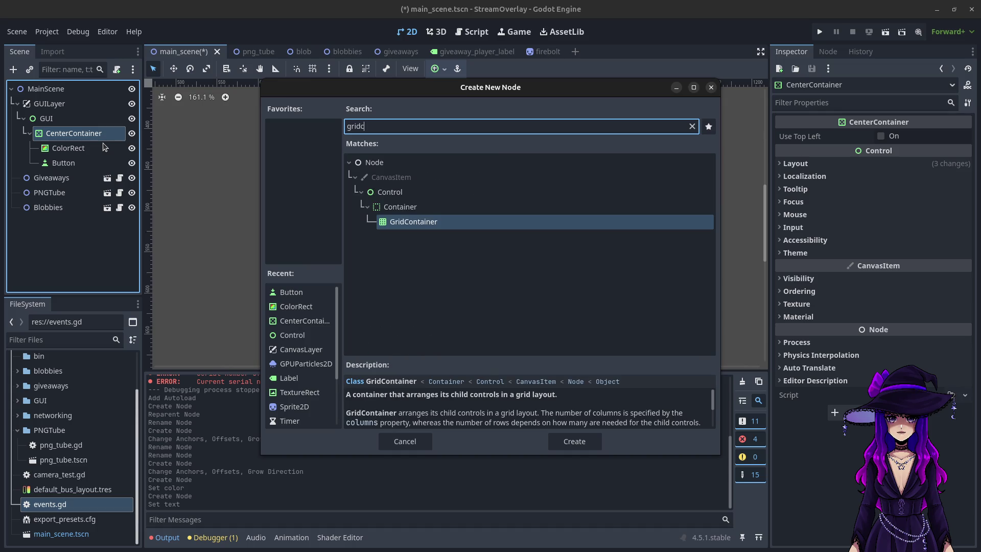
{"action": "key", "text": "Return"}
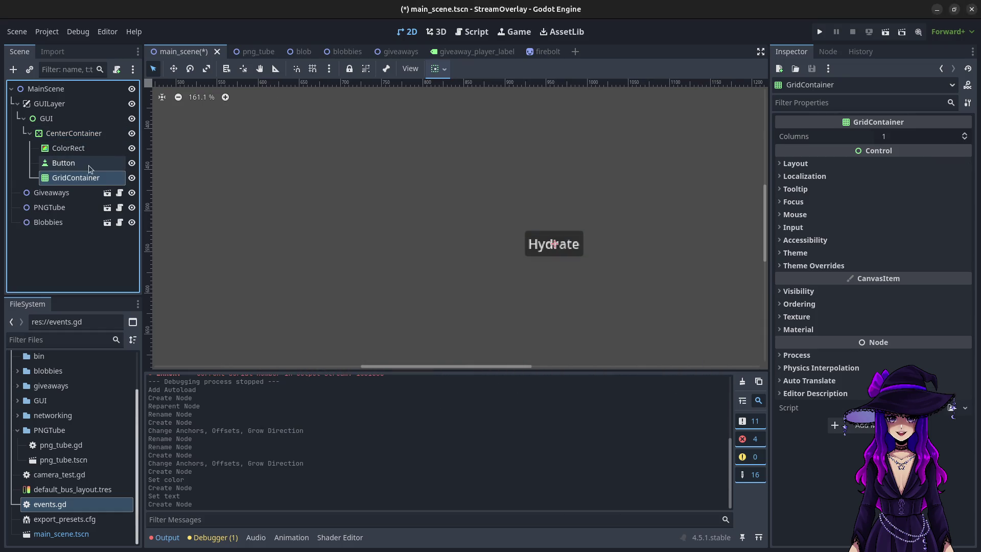
{"action": "left_click_drag", "start_coordinate": [88, 164], "coordinate": [86, 176]}
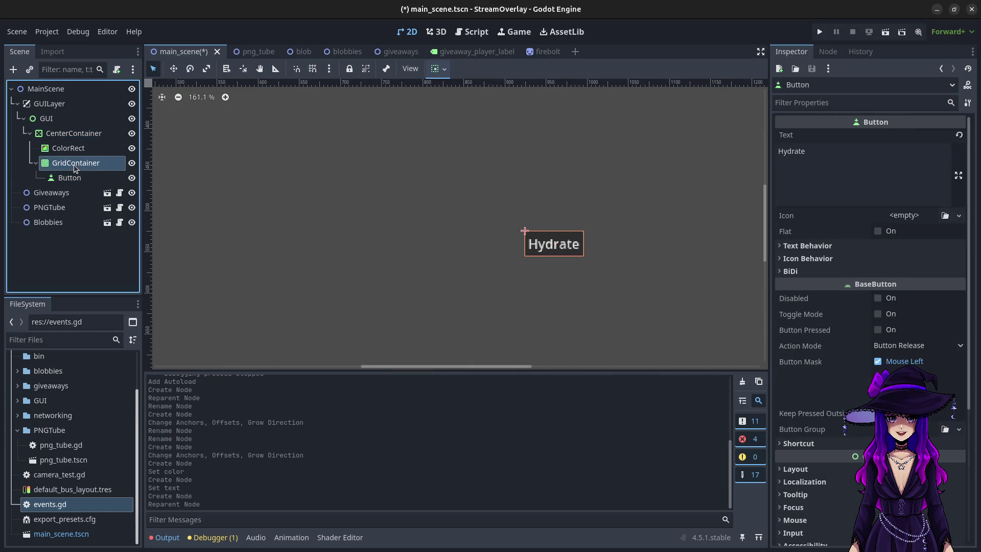
{"action": "left_click", "coordinate": [73, 164]}
{"action": "left_click", "coordinate": [913, 137]}
{"action": "type", "text": "3"}
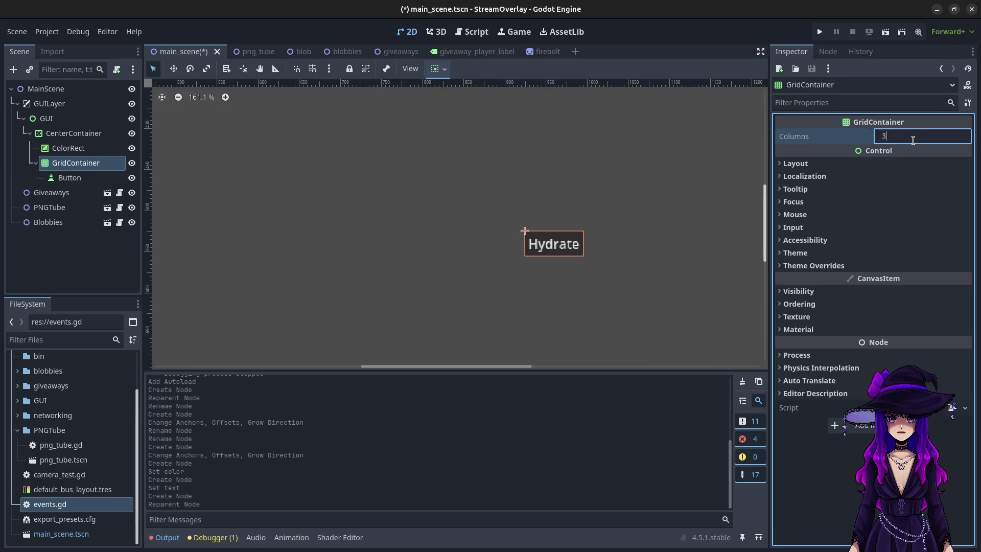
{"action": "key", "text": "Return"}
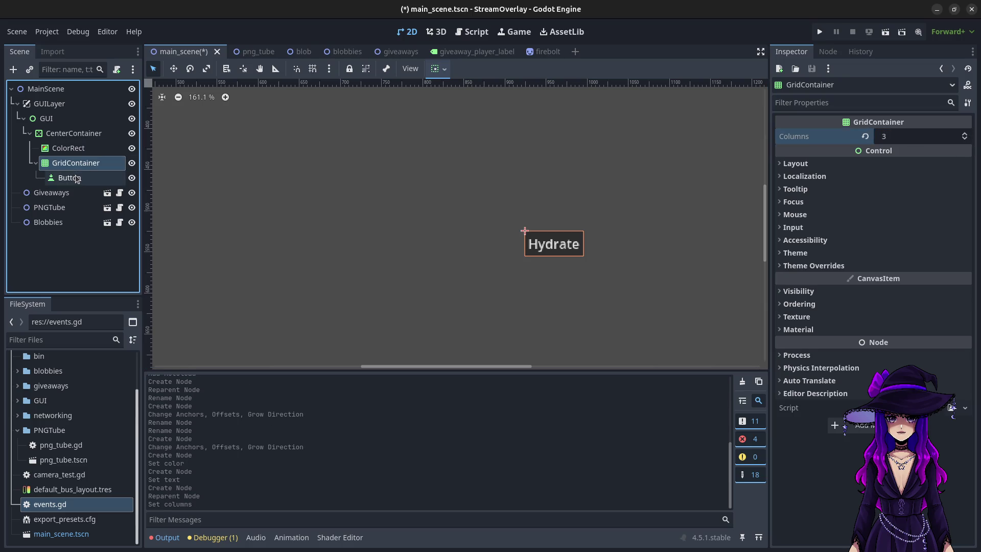
Step: Duplicate the Hydrate button so the grid holds six buttons, Button to Button6
{"action": "left_click", "coordinate": [75, 176]}
{"action": "key", "text": "ctrl+d"}
{"action": "key", "text": "ctrl+d"}
{"action": "key", "text": "ctrl+d"}
{"action": "key", "text": "ctrl+d"}
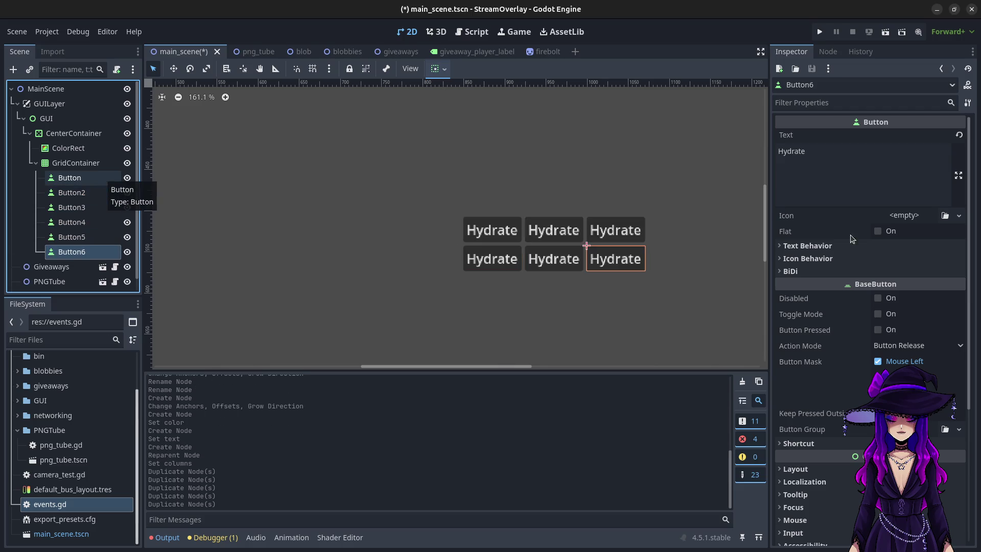
{"action": "scroll", "coordinate": [531, 179], "scroll_direction": "down", "scroll_amount": 3}
{"action": "scroll", "coordinate": [352, 176], "scroll_direction": "down", "scroll_amount": 2}
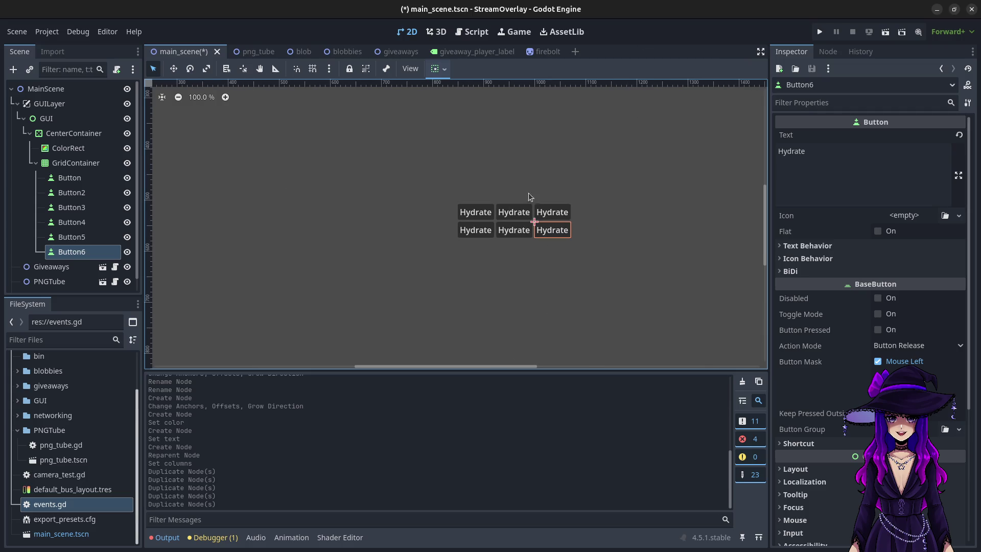
{"action": "scroll", "coordinate": [430, 229], "scroll_direction": "down", "scroll_amount": 10}
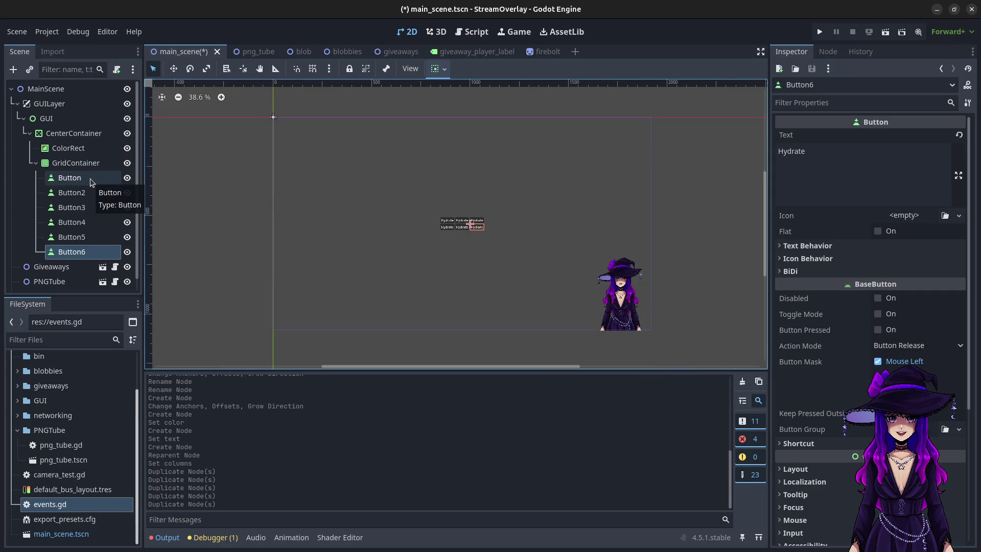
{"action": "scroll", "coordinate": [470, 230], "scroll_direction": "up", "scroll_amount": 10}
{"action": "scroll", "coordinate": [253, 210], "scroll_direction": "down", "scroll_amount": 7}
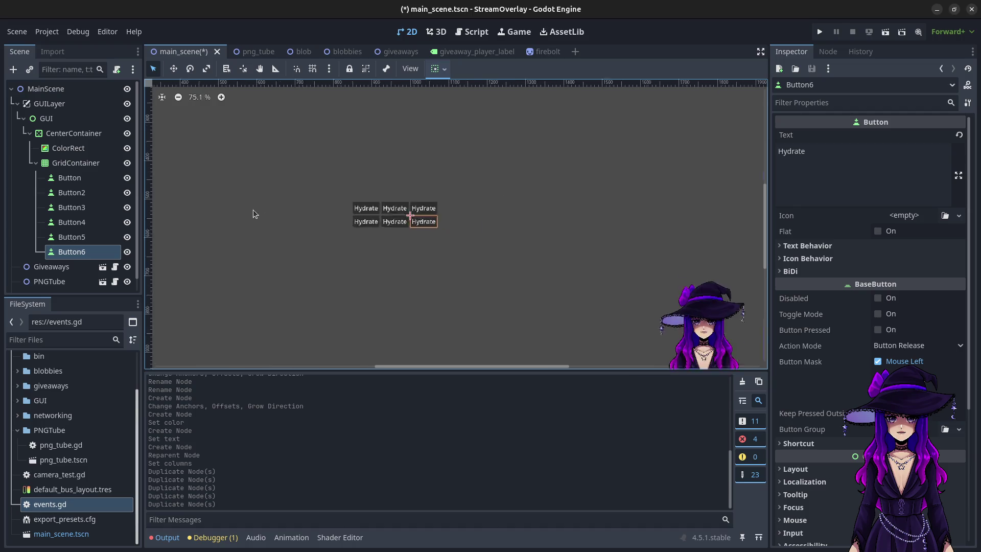
{"action": "scroll", "coordinate": [623, 196], "scroll_direction": "down", "scroll_amount": 1}
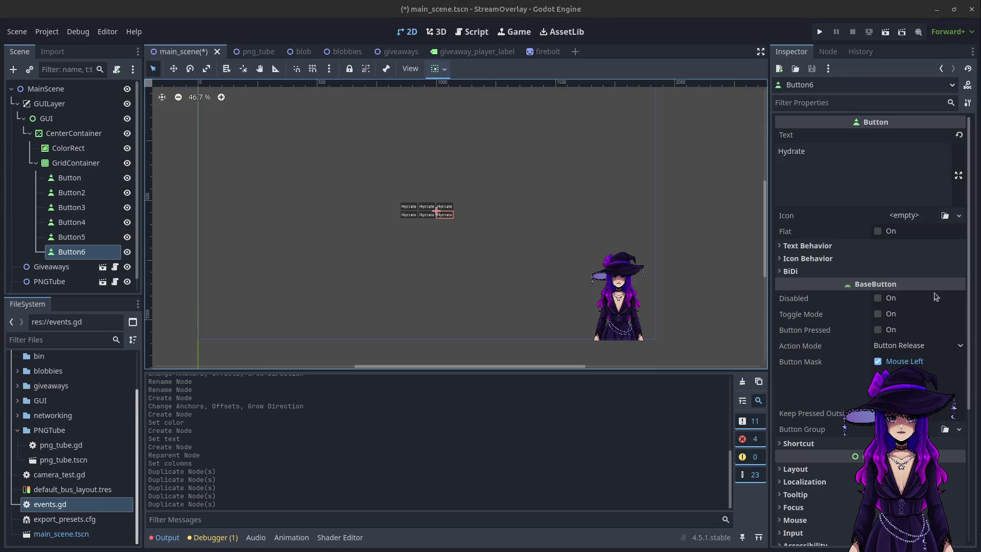
{"action": "left_click", "coordinate": [68, 179]}
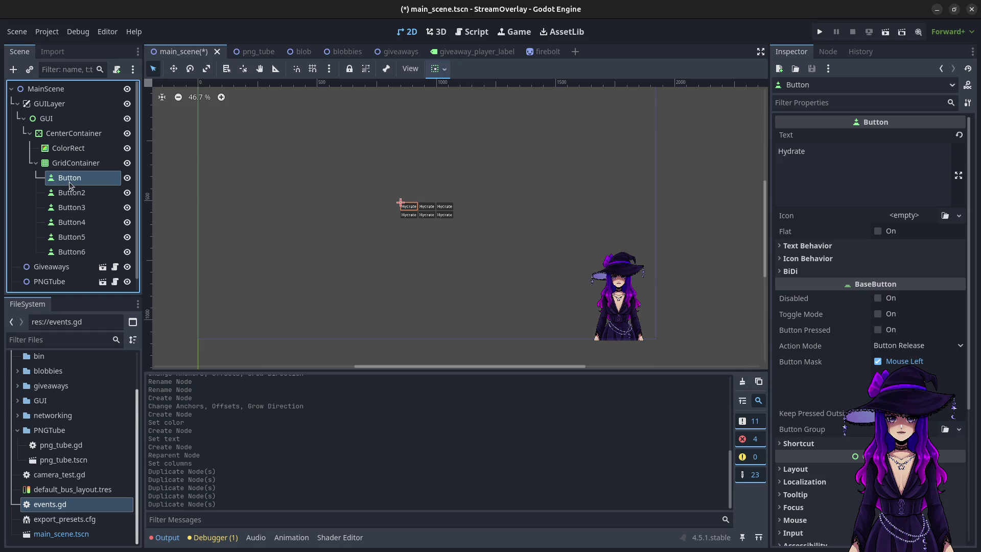
{"action": "scroll", "coordinate": [499, 232], "scroll_direction": "up", "scroll_amount": 5}
{"action": "scroll", "coordinate": [332, 169], "scroll_direction": "up", "scroll_amount": 3}
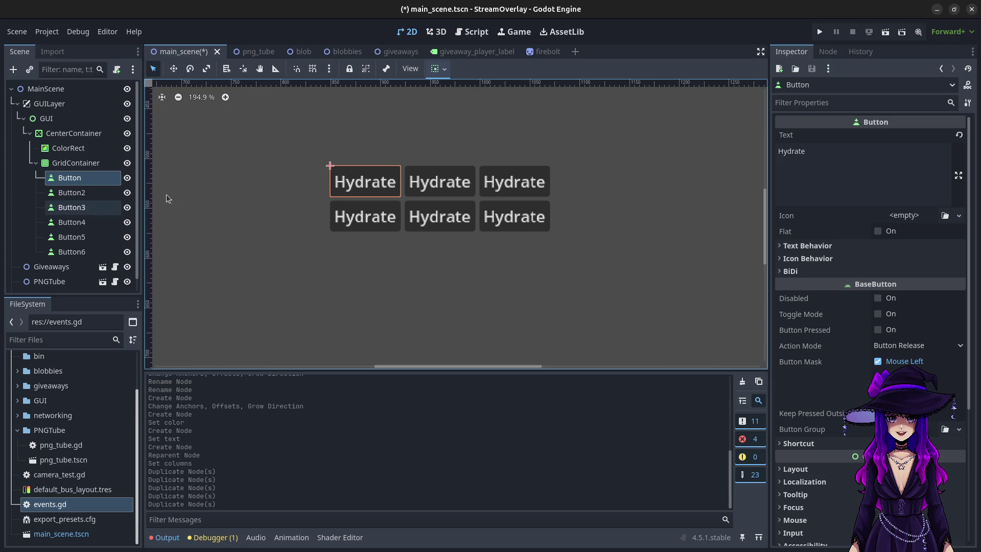
Step: Label the first button 'Spellscroll' and change Button3's text to an underscore
{"action": "left_click", "coordinate": [815, 166]}
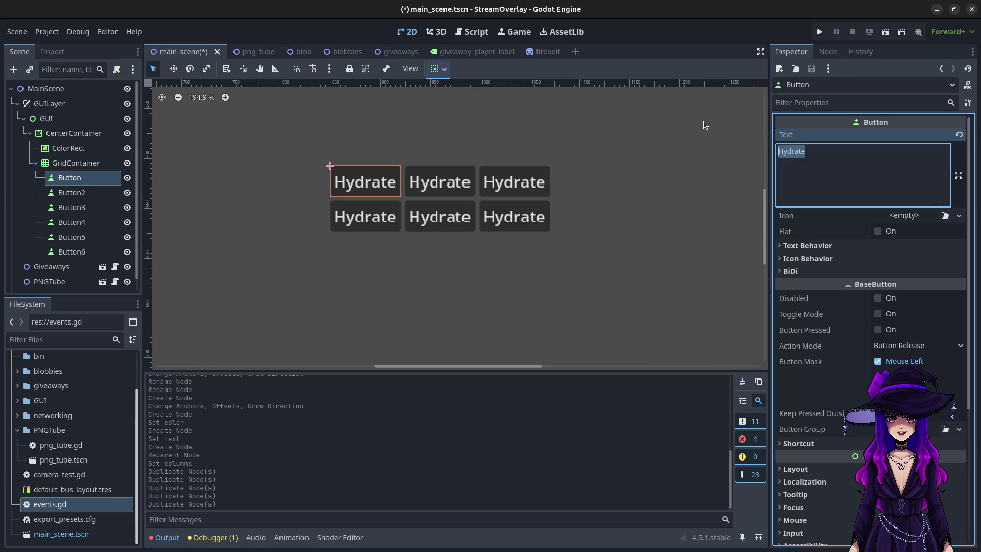
{"action": "type", "text": "Spellscroll"}
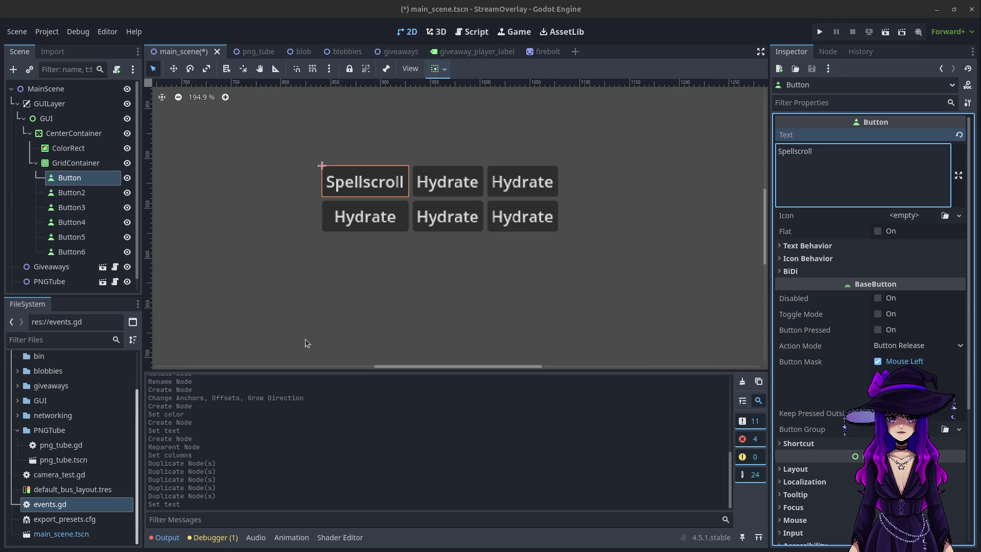
{"action": "left_click", "coordinate": [71, 251]}
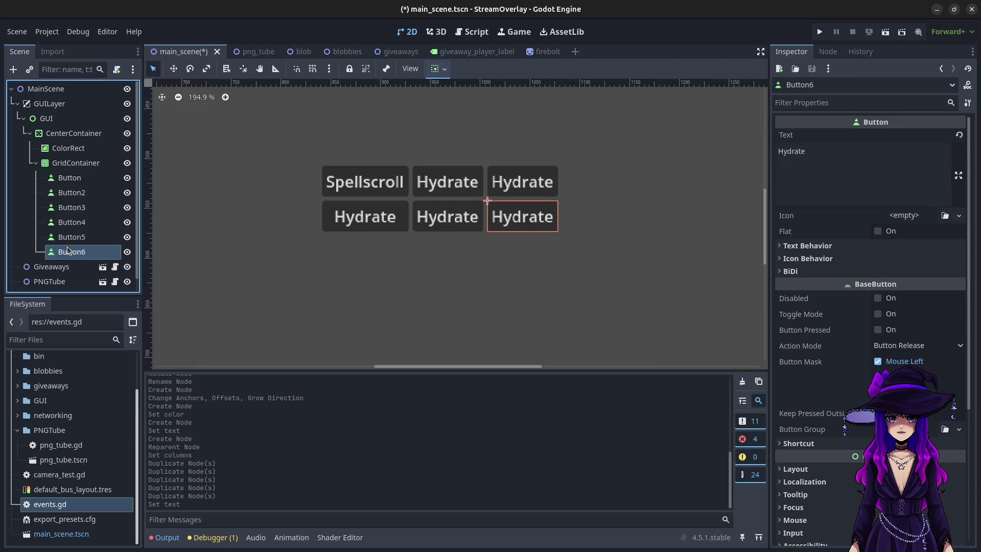
{"action": "left_click", "coordinate": [85, 209]}
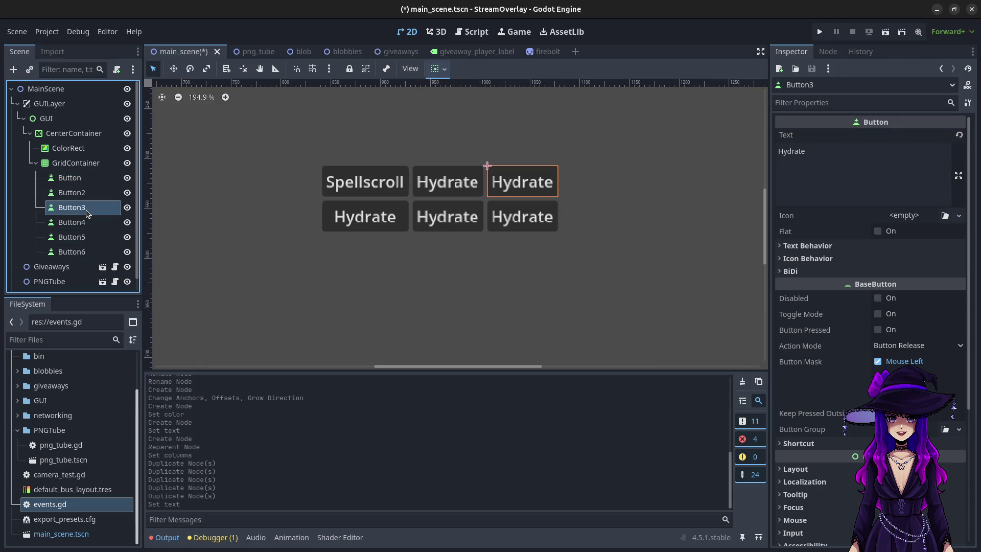
{"action": "left_click", "coordinate": [848, 148]}
{"action": "left_click", "coordinate": [857, 172]}
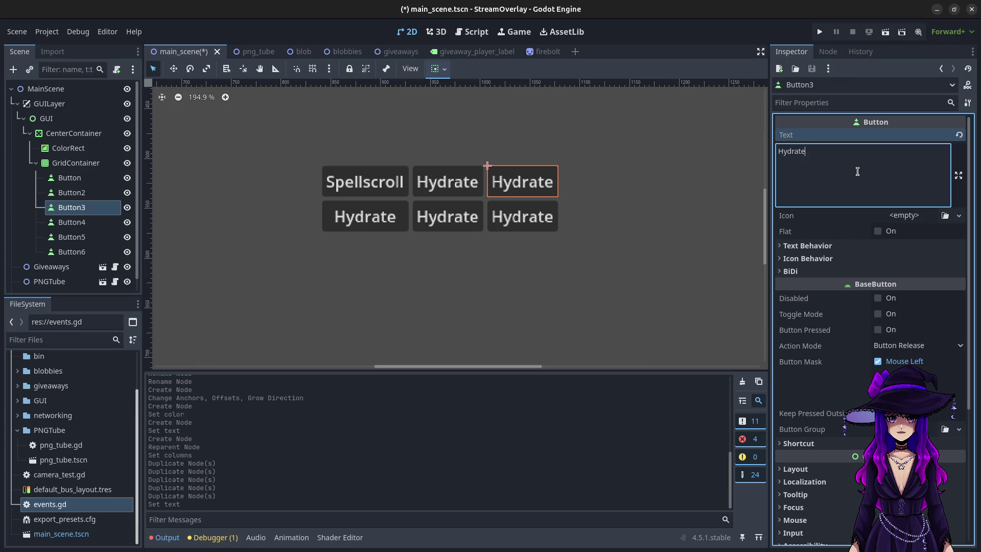
{"action": "key", "text": "ctrl+a"}
{"action": "type", "text": "_"}
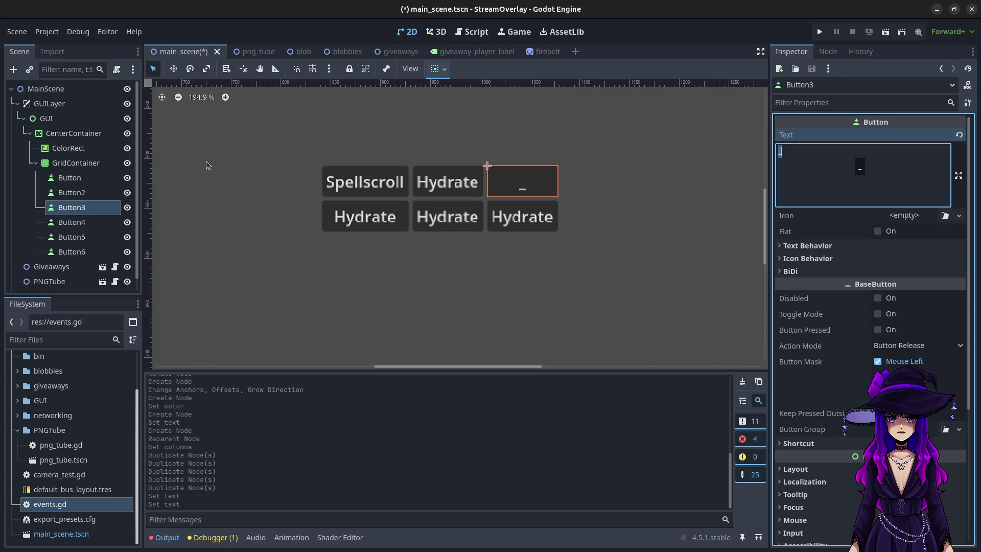
Step: Change Button4's text to an underscore and clear the Inspector property filter
{"action": "left_click", "coordinate": [71, 222]}
{"action": "left_click", "coordinate": [817, 153]}
{"action": "key", "text": "ctrl+a"}
{"action": "type", "text": "_"}
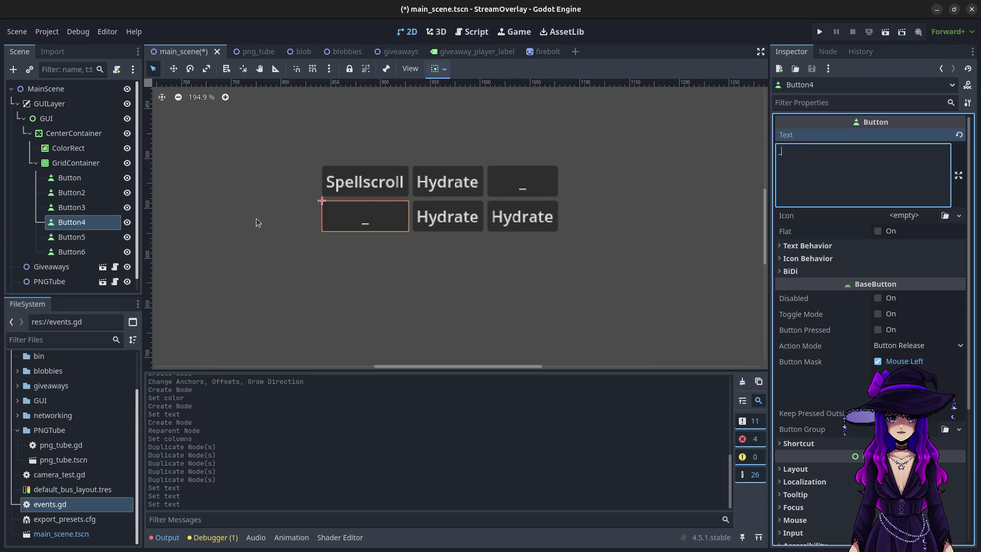
{"action": "left_click", "coordinate": [71, 237]}
{"action": "left_click", "coordinate": [862, 194]}
{"action": "key", "text": "ctrl+f"}
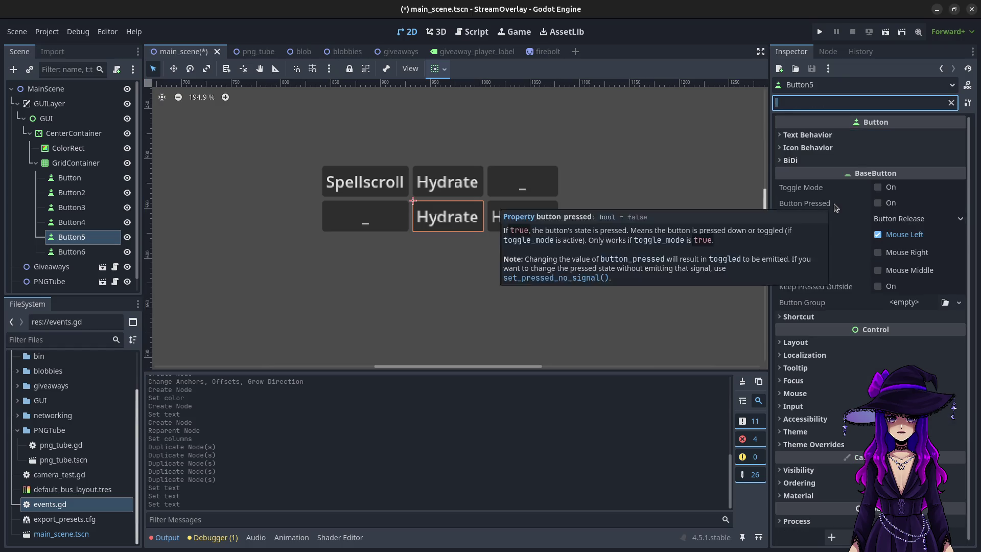
{"action": "key", "text": "ctrl+z"}
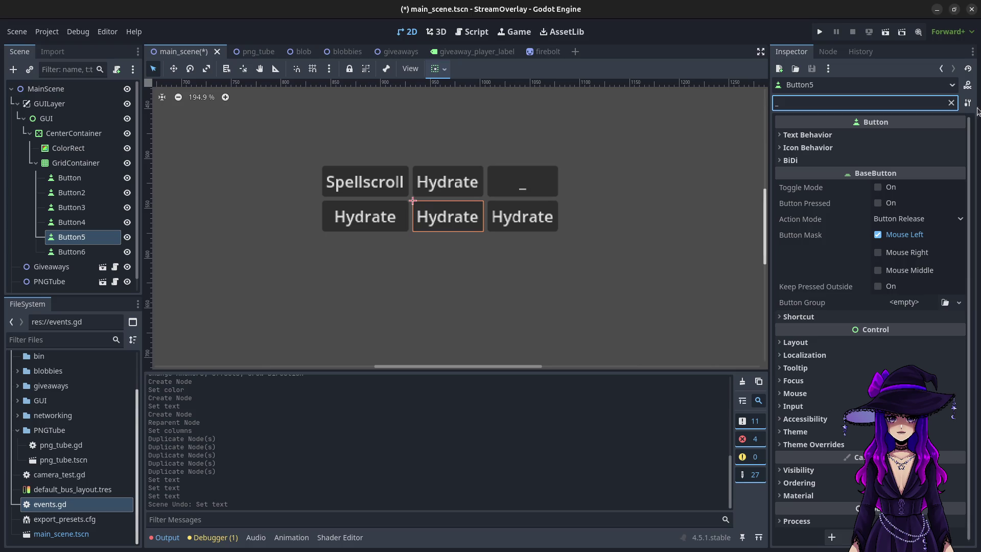
{"action": "key", "text": "ctrl+shift+z"}
{"action": "left_click", "coordinate": [951, 103]}
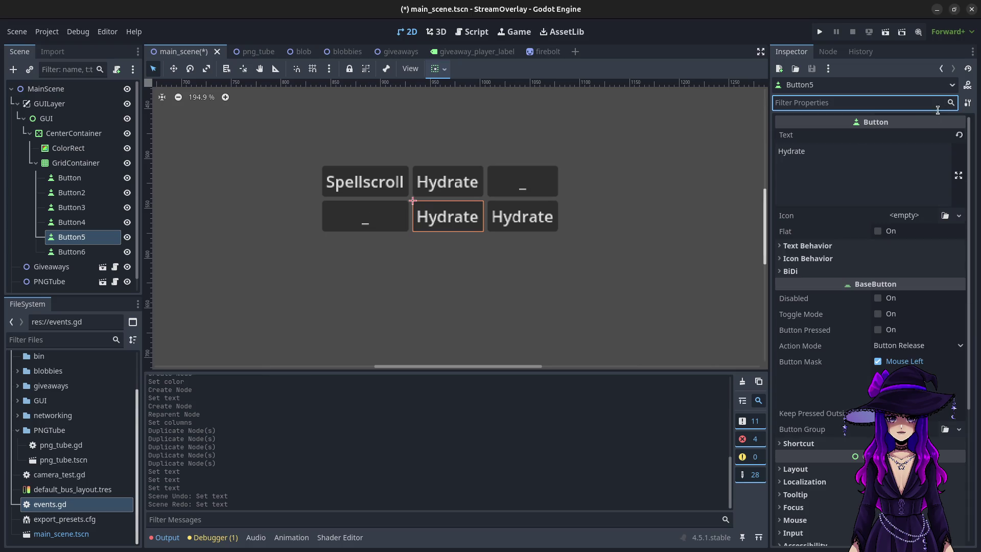
Step: Replace Button5's and Button6's text with underscores as well
{"action": "left_click", "coordinate": [866, 159]}
{"action": "key", "text": "ctrl+a"}
{"action": "type", "text": "_"}
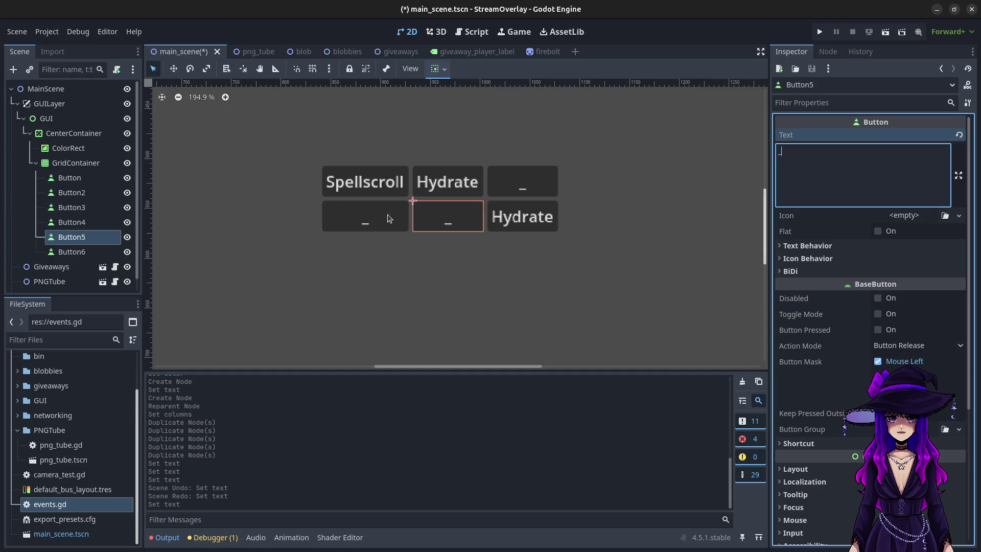
{"action": "left_click", "coordinate": [71, 252]}
{"action": "left_click", "coordinate": [849, 174]}
{"action": "key", "text": "ctrl+a"}
{"action": "type", "text": "_"}
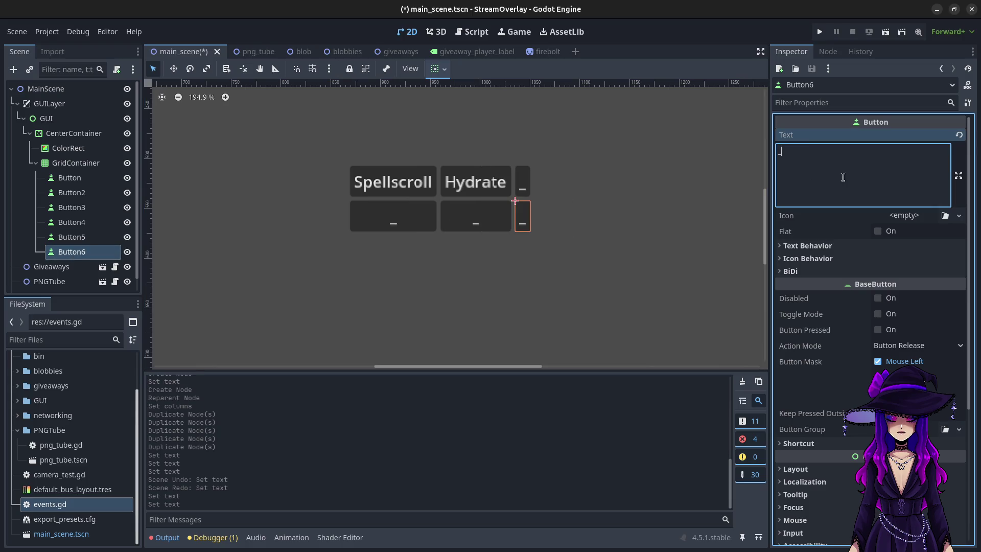
{"action": "scroll", "coordinate": [585, 193], "scroll_direction": "down", "scroll_amount": 5}
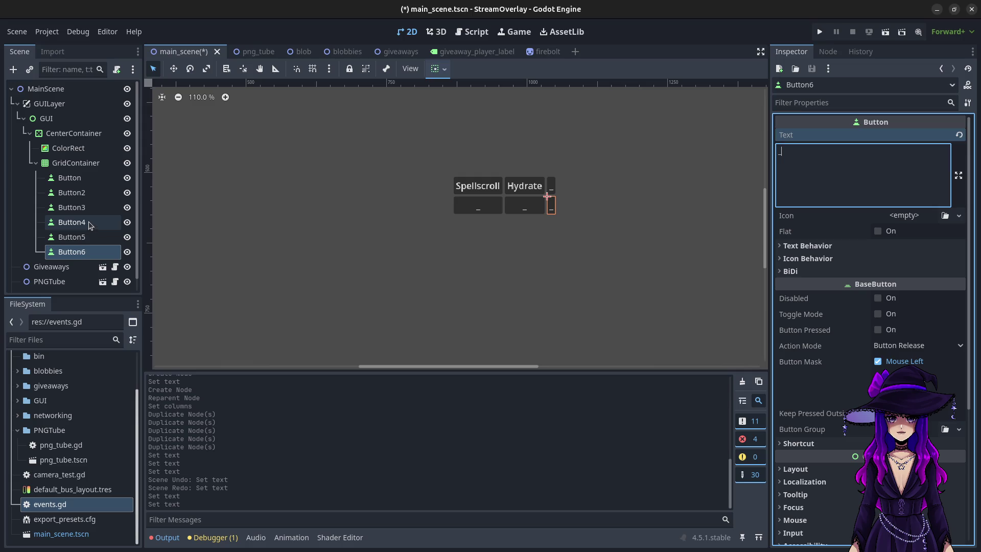
{"action": "left_click", "coordinate": [80, 176]}
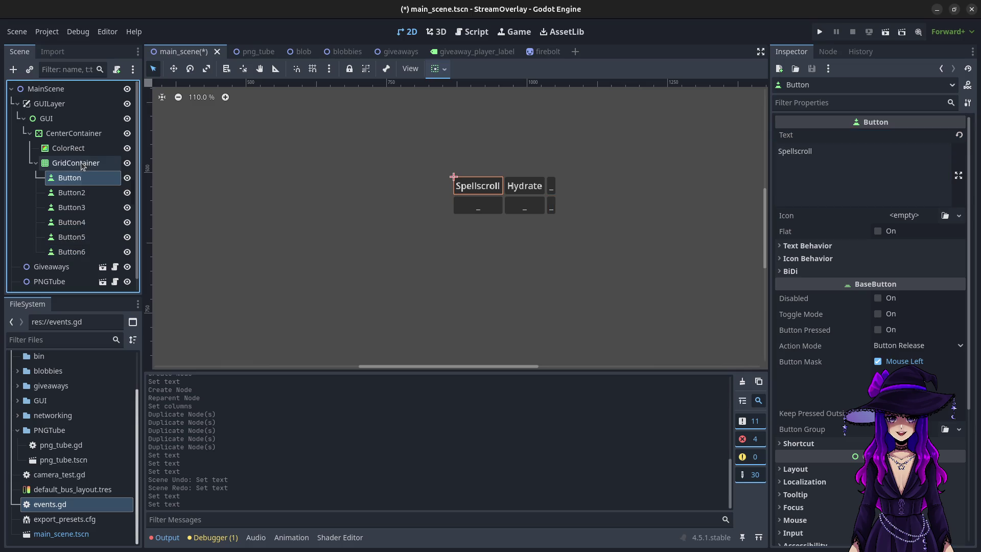
{"action": "left_click", "coordinate": [79, 151]}
{"action": "scroll", "coordinate": [613, 200], "scroll_direction": "up", "scroll_amount": 2}
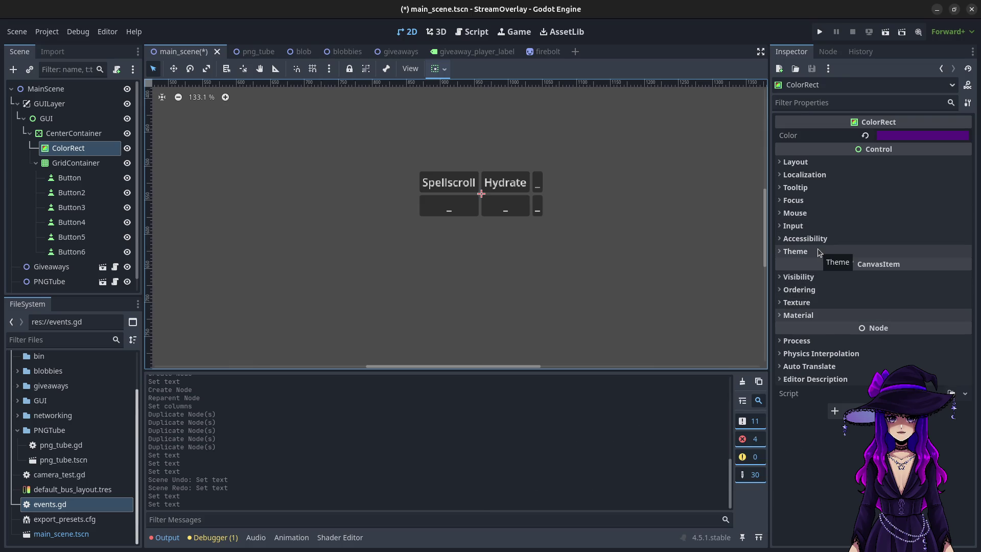
{"action": "left_click", "coordinate": [817, 162]}
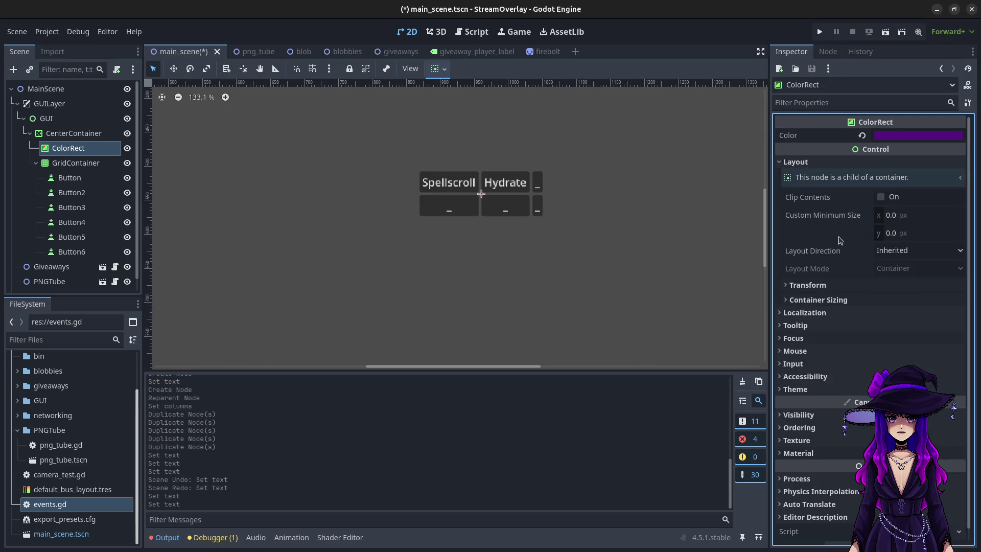
{"action": "left_click", "coordinate": [833, 300]}
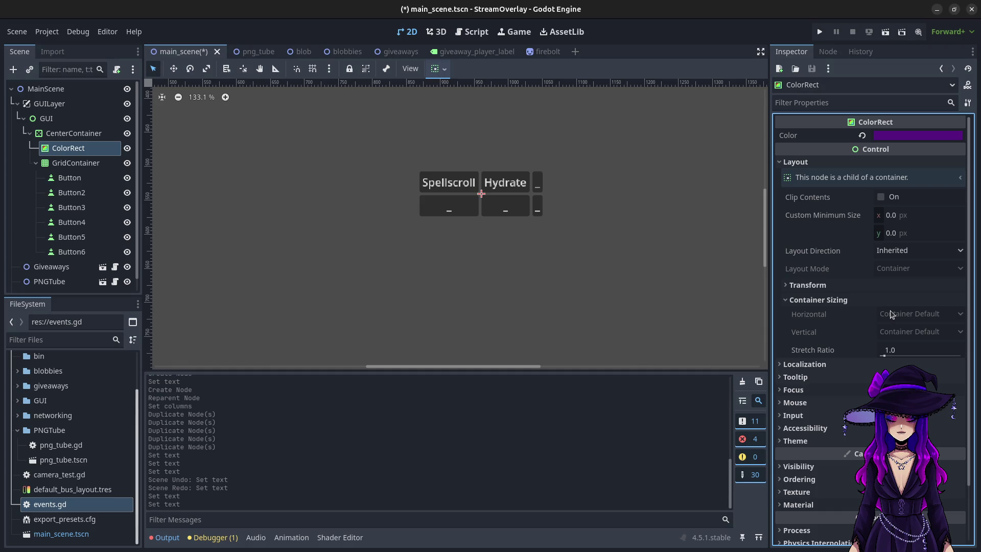
{"action": "left_click", "coordinate": [835, 285]}
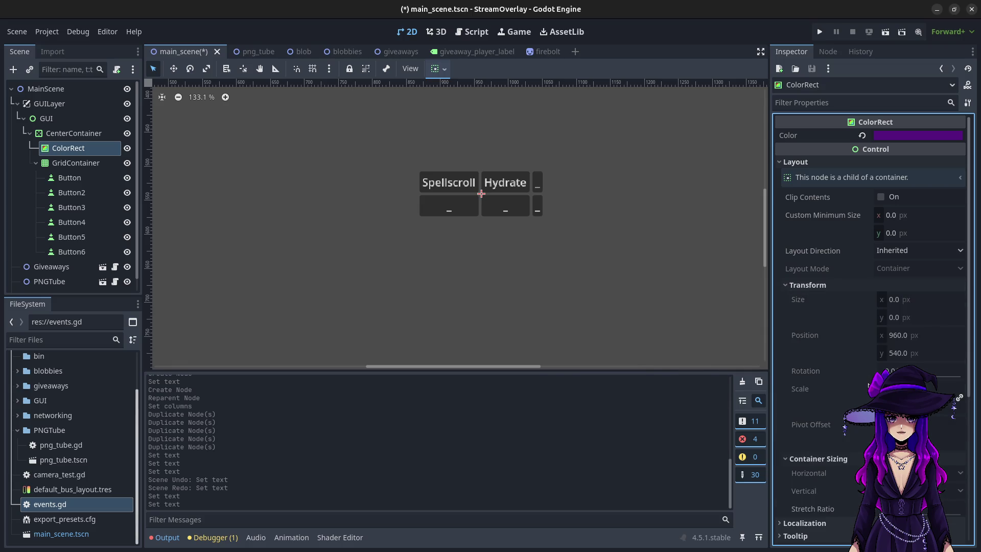
{"action": "left_click", "coordinate": [99, 136]}
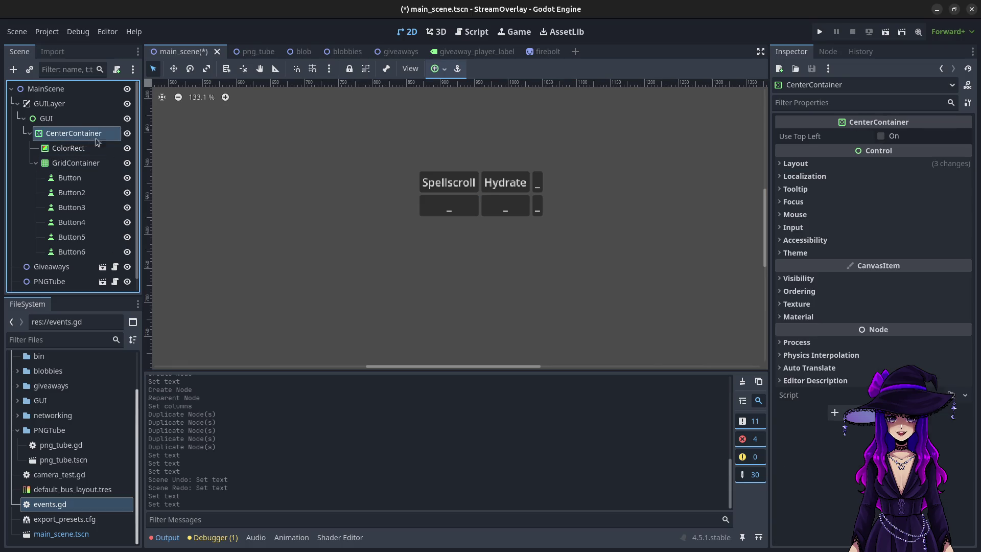
{"action": "scroll", "coordinate": [554, 256], "scroll_direction": "down", "scroll_amount": 5}
{"action": "left_click", "coordinate": [73, 163]}
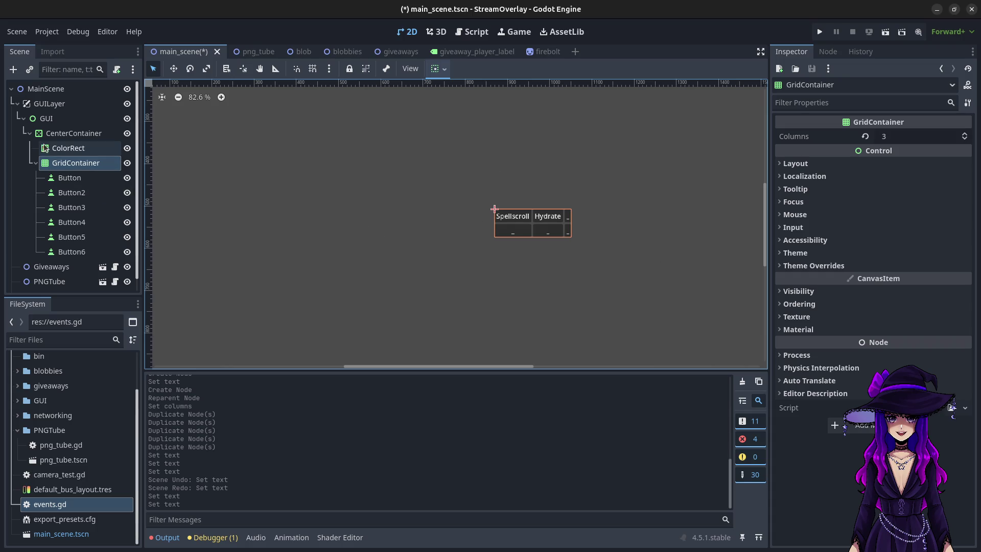
Step: Add a MarginContainer as a child of the CenterContainer
{"action": "left_click", "coordinate": [69, 148]}
{"action": "left_click", "coordinate": [70, 129]}
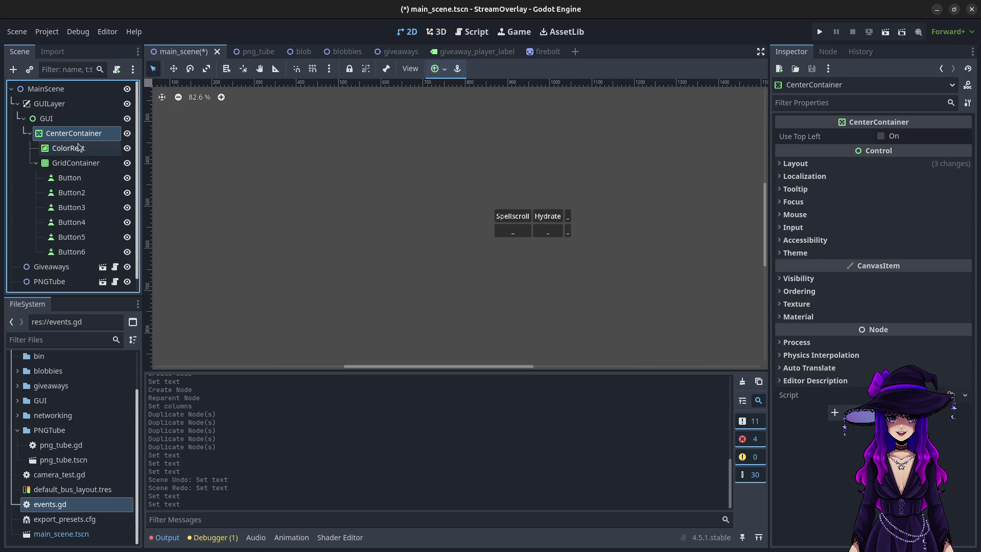
{"action": "left_click", "coordinate": [72, 148]}
{"action": "left_click", "coordinate": [72, 134]}
{"action": "right_click", "coordinate": [73, 135]}
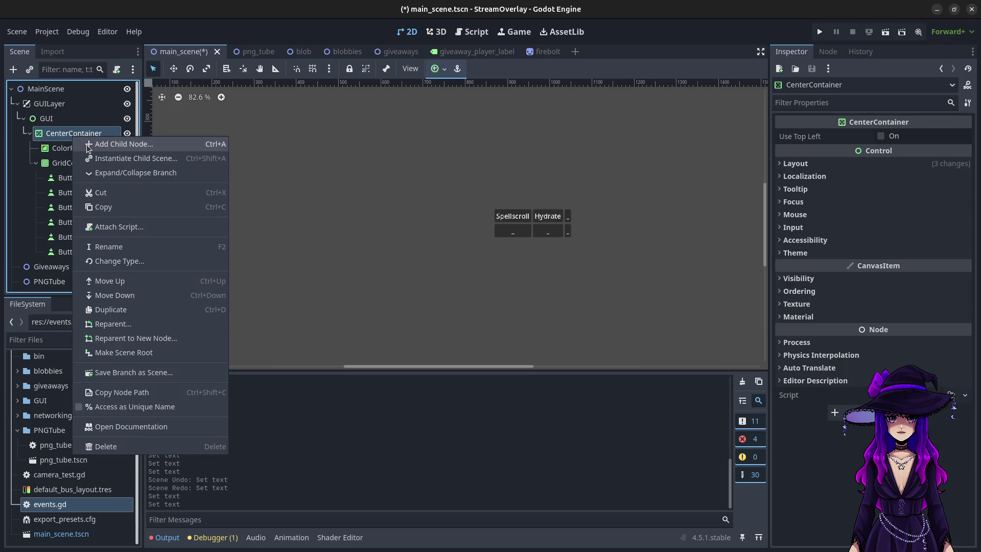
{"action": "left_click", "coordinate": [89, 145]}
{"action": "type", "text": "margin"}
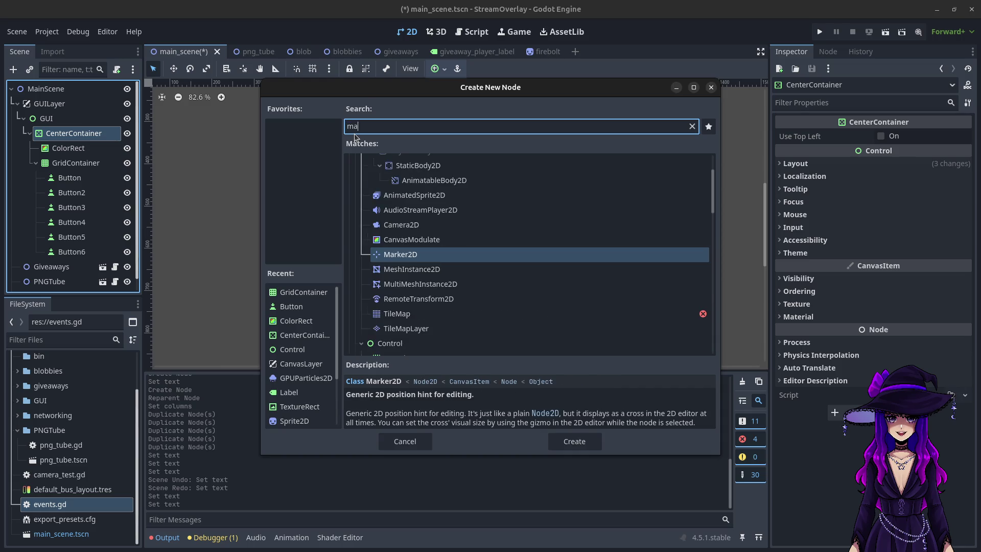
{"action": "key", "text": "Return"}
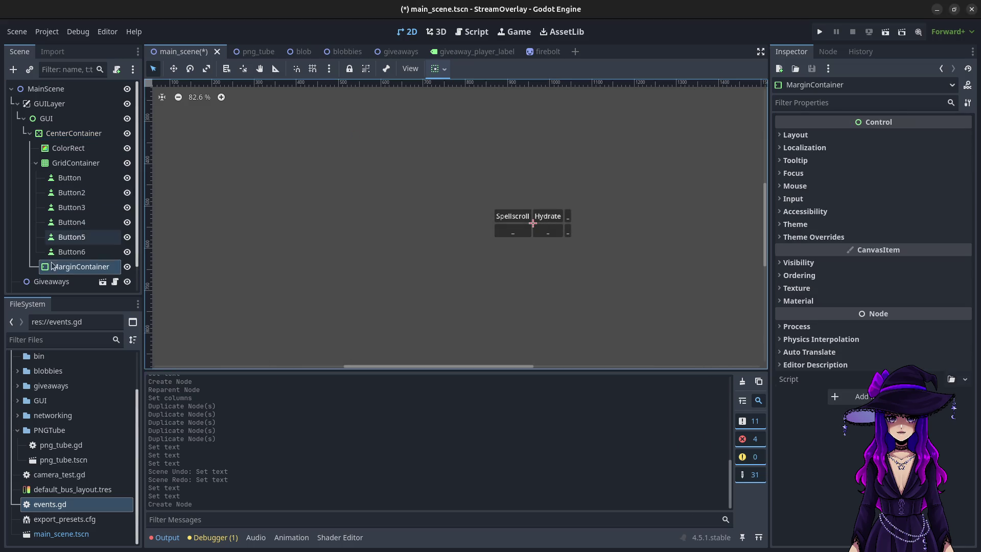
Step: Move the MarginContainer to the top of CenterContainer and make ColorRect its child
{"action": "mouse_move", "coordinate": [80, 266]}
{"action": "left_mouse_down"}
{"action": "mouse_move", "coordinate": [59, 221]}
{"action": "mouse_move", "coordinate": [60, 145]}
{"action": "left_mouse_up"}
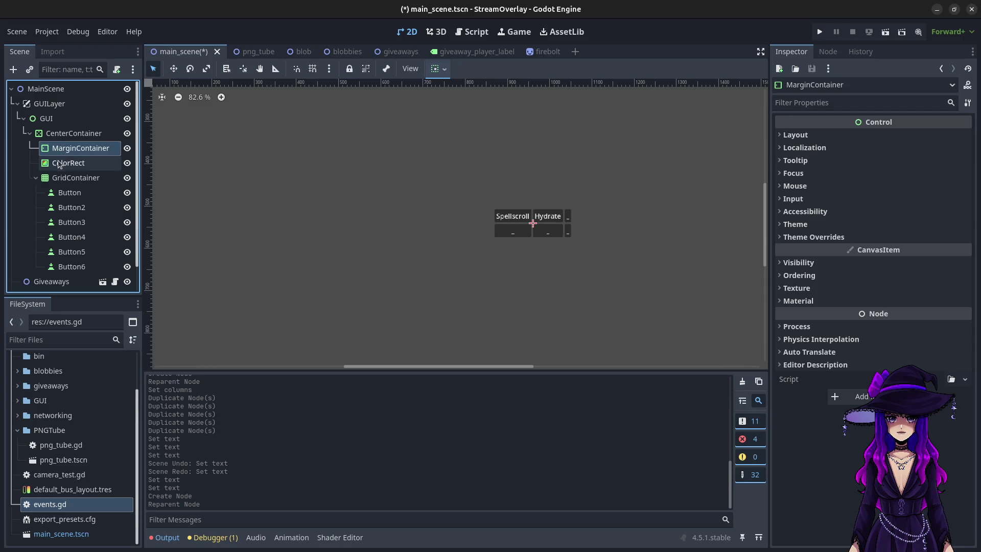
{"action": "left_click_drag", "start_coordinate": [60, 162], "coordinate": [62, 148]}
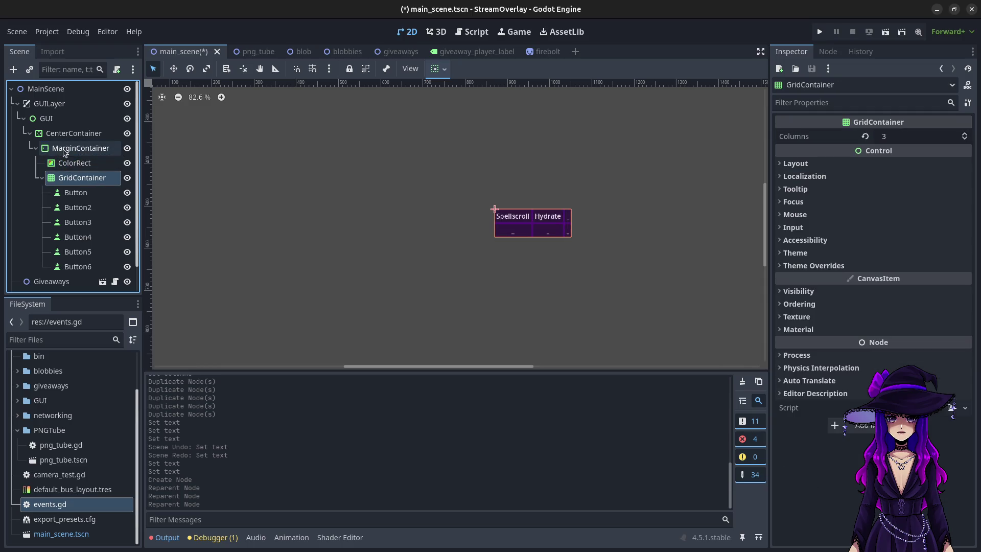
{"action": "scroll", "coordinate": [536, 227], "scroll_direction": "up", "scroll_amount": 5}
{"action": "scroll", "coordinate": [551, 227], "scroll_direction": "down", "scroll_amount": 3}
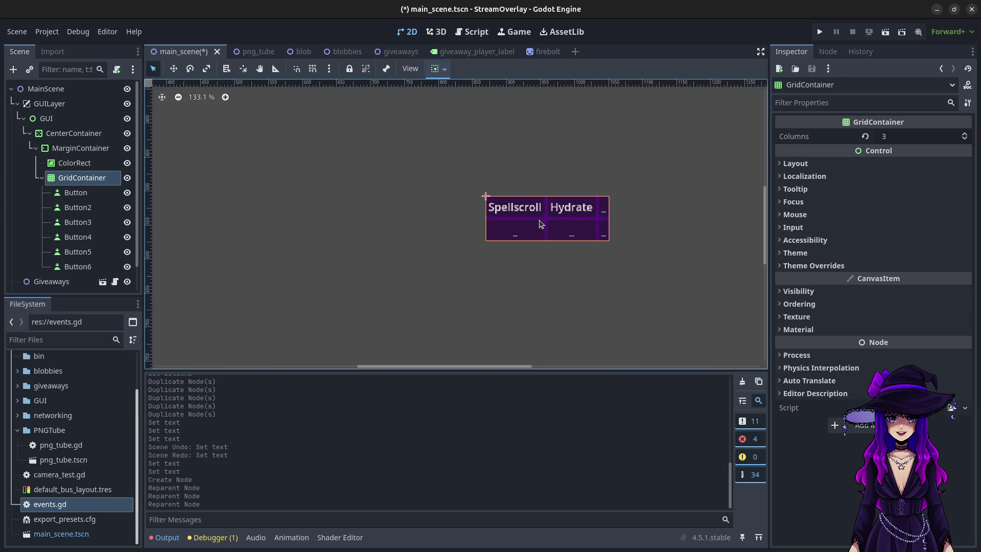
{"action": "scroll", "coordinate": [504, 222], "scroll_direction": "down", "scroll_amount": 2}
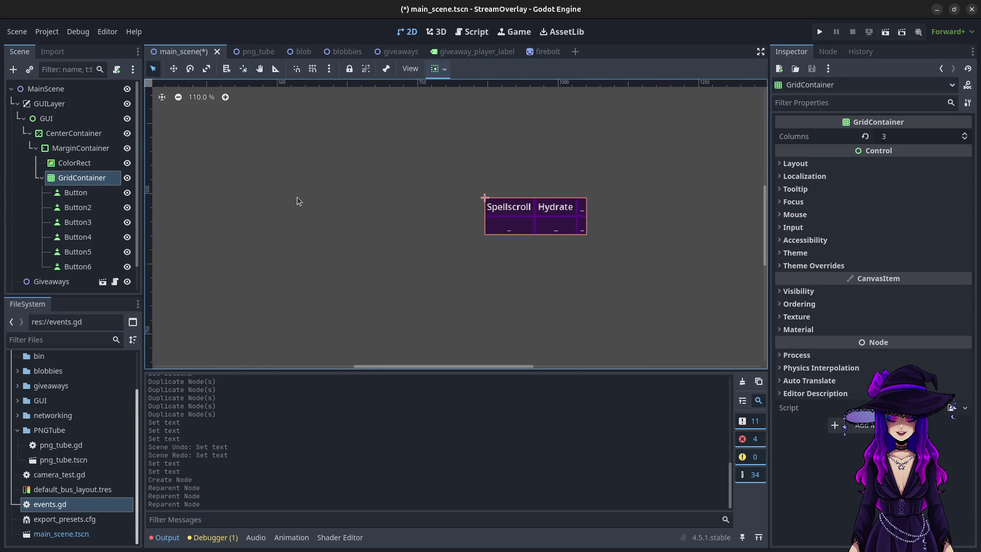
{"action": "left_click", "coordinate": [65, 134]}
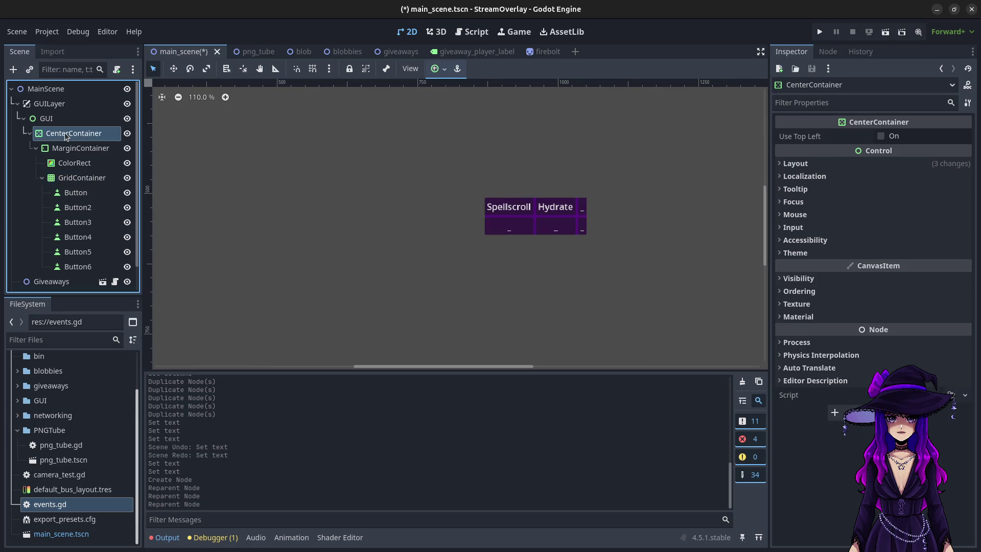
{"action": "left_click", "coordinate": [68, 149]}
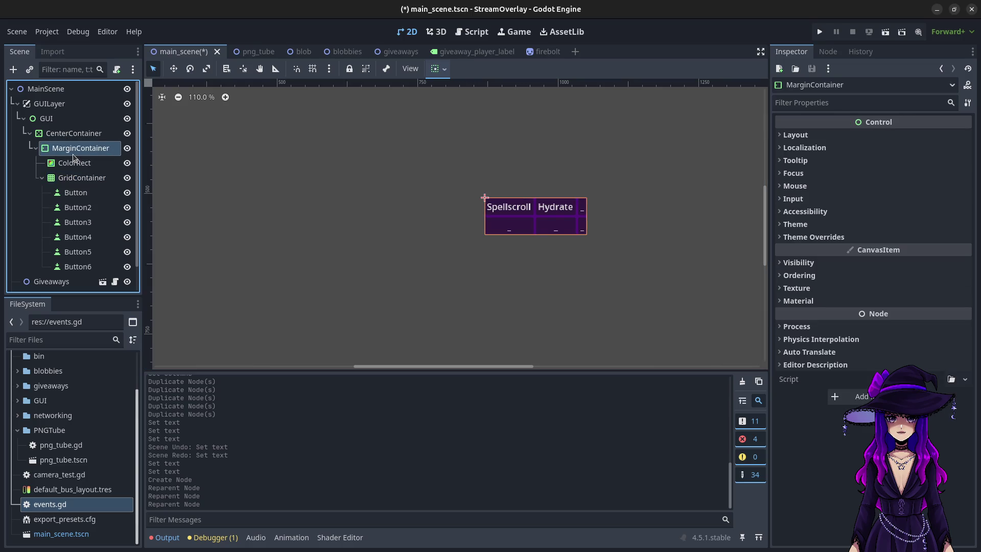
{"action": "right_click", "coordinate": [72, 154]}
{"action": "left_click", "coordinate": [96, 161]}
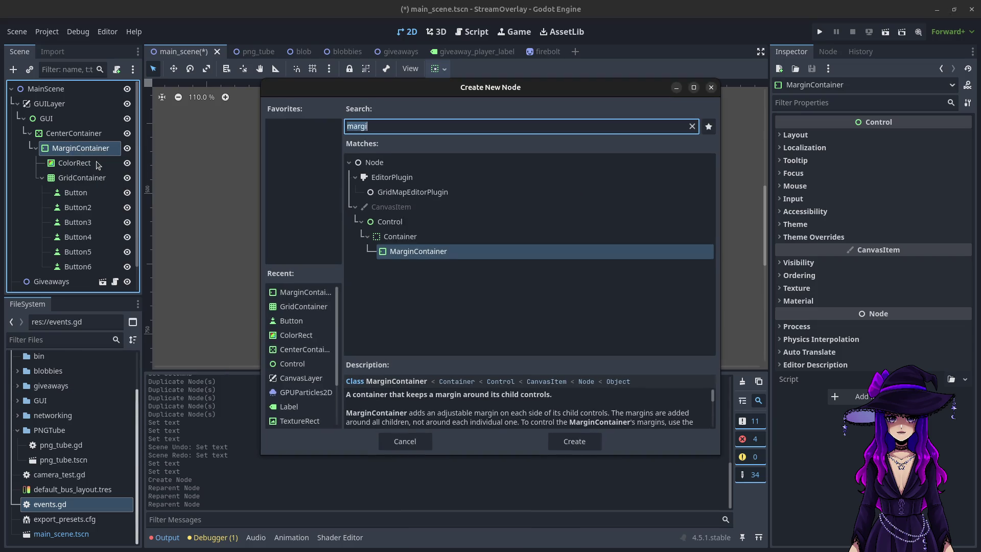
{"action": "key", "text": "Escape"}
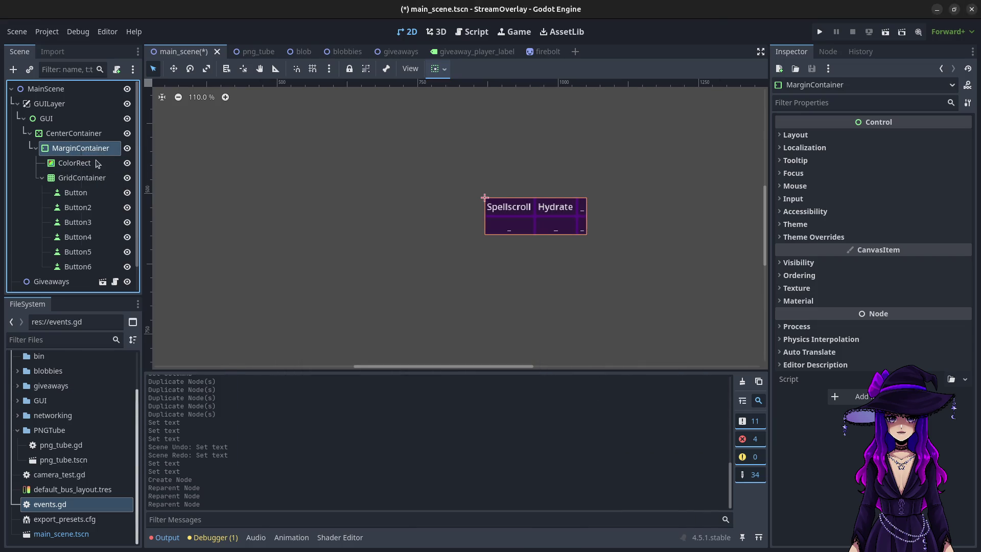
Step: Add a VBoxContainer under MarginContainer for the button grid, placed next to ColorRect
{"action": "right_click", "coordinate": [97, 163]}
{"action": "left_click", "coordinate": [104, 163]}
{"action": "type", "text": "gvi"}
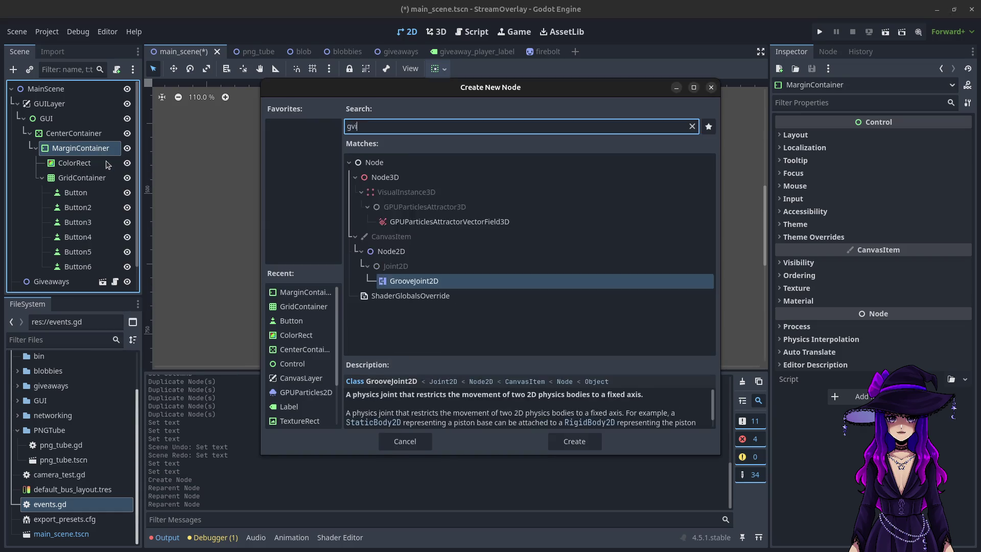
{"action": "type", "text": "x="}
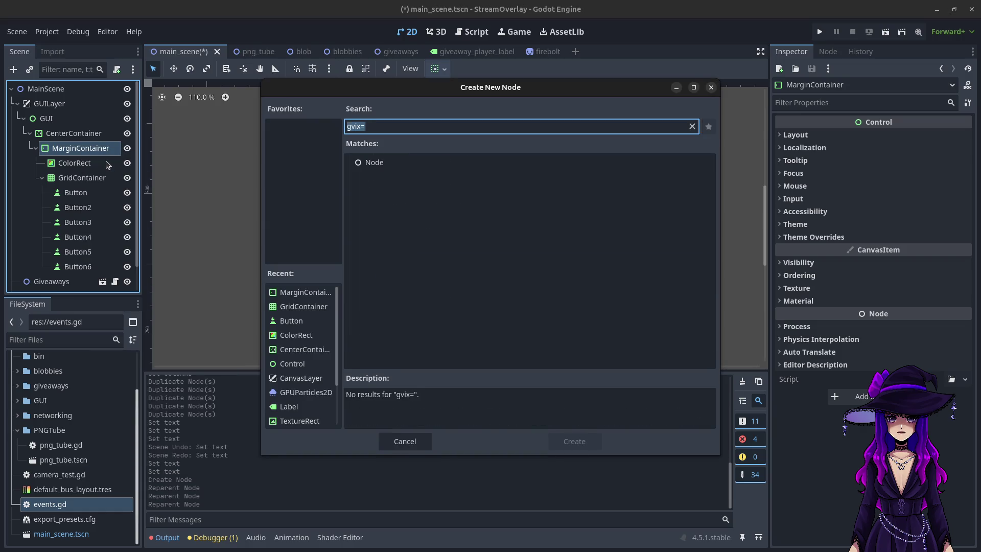
{"action": "type", "text": "h"}
{"action": "key", "text": "BackSpace"}
{"action": "type", "text": "v"}
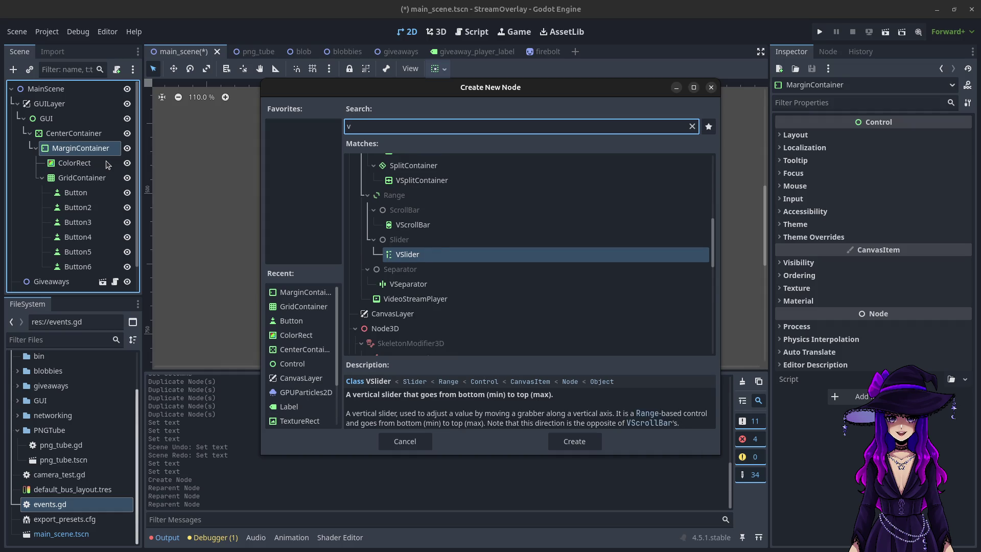
{"action": "type", "text": "box"}
{"action": "key", "text": "Return"}
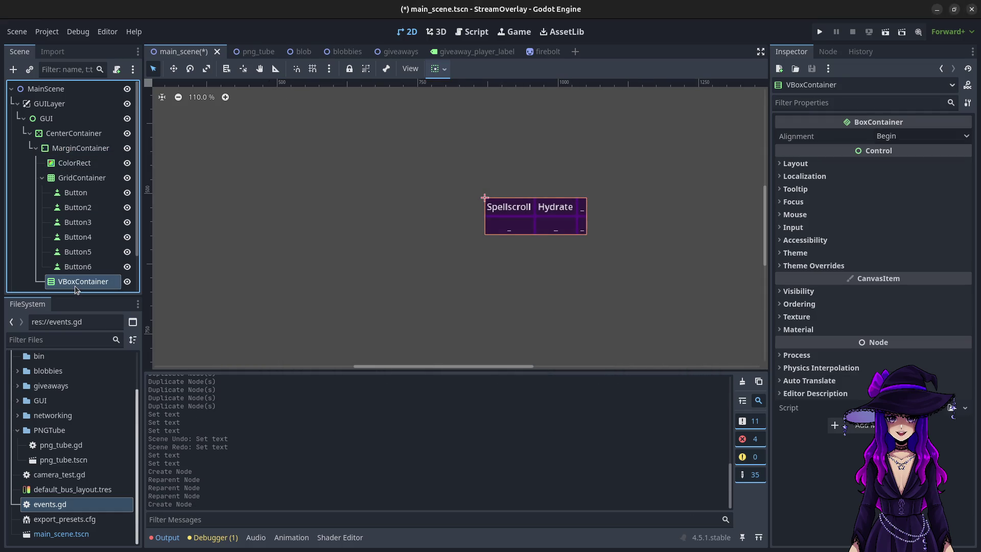
{"action": "mouse_move", "coordinate": [79, 219]}
{"action": "left_mouse_down"}
{"action": "mouse_move", "coordinate": [80, 167]}
{"action": "mouse_move", "coordinate": [72, 182]}
{"action": "left_mouse_up"}
Step: Add a Label inside the VBoxContainer and move it above the button grid
{"action": "left_click", "coordinate": [72, 183]}
{"action": "right_click", "coordinate": [72, 182]}
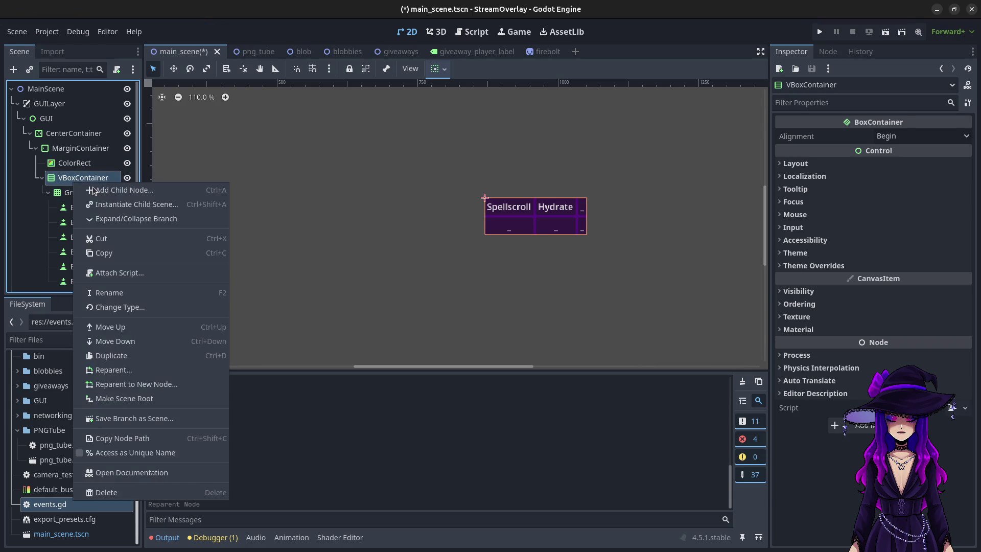
{"action": "left_click", "coordinate": [105, 192]}
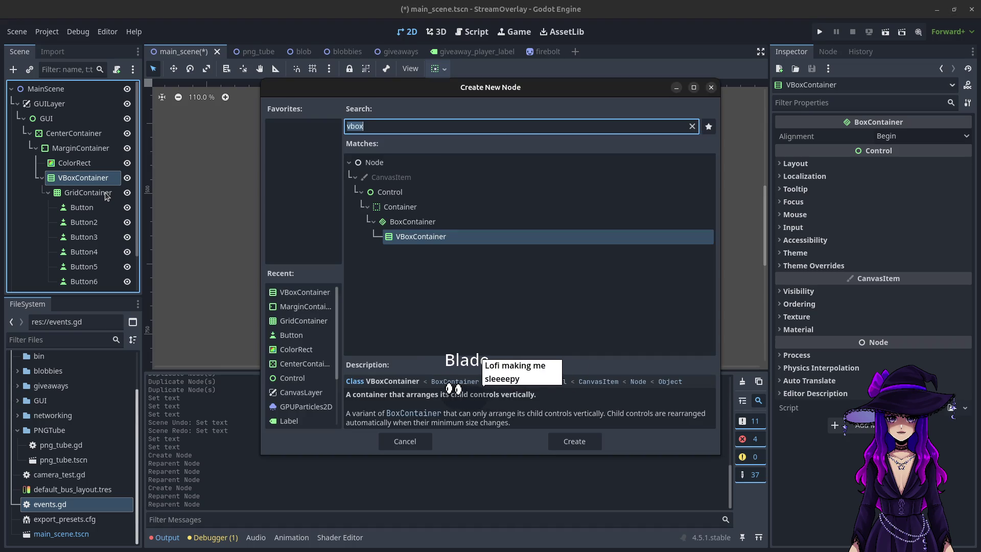
{"action": "type", "text": "Label"}
{"action": "key", "text": "Return"}
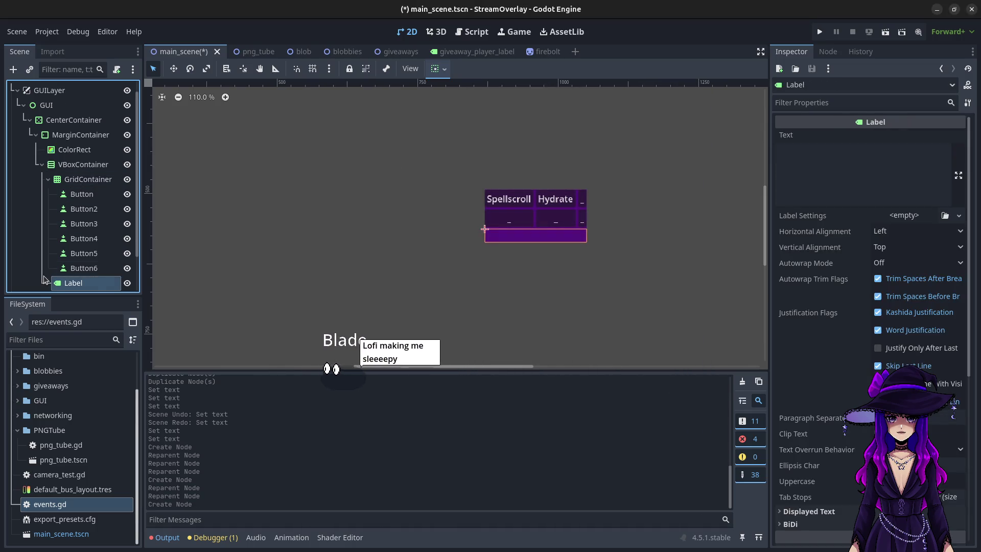
{"action": "left_click_drag", "start_coordinate": [66, 280], "coordinate": [77, 185]}
{"action": "left_click", "coordinate": [871, 171]}
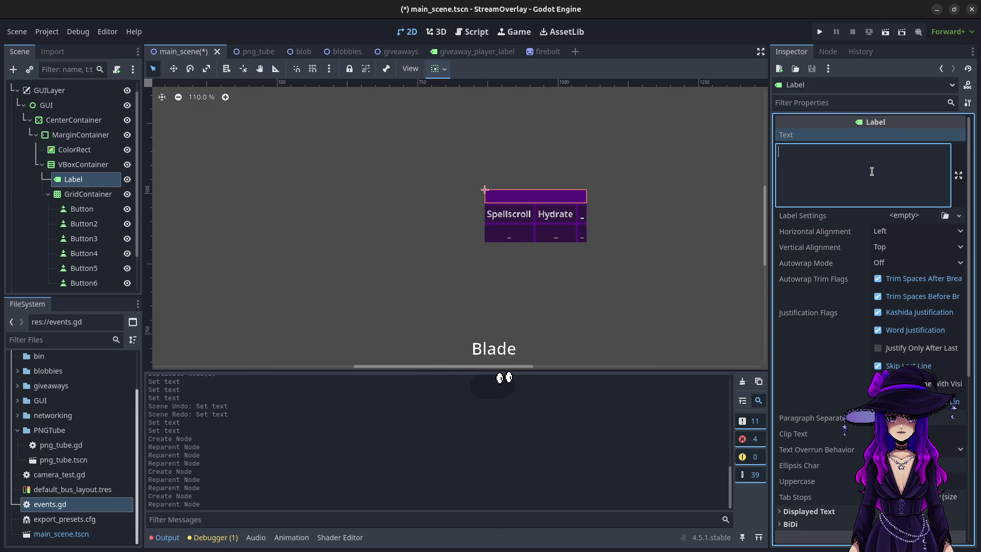
Step: Give the Label the text 'Redeems' and set its horizontal alignment to Center
{"action": "type", "text": "Redeems"}
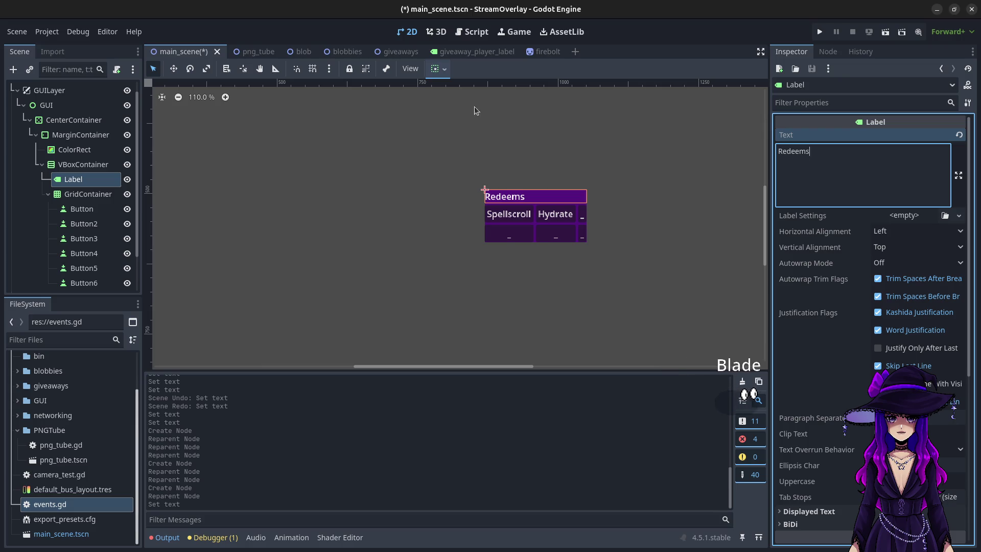
{"action": "left_click", "coordinate": [903, 236]}
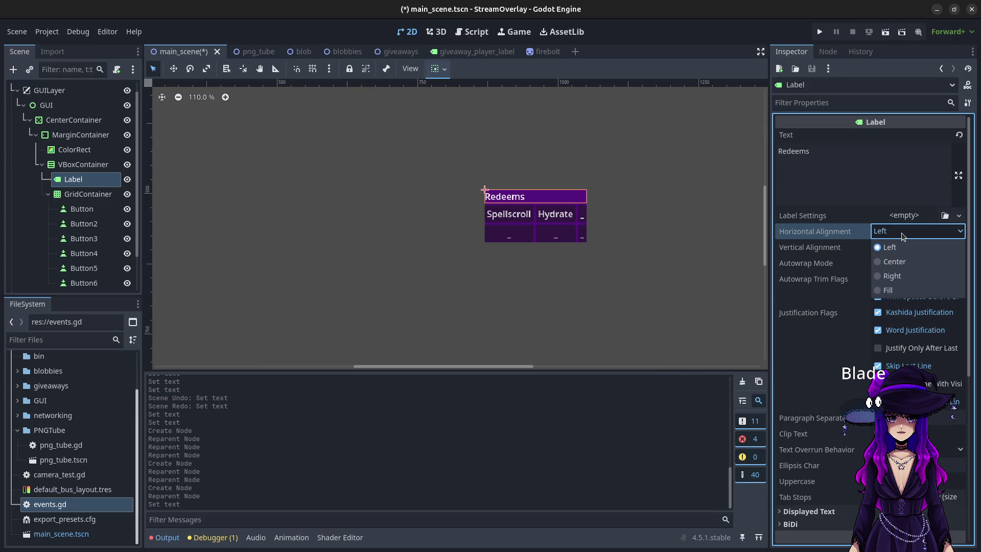
{"action": "left_click", "coordinate": [904, 236]}
{"action": "left_click", "coordinate": [903, 236]}
{"action": "left_click", "coordinate": [901, 261]}
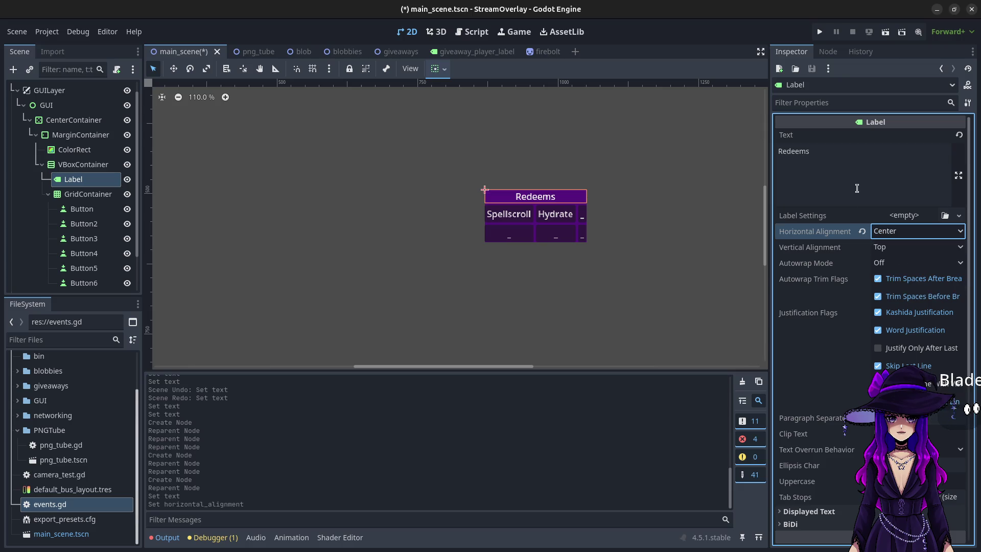
{"action": "left_click", "coordinate": [82, 208]}
{"action": "scroll", "coordinate": [487, 146], "scroll_direction": "down", "scroll_amount": 4}
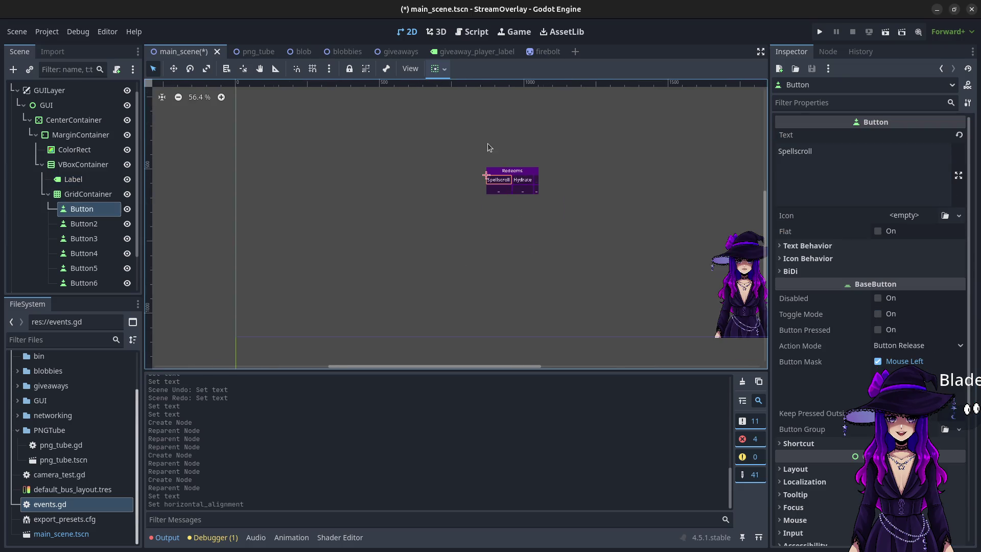
{"action": "scroll", "coordinate": [487, 143], "scroll_direction": "down", "scroll_amount": 1}
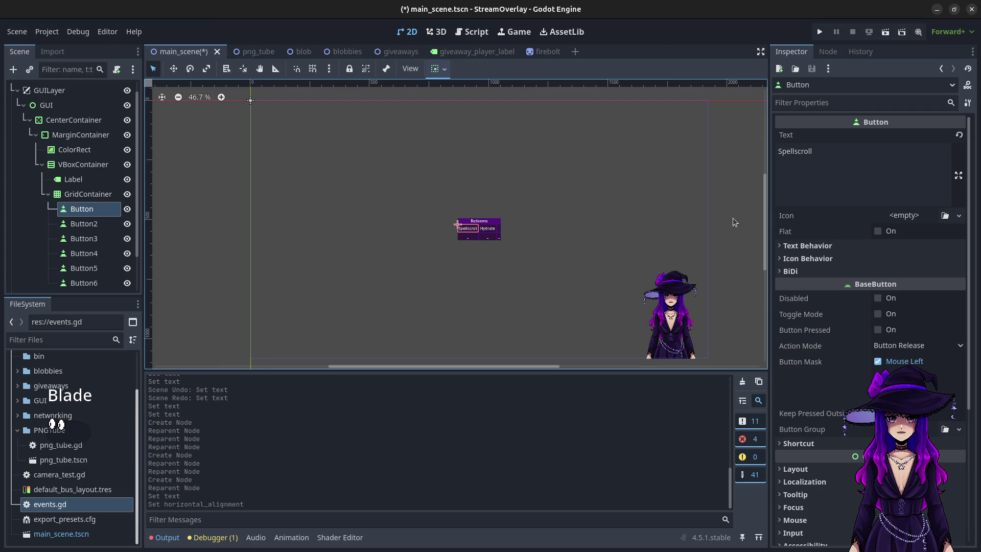
{"action": "scroll", "coordinate": [482, 251], "scroll_direction": "down", "scroll_amount": 2}
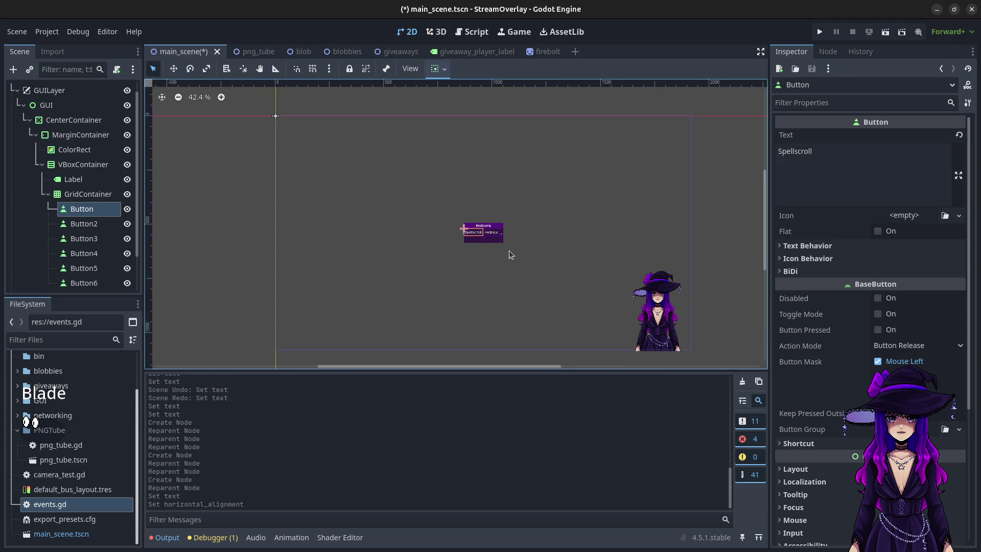
{"action": "scroll", "coordinate": [511, 254], "scroll_direction": "up", "scroll_amount": 1}
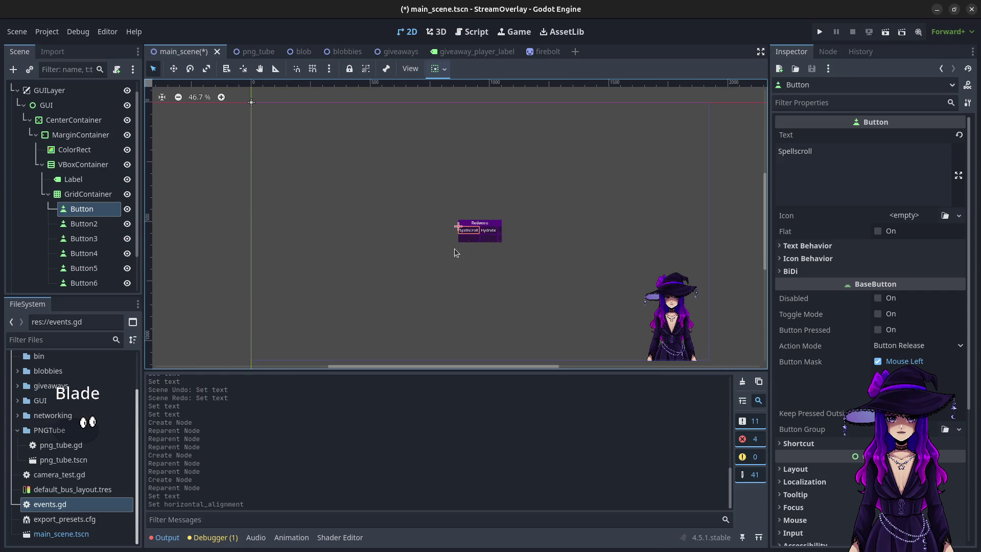
{"action": "left_click", "coordinate": [85, 199]}
{"action": "left_click", "coordinate": [88, 181]}
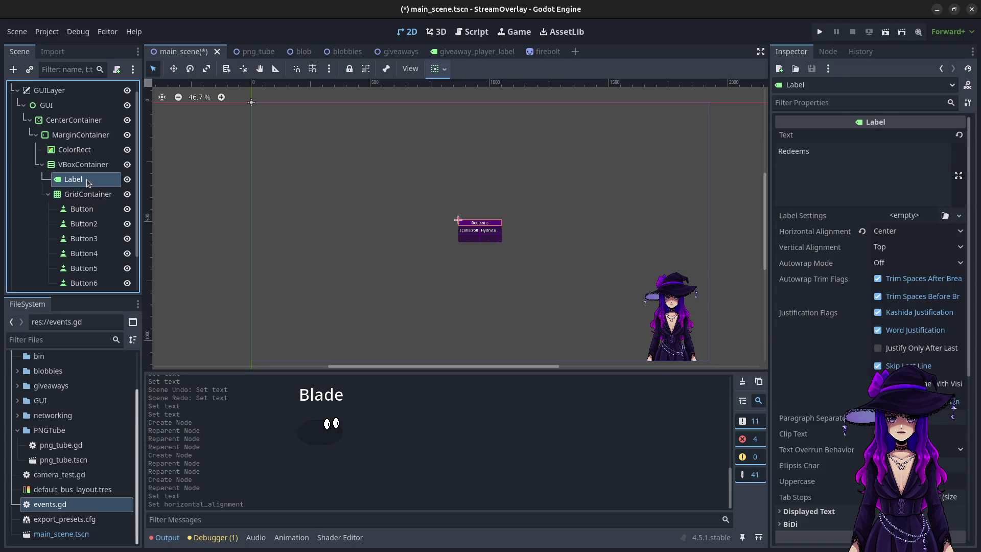
{"action": "left_click", "coordinate": [53, 105]}
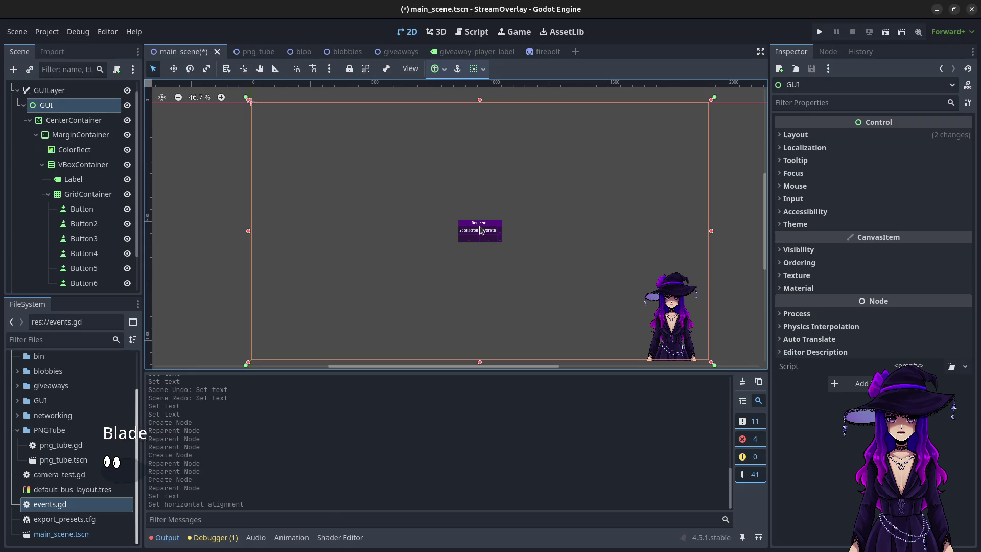
{"action": "scroll", "coordinate": [77, 132], "scroll_direction": "up", "scroll_amount": 1}
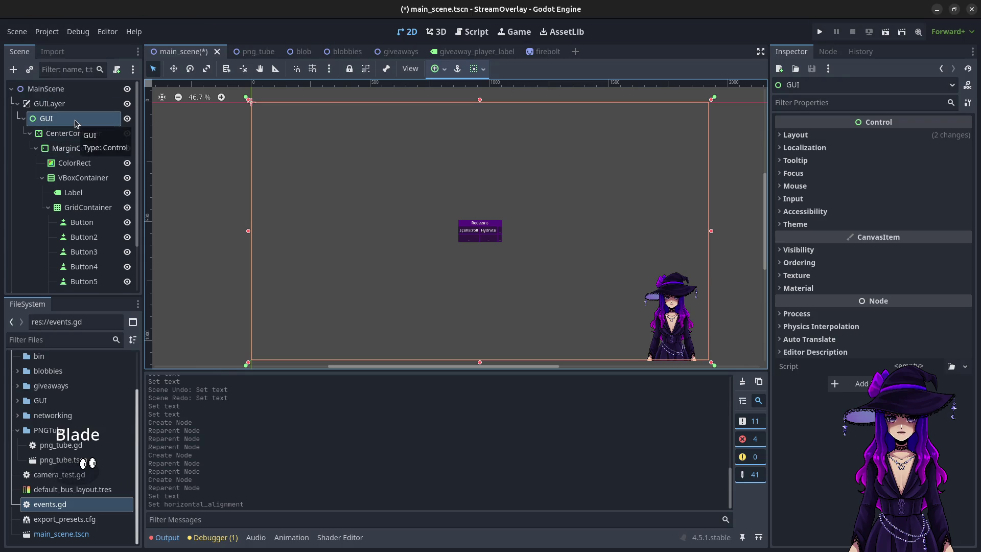
Step: Cancel attaching gui.gd to GUI and instead open GUI/hud.gd in the script editor
{"action": "right_click", "coordinate": [76, 123]}
{"action": "left_click", "coordinate": [737, 186]}
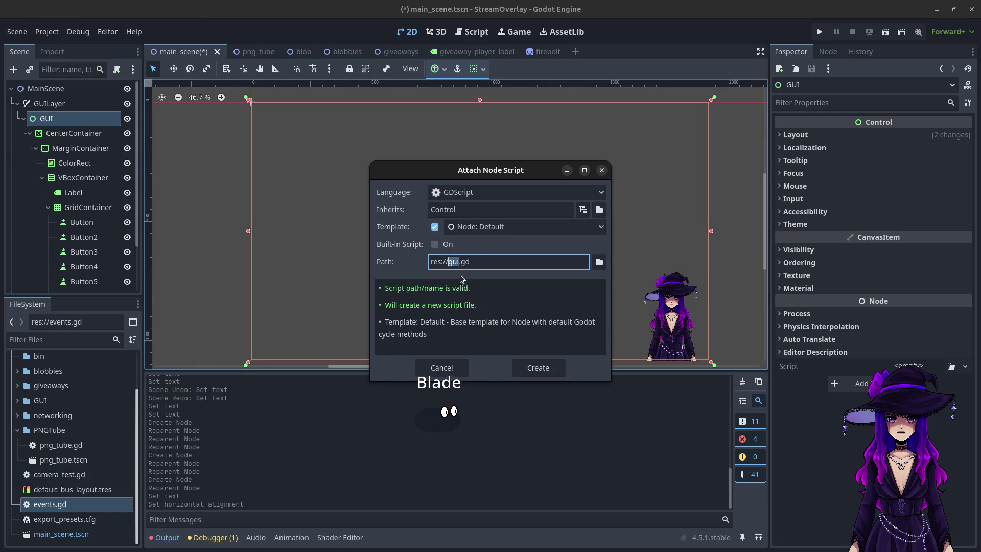
{"action": "left_click", "coordinate": [441, 370]}
{"action": "left_click", "coordinate": [17, 400]}
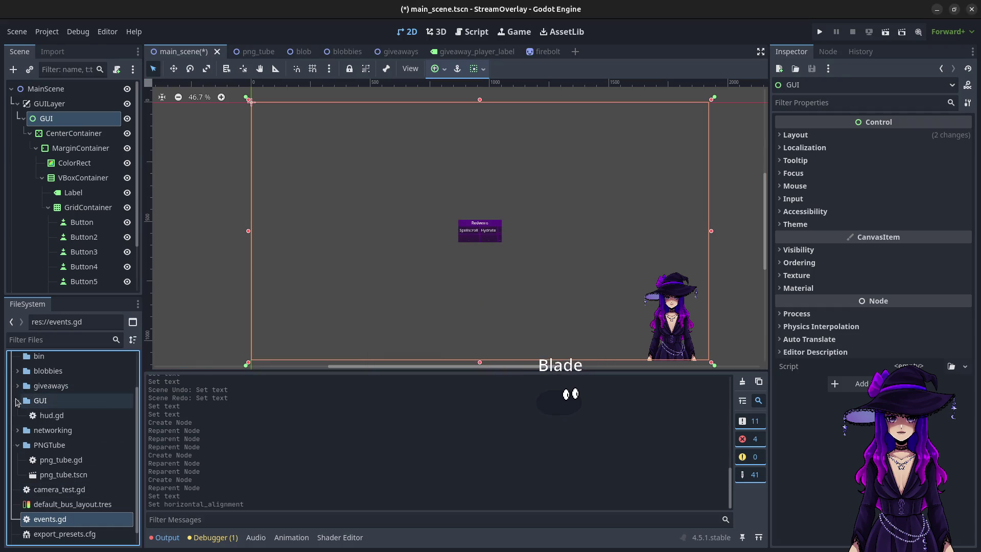
{"action": "double_click", "coordinate": [30, 415]}
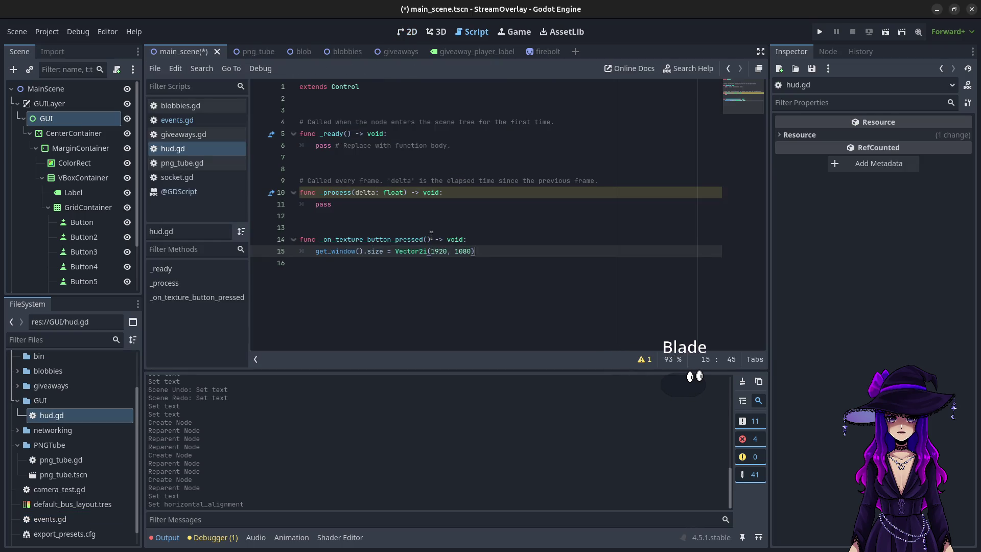
Step: Delete the texture-button handler function from hud.gd
{"action": "left_click", "coordinate": [517, 258]}
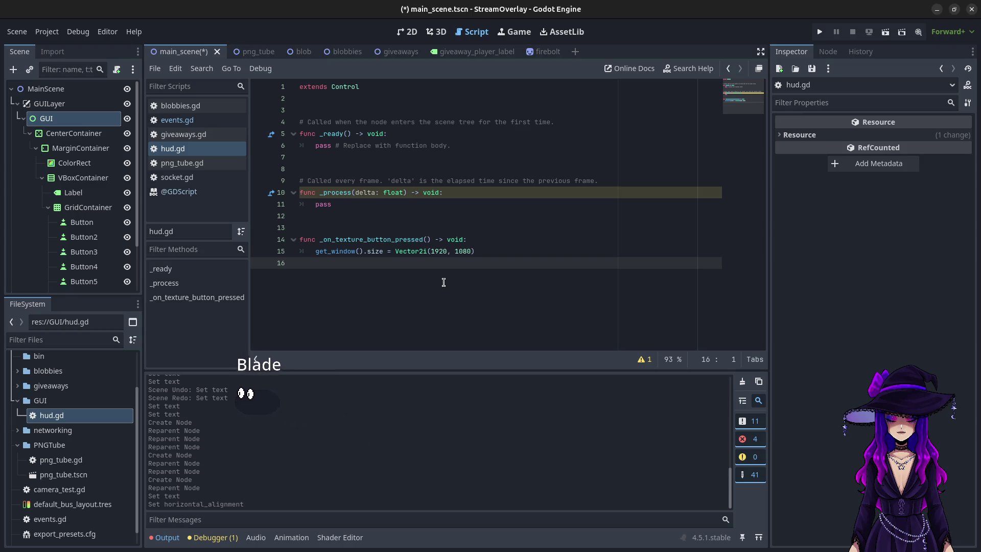
{"action": "left_click", "coordinate": [482, 250]}
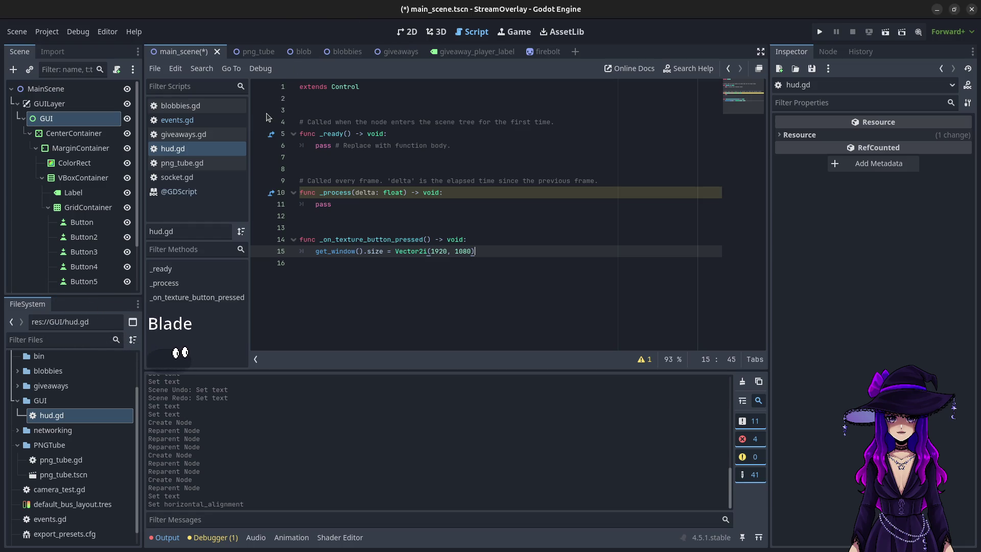
{"action": "scroll", "coordinate": [100, 153], "scroll_direction": "down", "scroll_amount": 2}
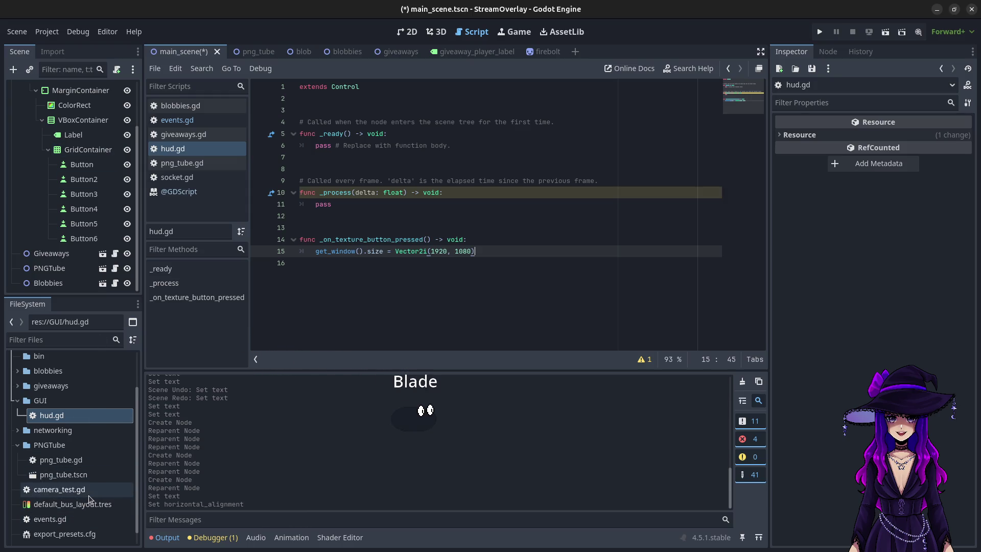
{"action": "scroll", "coordinate": [71, 451], "scroll_direction": "up", "scroll_amount": 2}
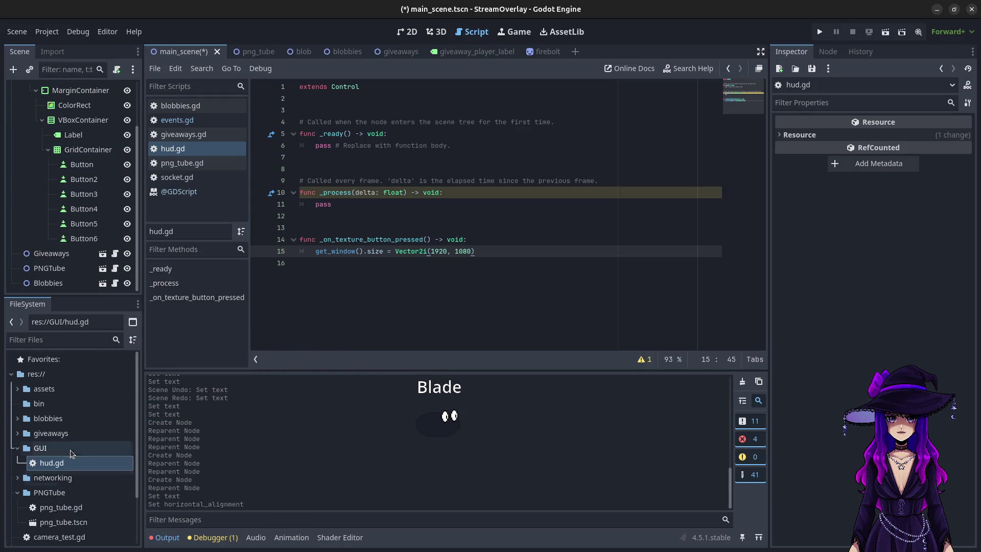
{"action": "left_click", "coordinate": [41, 449]}
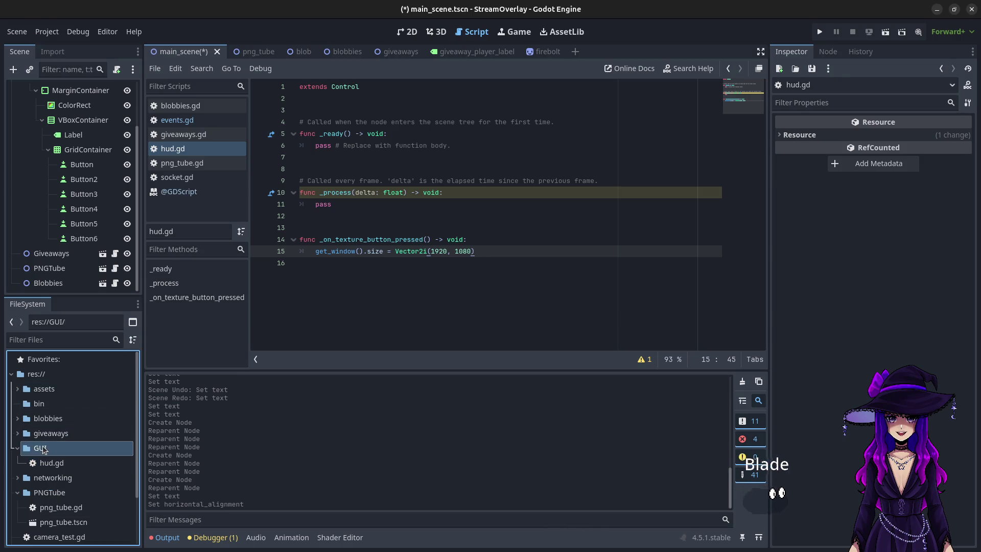
{"action": "scroll", "coordinate": [76, 483], "scroll_direction": "down", "scroll_amount": 3}
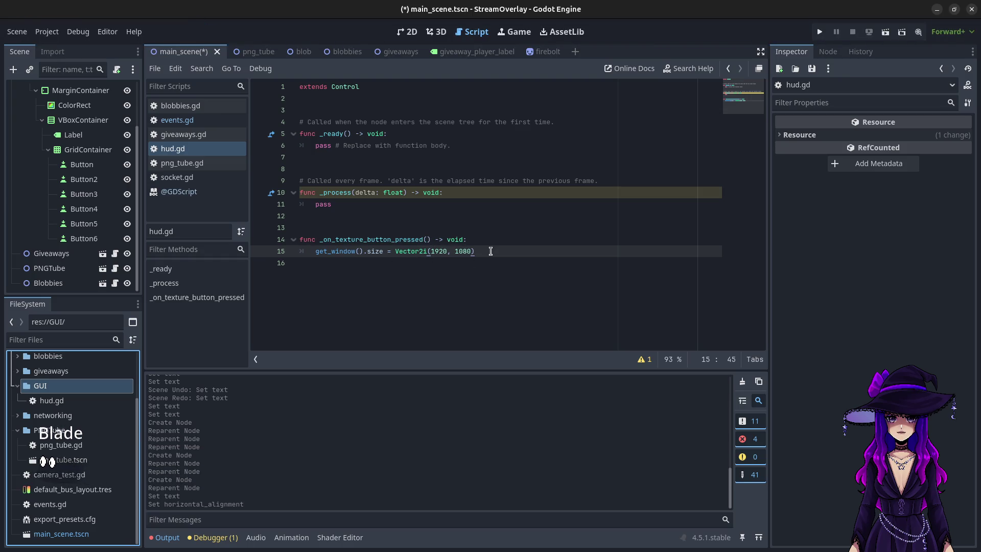
{"action": "left_click", "coordinate": [295, 235], "text": "shift"}
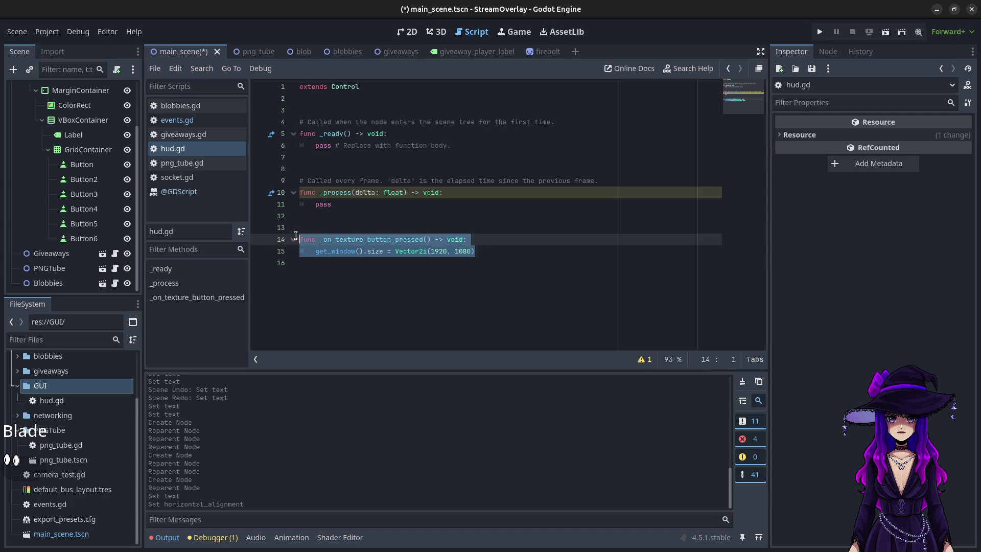
{"action": "key", "text": "BackSpace"}
{"action": "key", "text": "BackSpace"}
{"action": "key", "text": "BackSpace"}
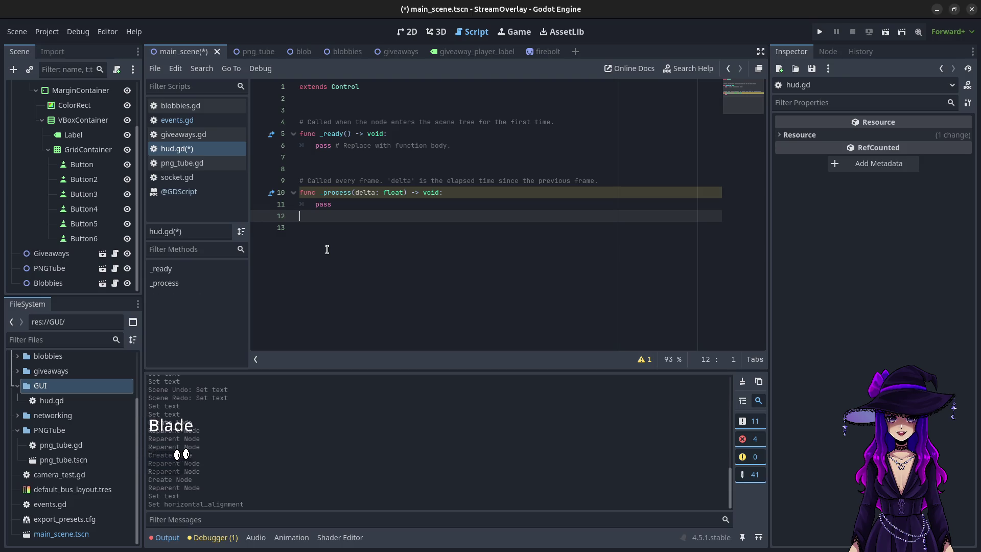
Step: Delete hud.gd from the FileSystem and confirm its removal from the project
{"action": "left_click", "coordinate": [65, 399]}
{"action": "right_click", "coordinate": [65, 399]}
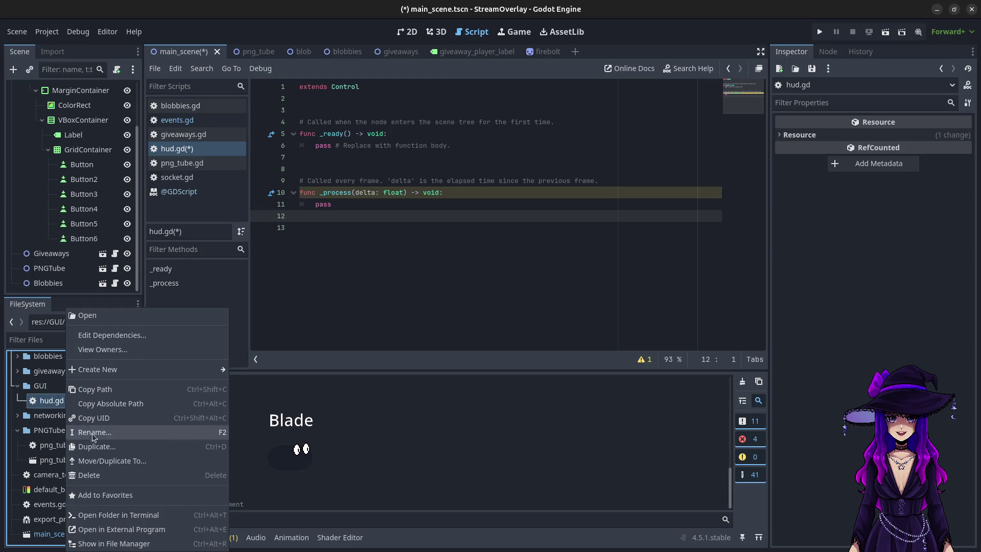
{"action": "left_click", "coordinate": [92, 476]}
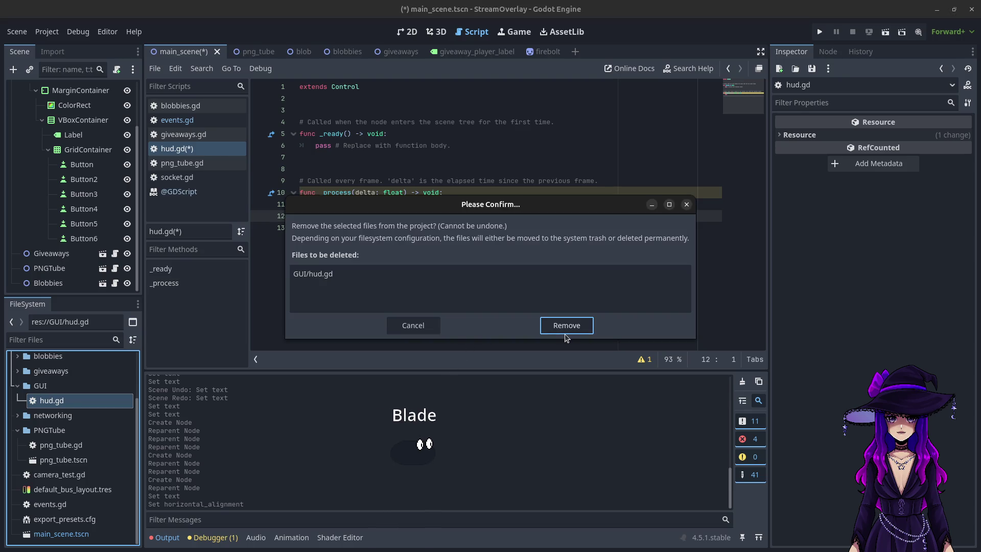
{"action": "key", "text": "Return"}
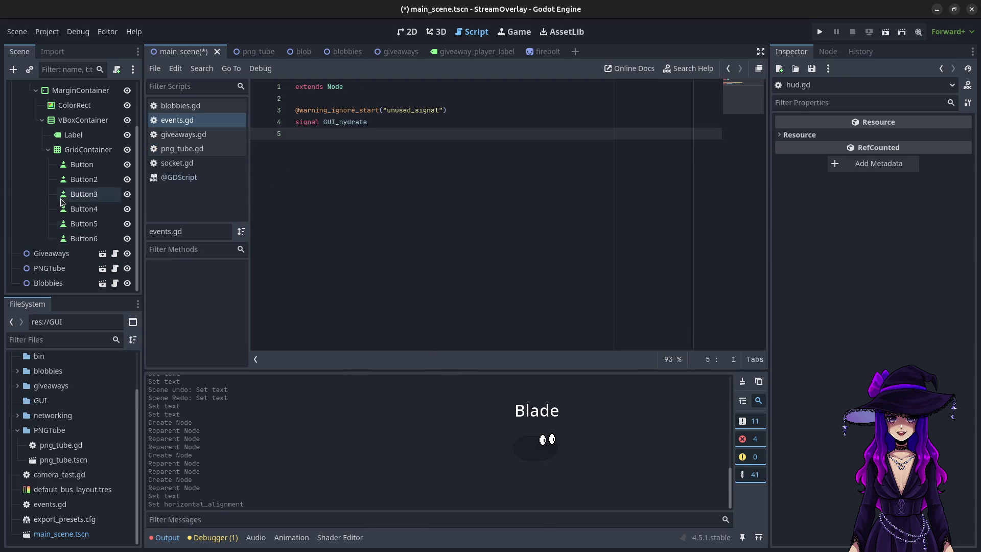
Step: Return to the 2D view and start saving the GUI node's branch as a scene
{"action": "left_click", "coordinate": [407, 32]}
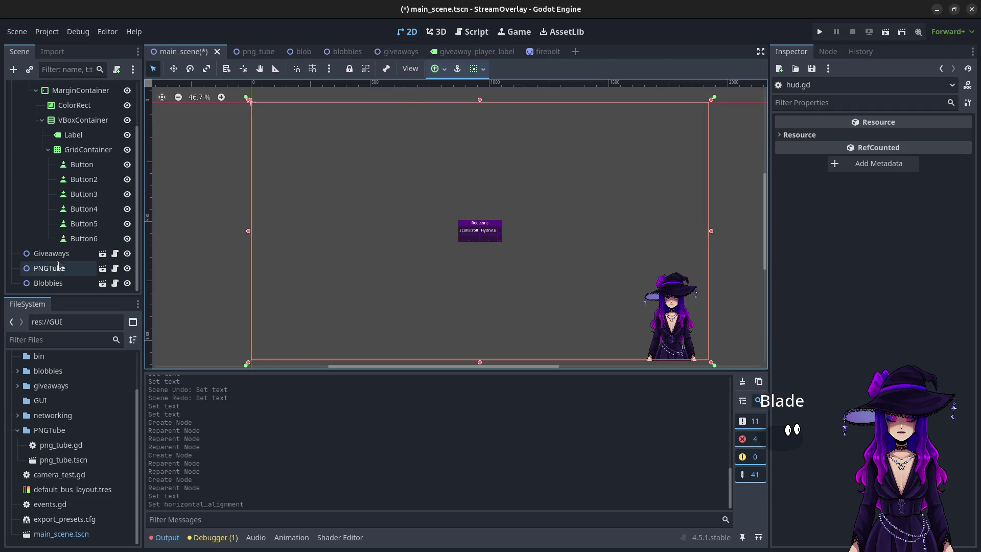
{"action": "scroll", "coordinate": [66, 266], "scroll_direction": "up", "scroll_amount": 3}
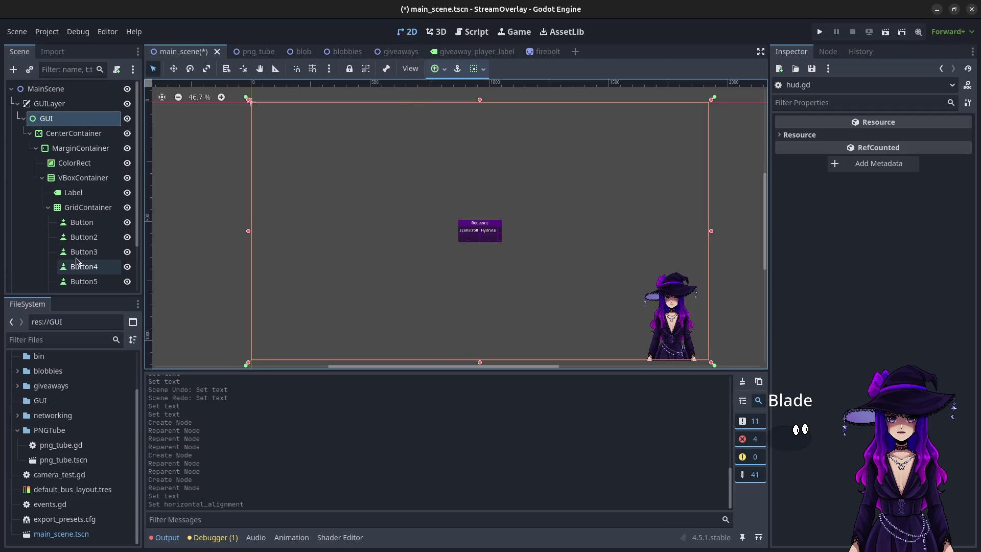
{"action": "left_click", "coordinate": [70, 120]}
{"action": "key", "text": "Down"}
{"action": "key", "text": "Up"}
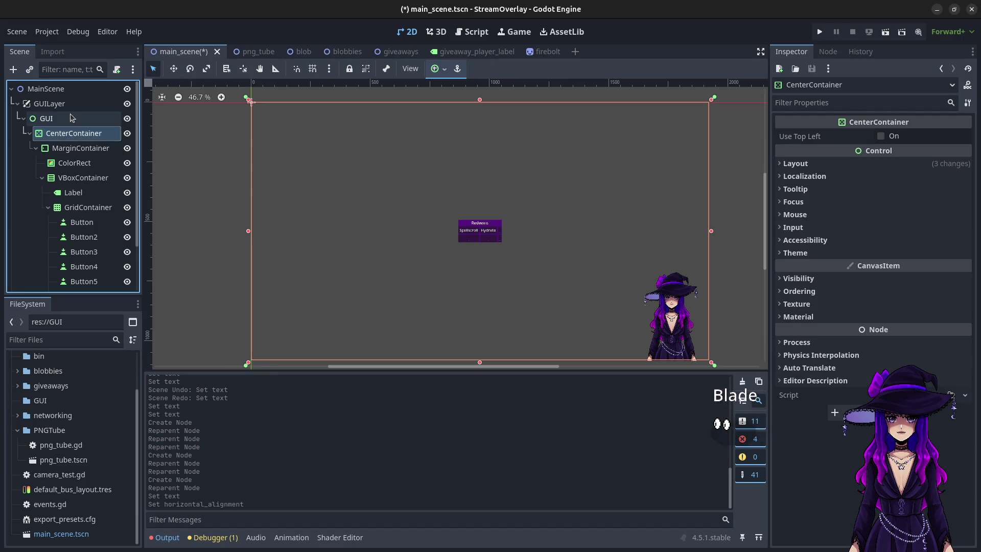
{"action": "right_click", "coordinate": [70, 118]}
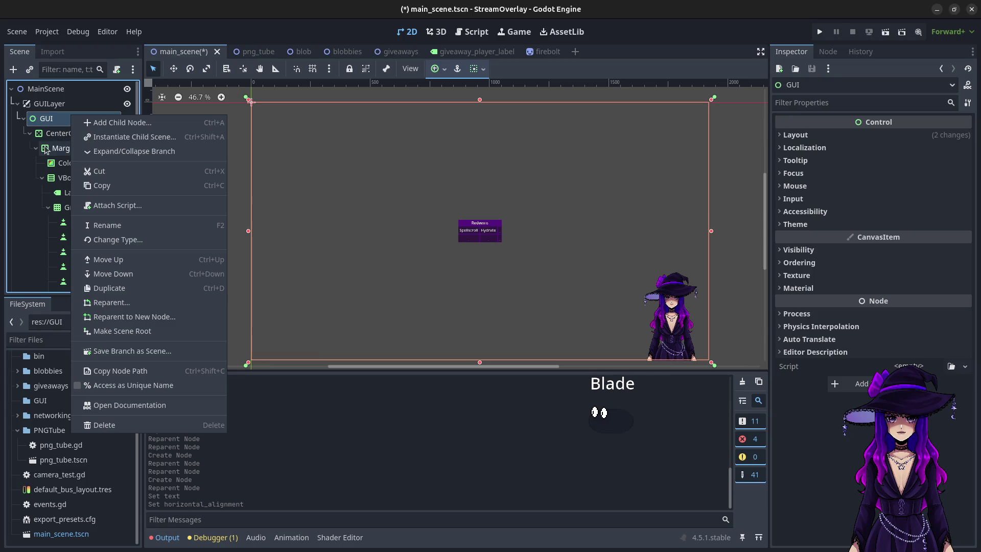
{"action": "left_click", "coordinate": [58, 119]}
{"action": "left_click", "coordinate": [62, 104]}
{"action": "left_click", "coordinate": [57, 118]}
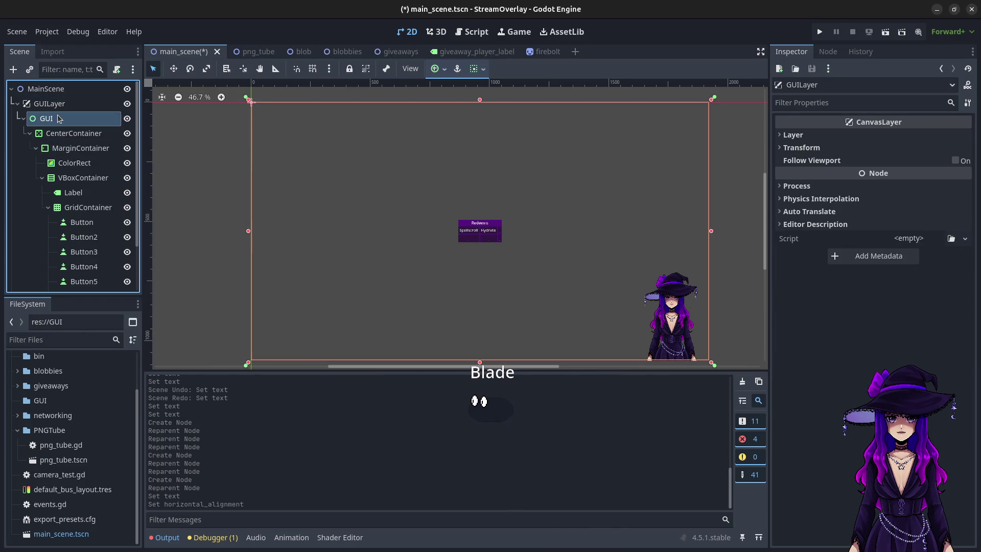
{"action": "right_click", "coordinate": [58, 119]}
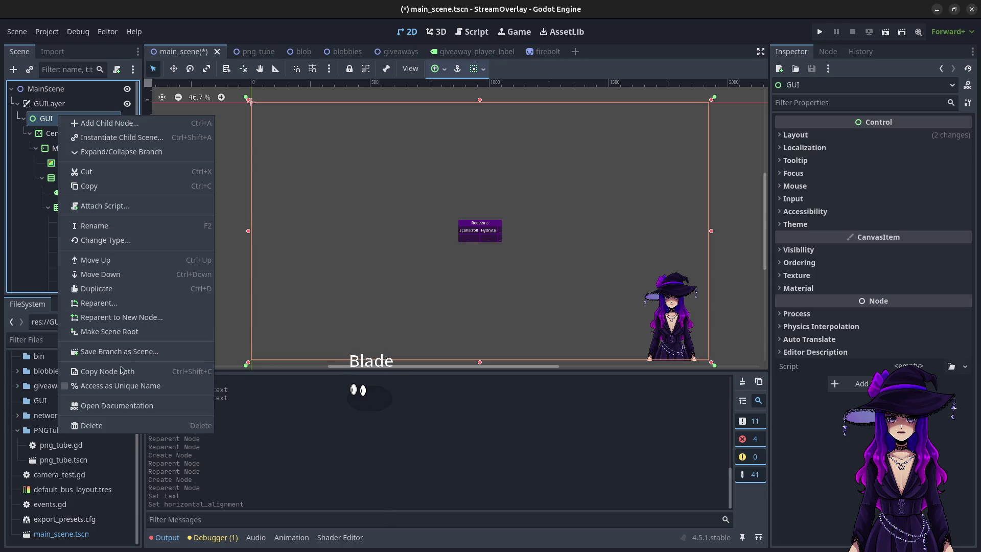
{"action": "left_click", "coordinate": [267, 354]}
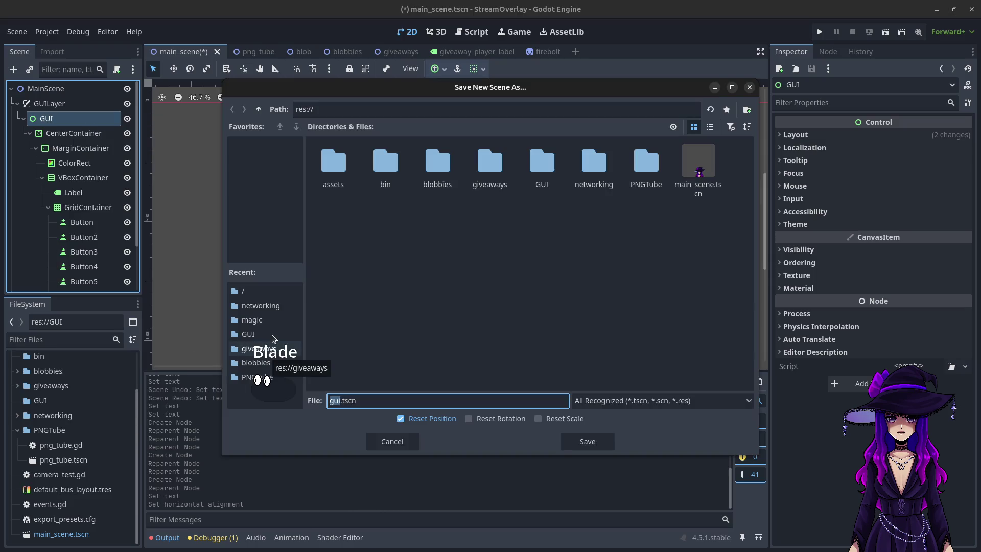
Step: Save the branch as gui.tscn in the GUI folder and open that scene
{"action": "left_click", "coordinate": [536, 183]}
{"action": "double_click", "coordinate": [536, 183]}
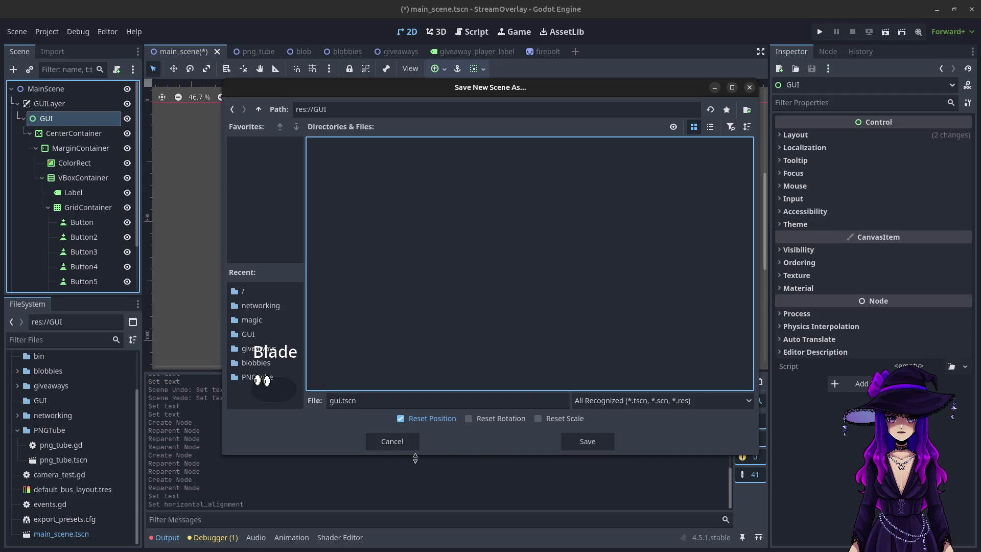
{"action": "left_click", "coordinate": [583, 443]}
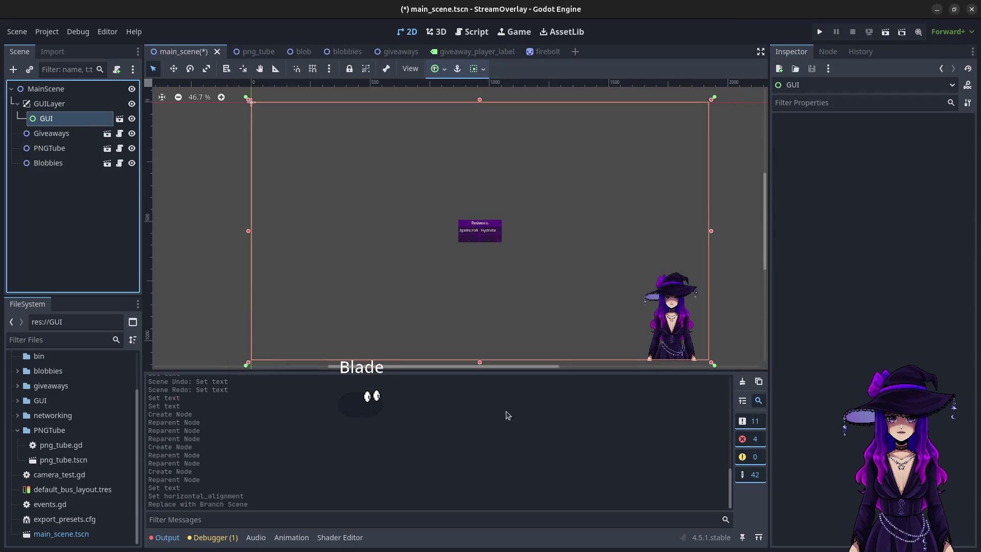
{"action": "left_click", "coordinate": [119, 118]}
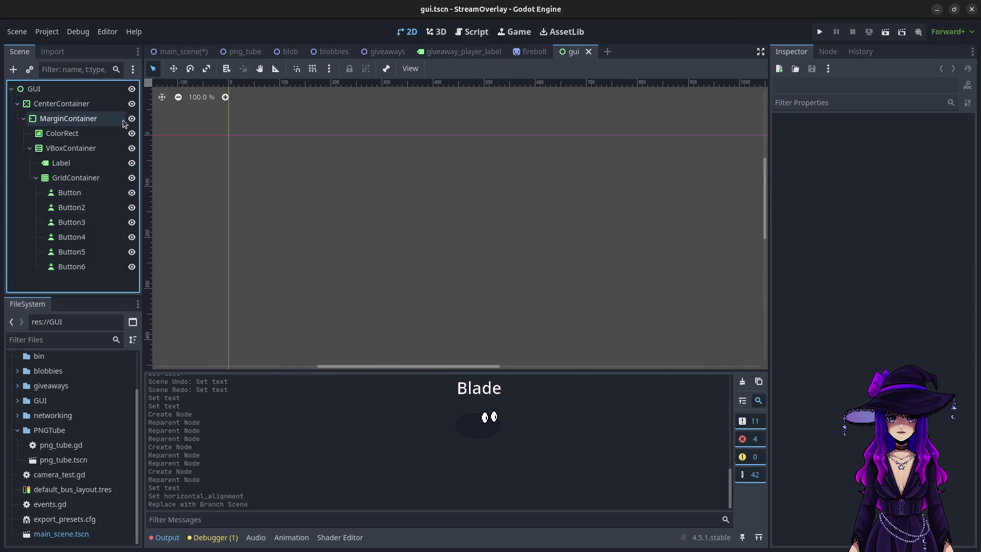
Step: Save main_scene, then go to the gui scene and right-click its GUI root node
{"action": "scroll", "coordinate": [447, 267], "scroll_direction": "down", "scroll_amount": 3}
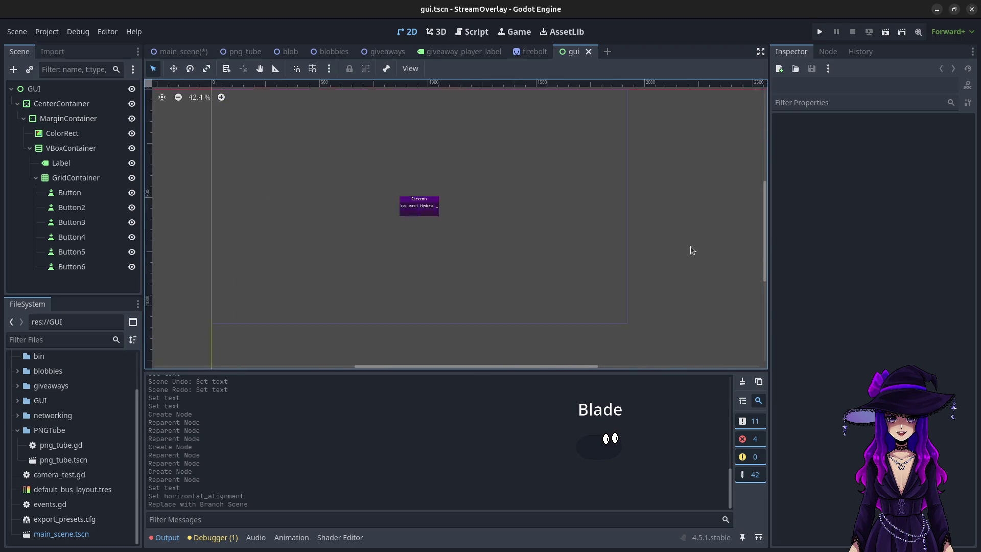
{"action": "left_click", "coordinate": [182, 51]}
{"action": "key", "text": "ctrl+s"}
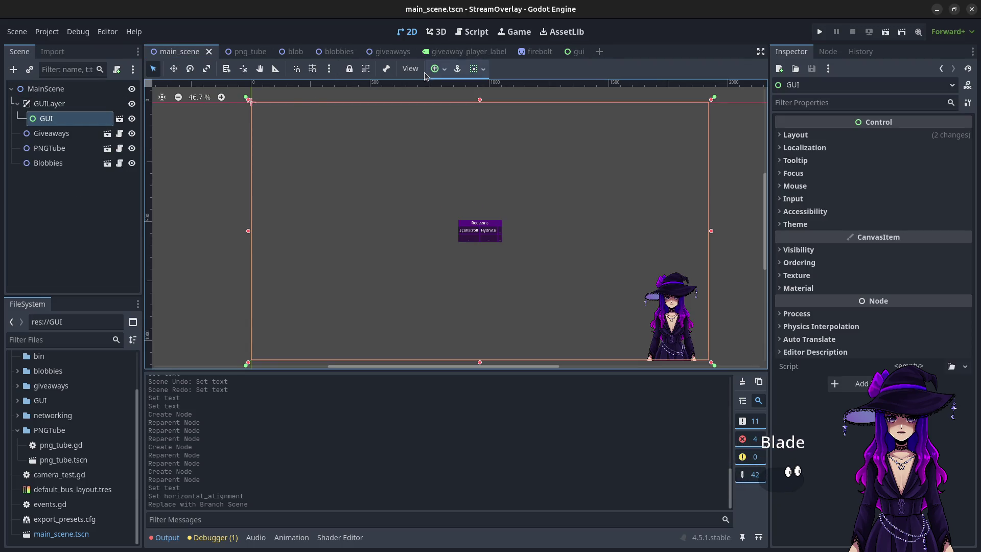
{"action": "left_click", "coordinate": [565, 51]}
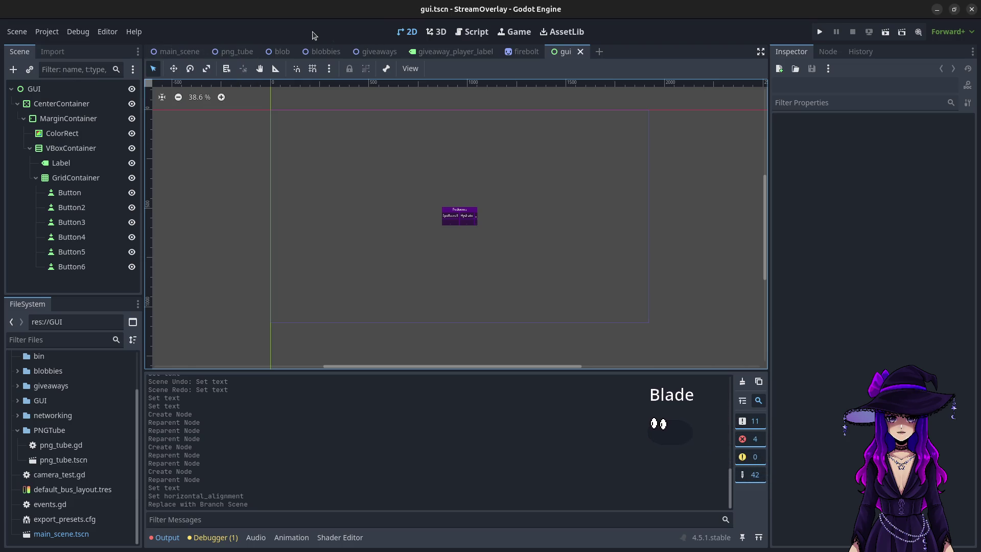
{"action": "left_click", "coordinate": [181, 52]}
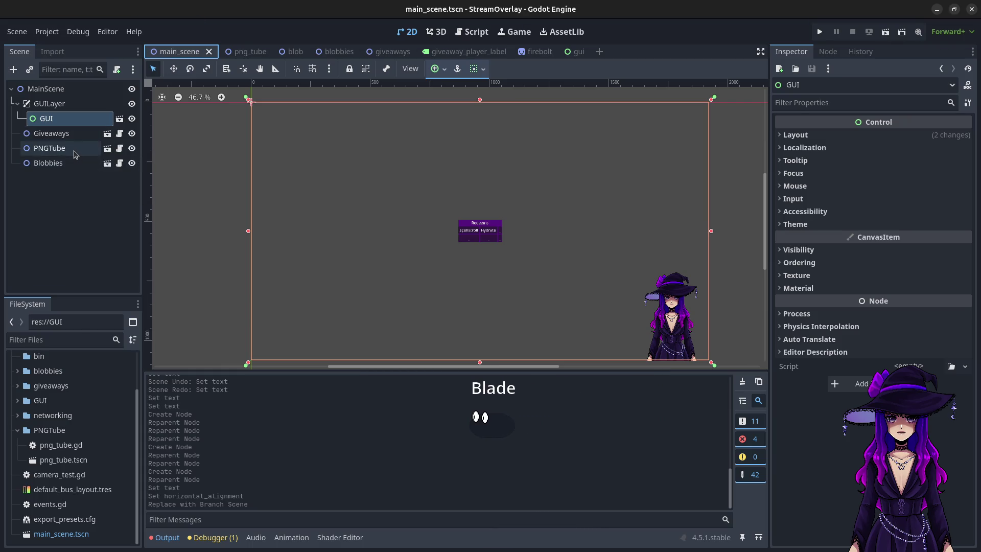
{"action": "left_click", "coordinate": [566, 51]}
{"action": "left_click", "coordinate": [67, 89]}
{"action": "right_click", "coordinate": [67, 90]}
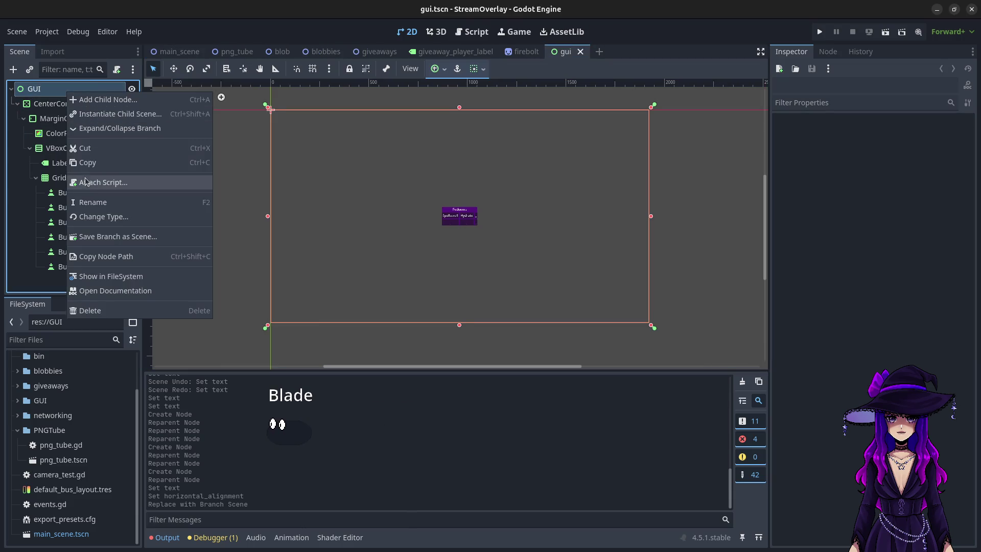
Step: Attach a new res://GUI/gui.gd script to the GUI root, save the scene, and return to 2D
{"action": "left_click", "coordinate": [113, 182]}
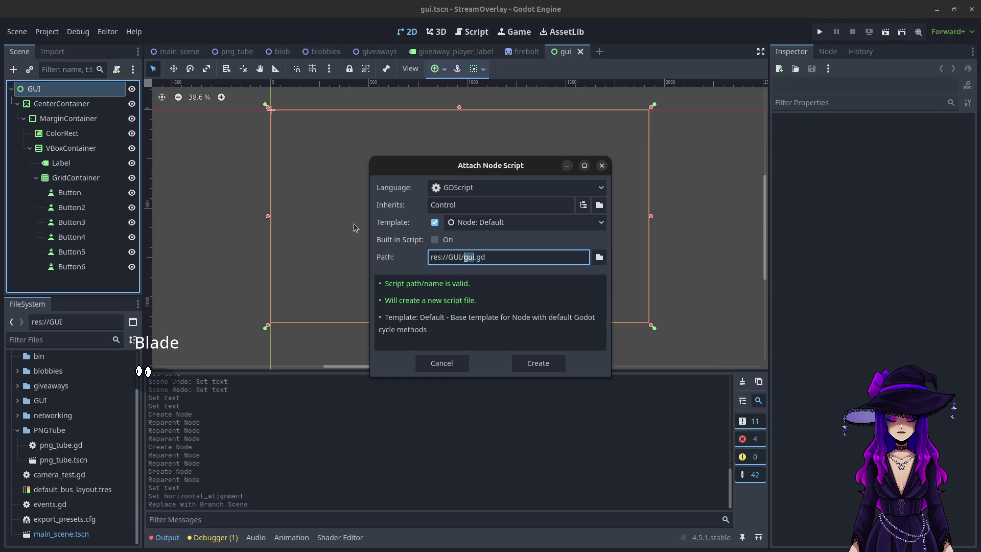
{"action": "key", "text": "Return"}
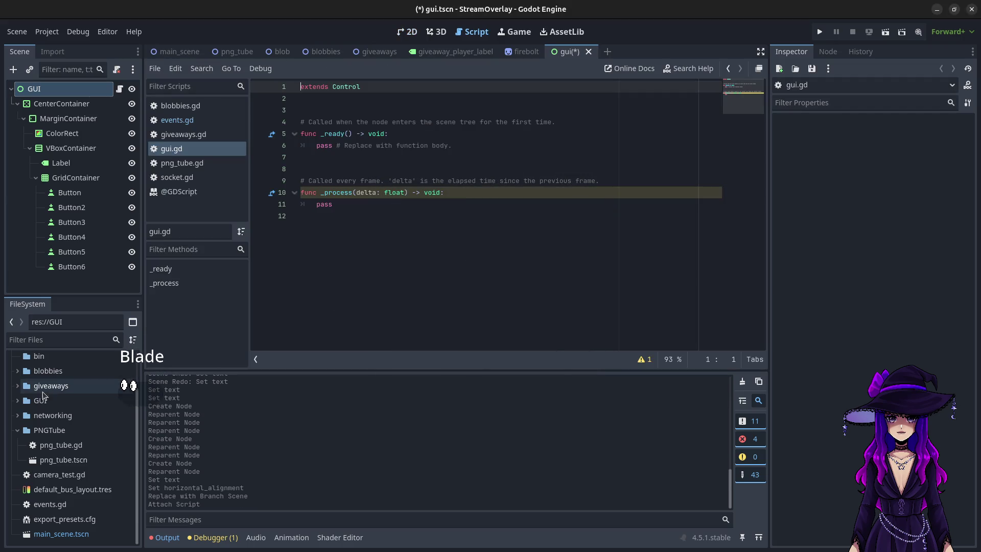
{"action": "left_click", "coordinate": [17, 401]}
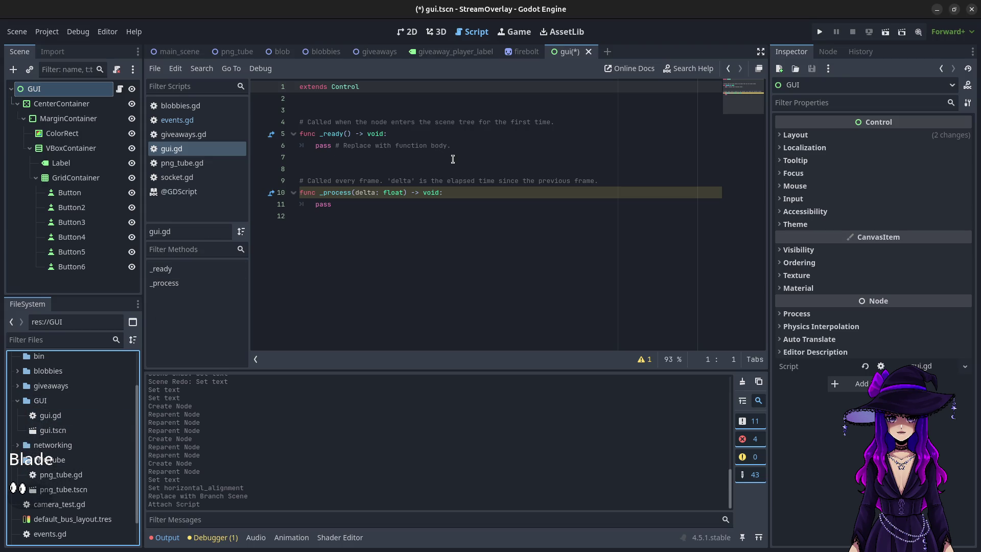
{"action": "key", "text": "ctrl+s"}
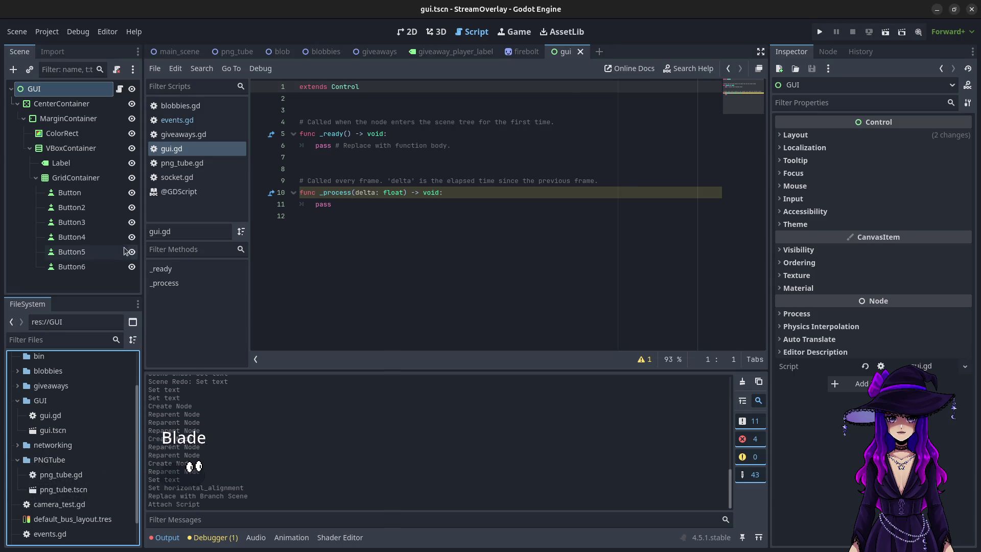
{"action": "left_click", "coordinate": [411, 33]}
{"action": "scroll", "coordinate": [480, 175], "scroll_direction": "up", "scroll_amount": 2}
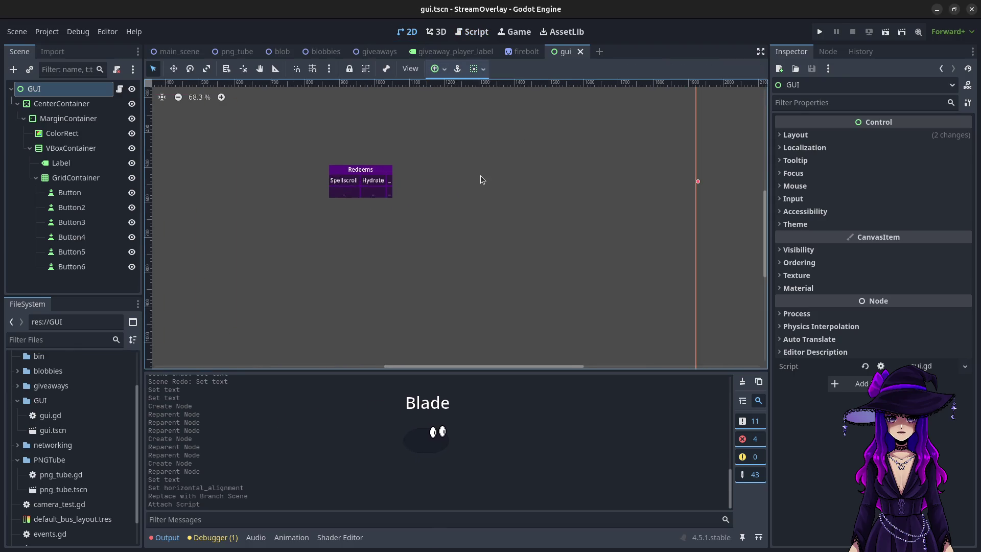
{"action": "left_click", "coordinate": [69, 193]}
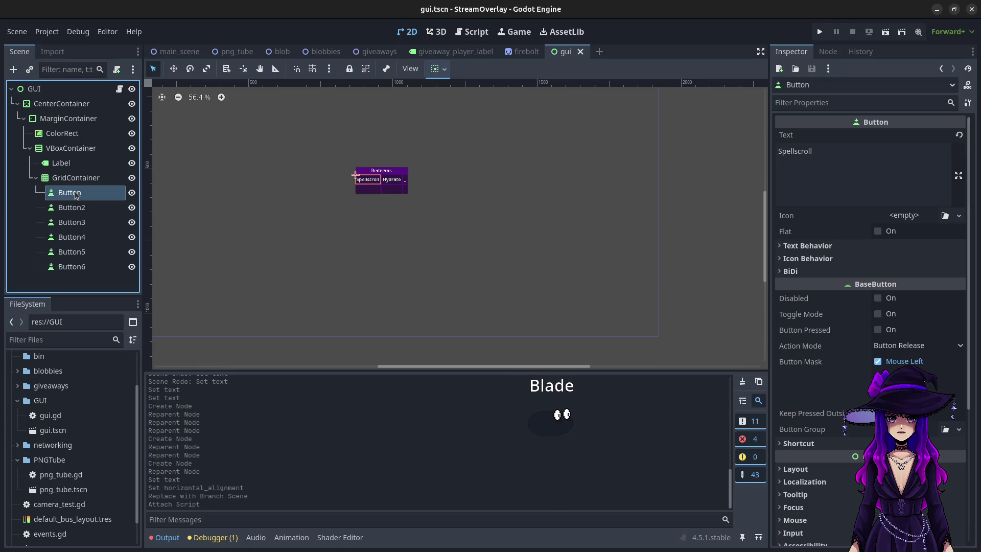
{"action": "left_click", "coordinate": [76, 193]}
{"action": "type", "text": "Spe"}
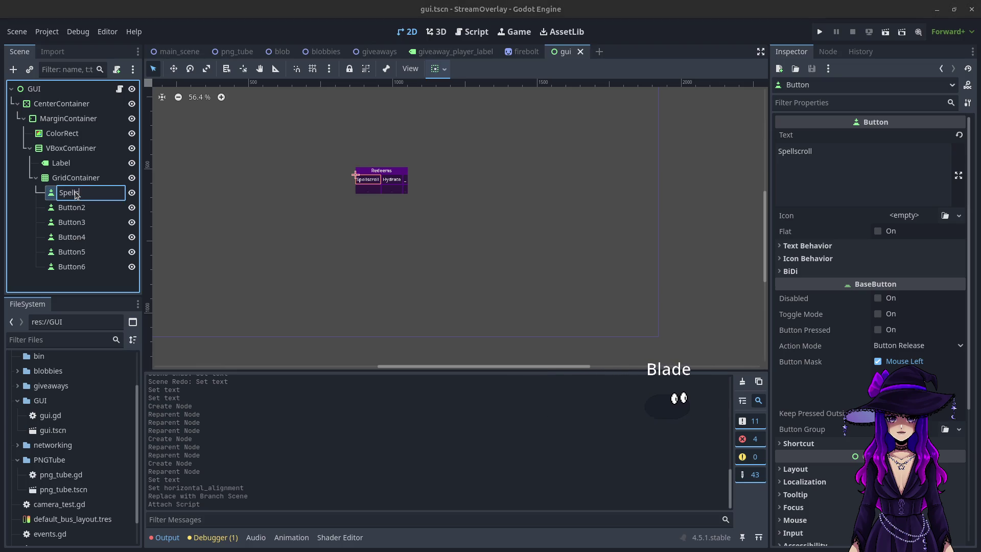
{"action": "type", "text": "llscrollButton"}
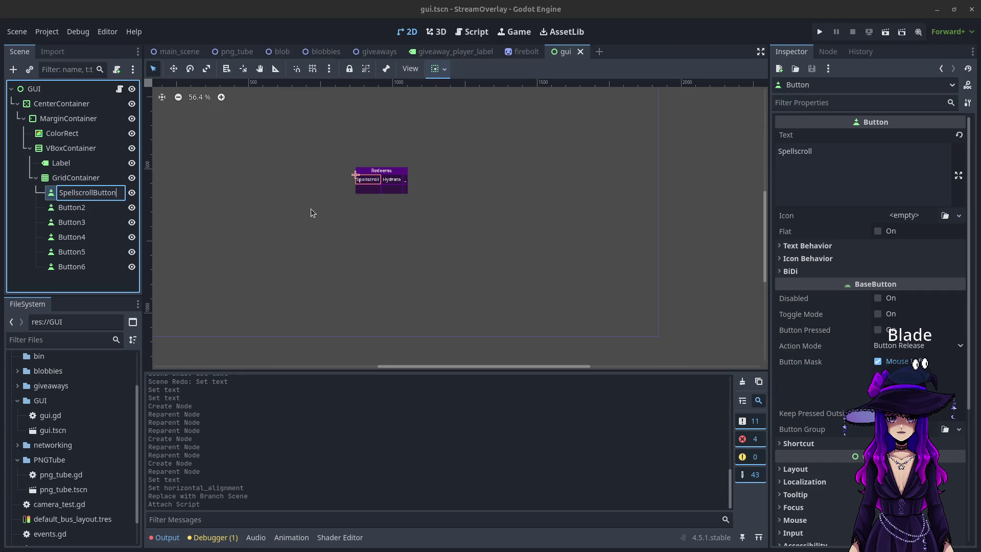
{"action": "key", "text": "Escape"}
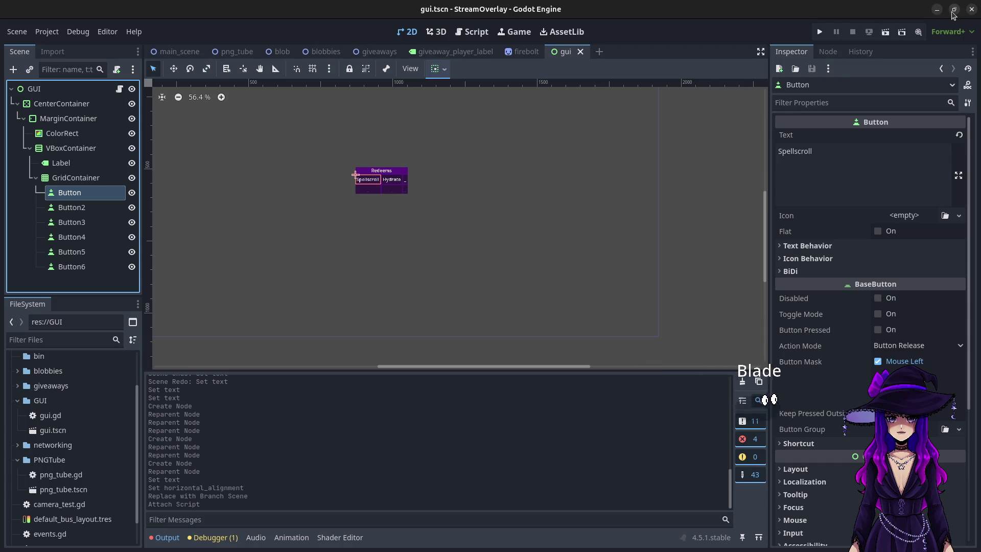
{"action": "mouse_move", "coordinate": [922, 9]}
{"action": "left_mouse_down"}
{"action": "mouse_move", "coordinate": [640, 329]}
{"action": "mouse_move", "coordinate": [572, 166]}
{"action": "mouse_move", "coordinate": [589, 143]}
{"action": "mouse_move", "coordinate": [578, 0]}
{"action": "left_mouse_up"}
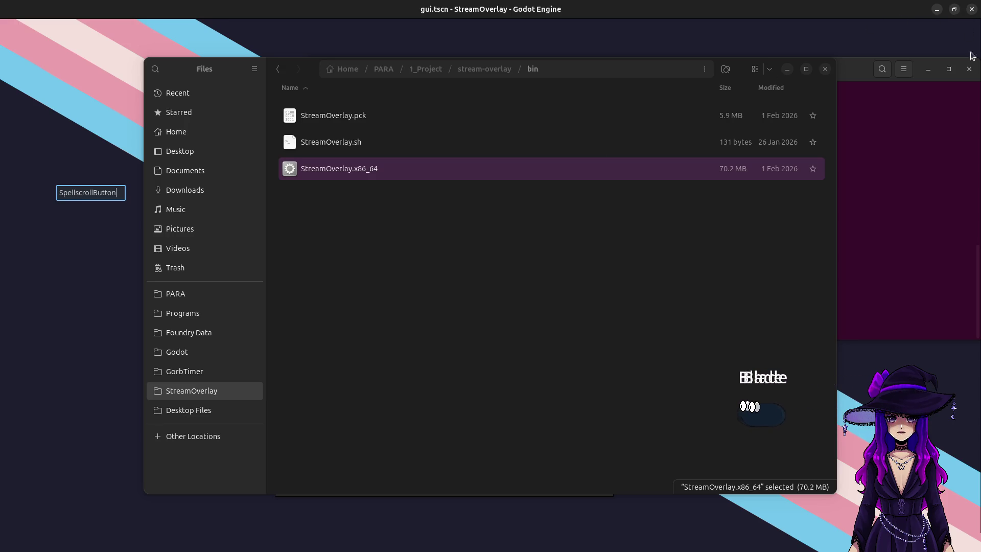
Step: Bring up GNOME System Monitor's process list over Files from the Activities overview
{"action": "key", "text": "super"}
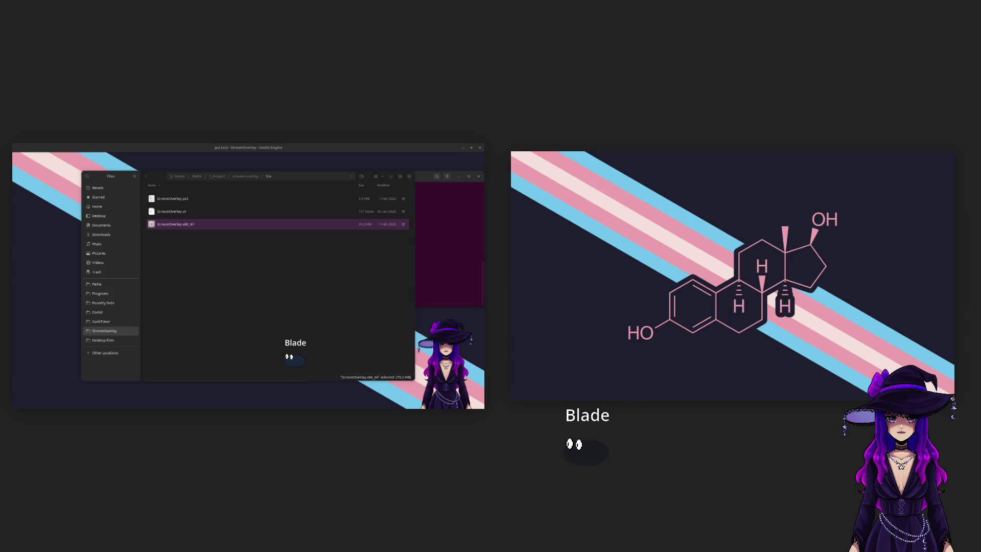
{"action": "key", "text": "super"}
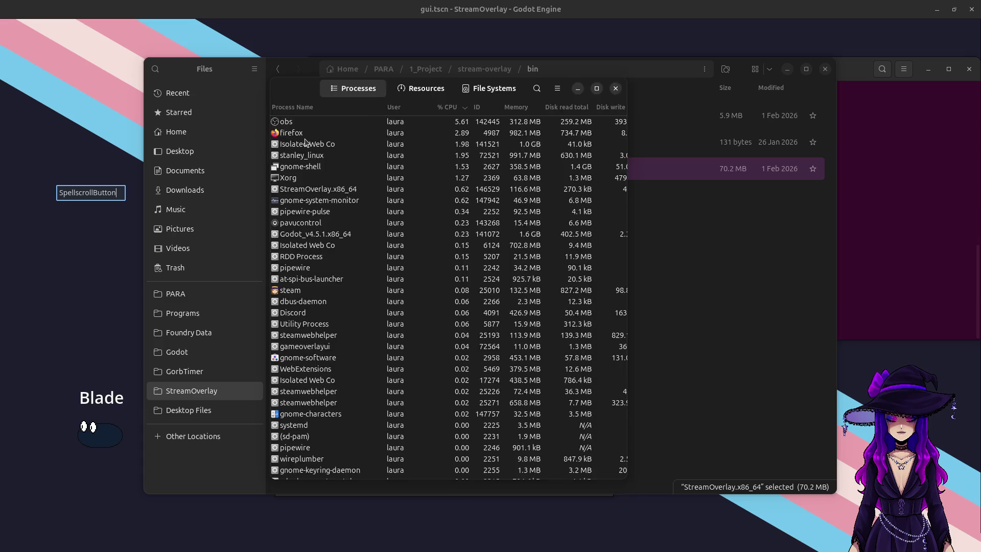
Step: Filter System Monitor processes by 'godot' and end the Godot_v4.5.1.x86_64 process
{"action": "mouse_move", "coordinate": [305, 142]}
{"action": "left_mouse_down"}
{"action": "mouse_move", "coordinate": [330, 98]}
{"action": "mouse_move", "coordinate": [350, 165]}
{"action": "left_mouse_up"}
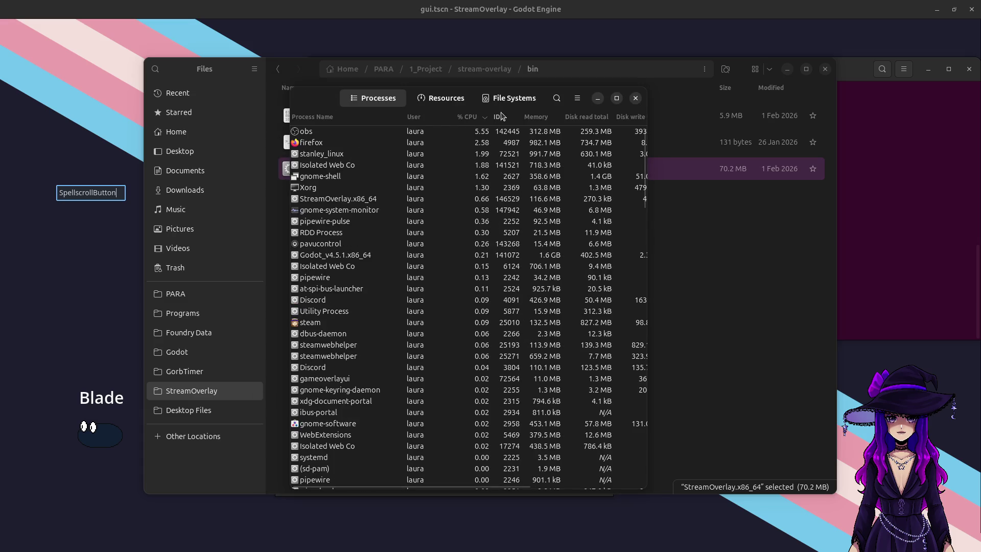
{"action": "type", "text": "godot"}
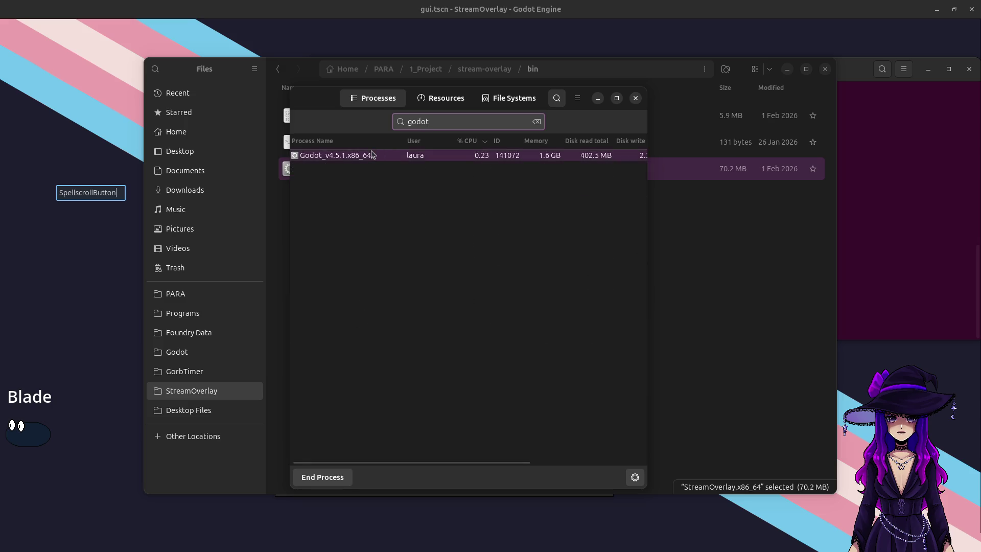
{"action": "left_click", "coordinate": [345, 476]}
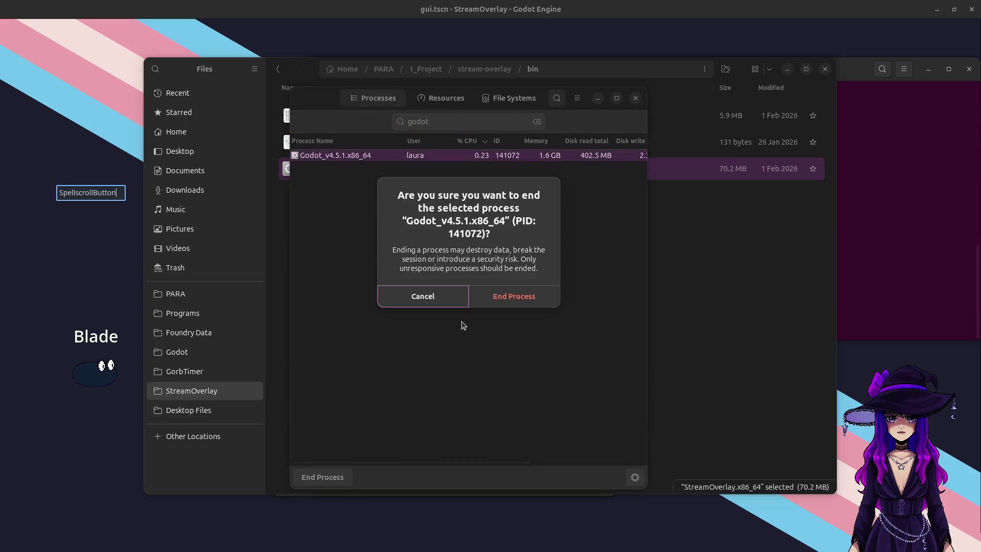
{"action": "left_click", "coordinate": [505, 295]}
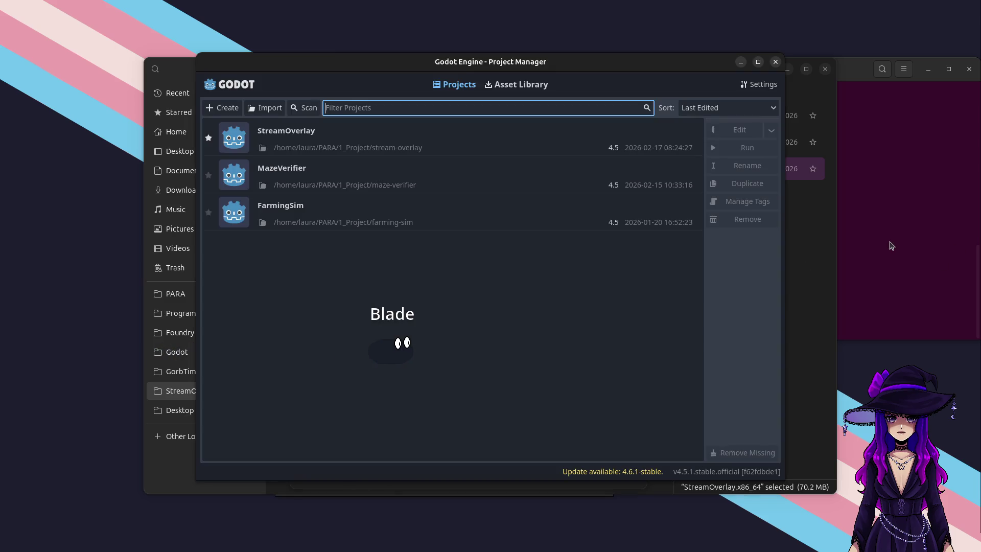
Step: Reopen StreamOverlay from the Project Manager and select the first button node in the gui scene
{"action": "double_click", "coordinate": [437, 136]}
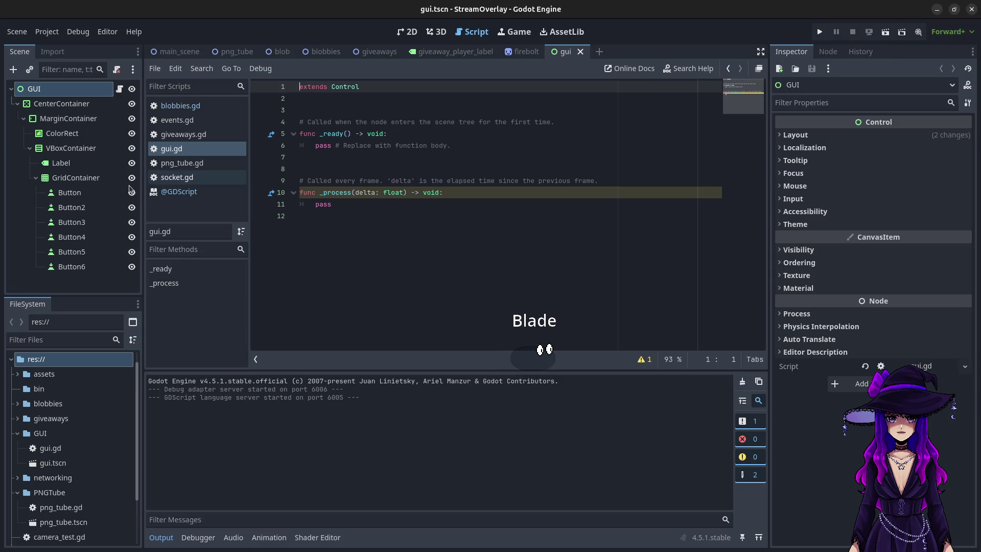
{"action": "left_click", "coordinate": [97, 193]}
Step: Rename the first grid button node to SpellscrollButton
{"action": "left_click", "coordinate": [97, 193]}
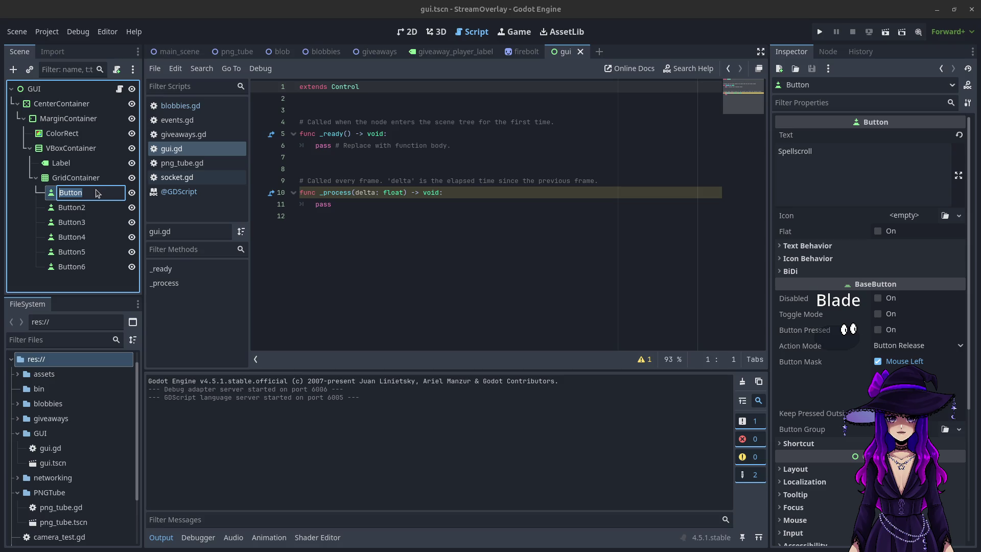
{"action": "type", "text": "Spellscro"}
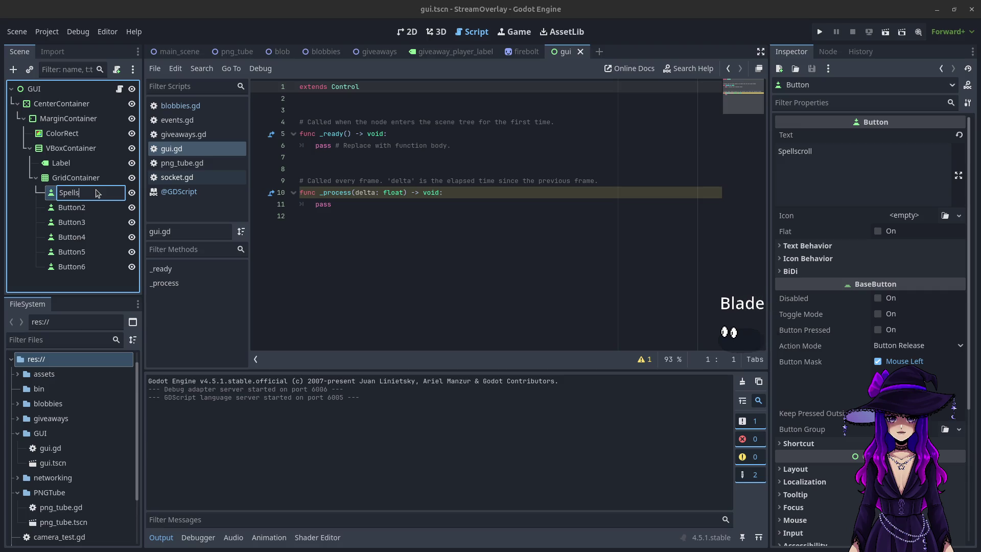
{"action": "type", "text": "llButton"}
{"action": "key", "text": "Return"}
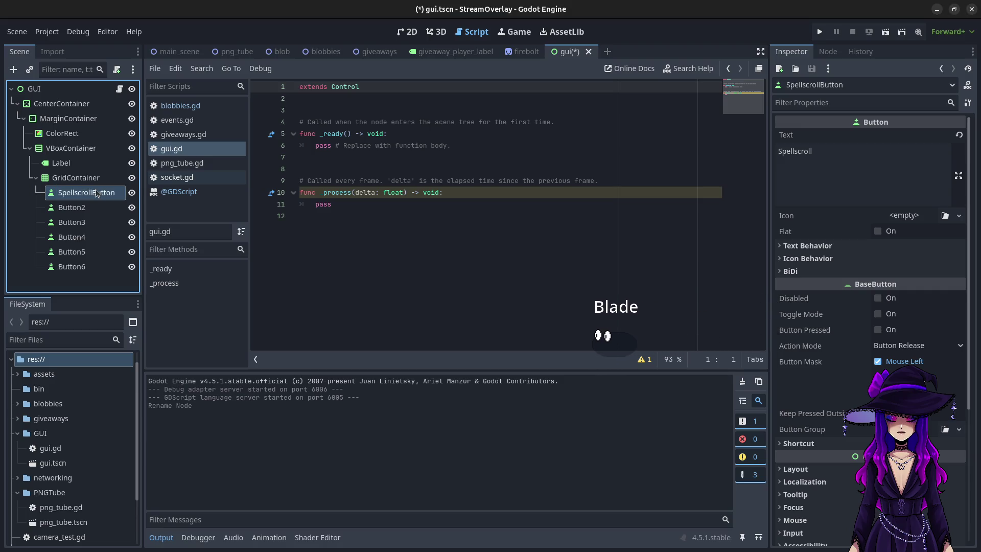
Step: Rename Button2 to HydrateButton, save gui.tscn, and reselect SpellscrollButton
{"action": "left_click", "coordinate": [97, 209]}
{"action": "left_click", "coordinate": [97, 209]}
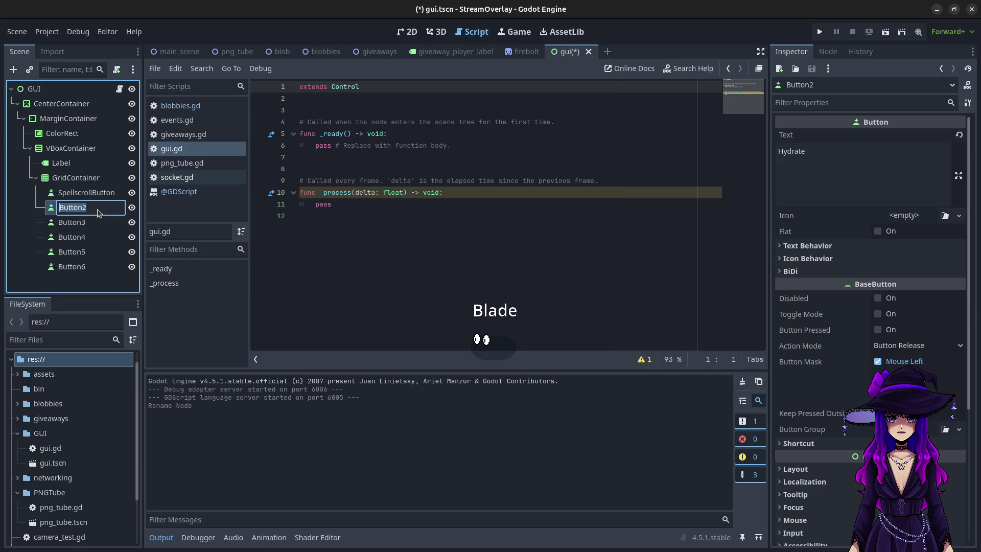
{"action": "type", "text": "Hydrate"}
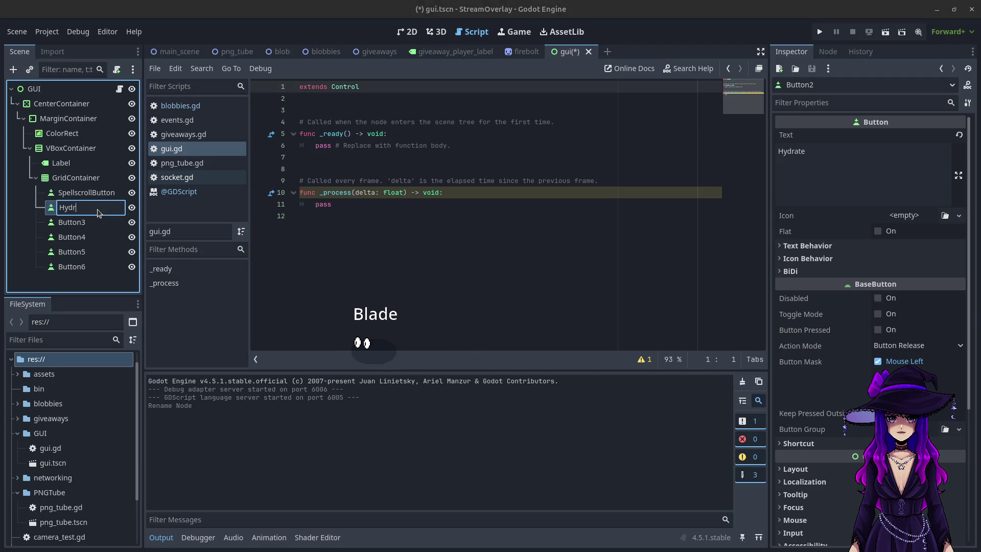
{"action": "type", "text": "Button"}
{"action": "key", "text": "Return"}
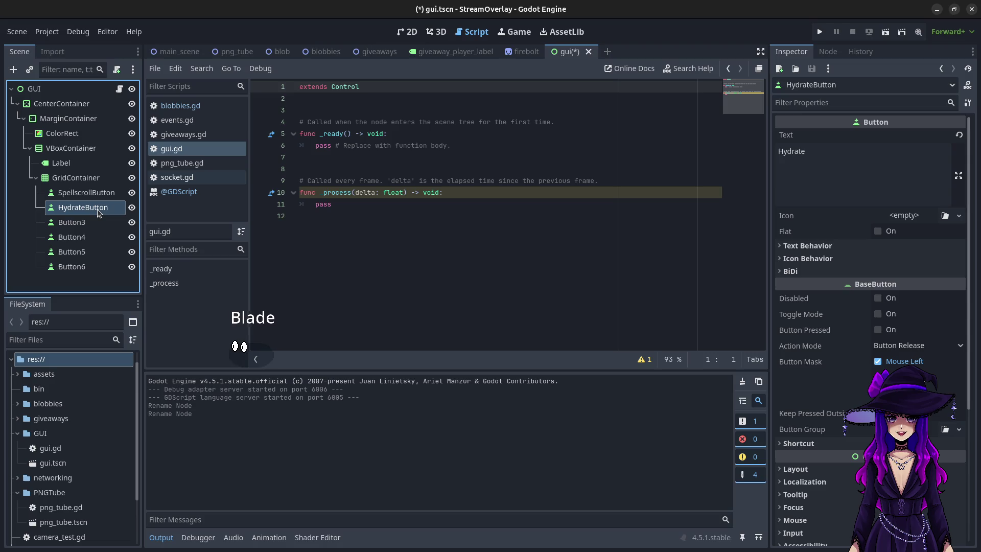
{"action": "key", "text": "ctrl+s"}
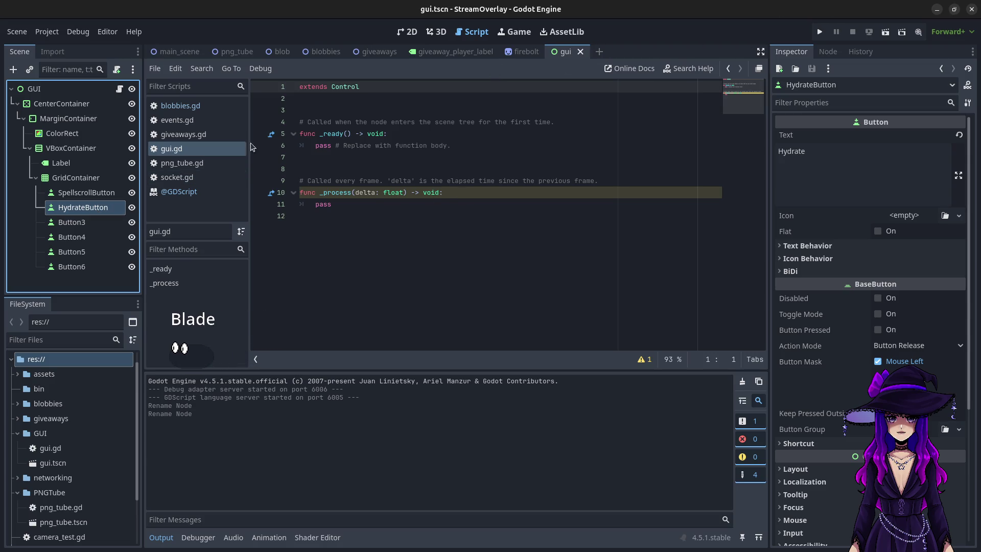
{"action": "left_click", "coordinate": [84, 191]}
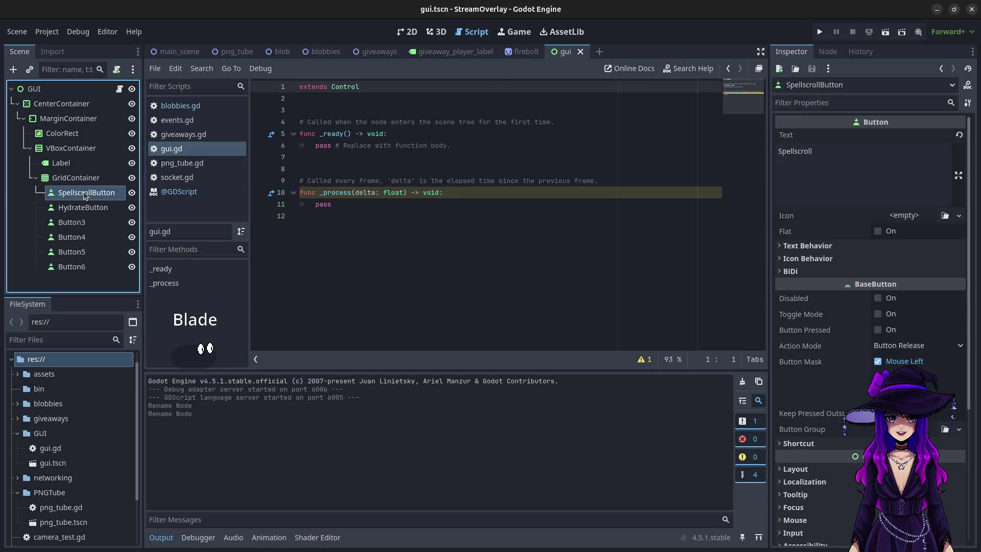
{"action": "left_click", "coordinate": [84, 191]}
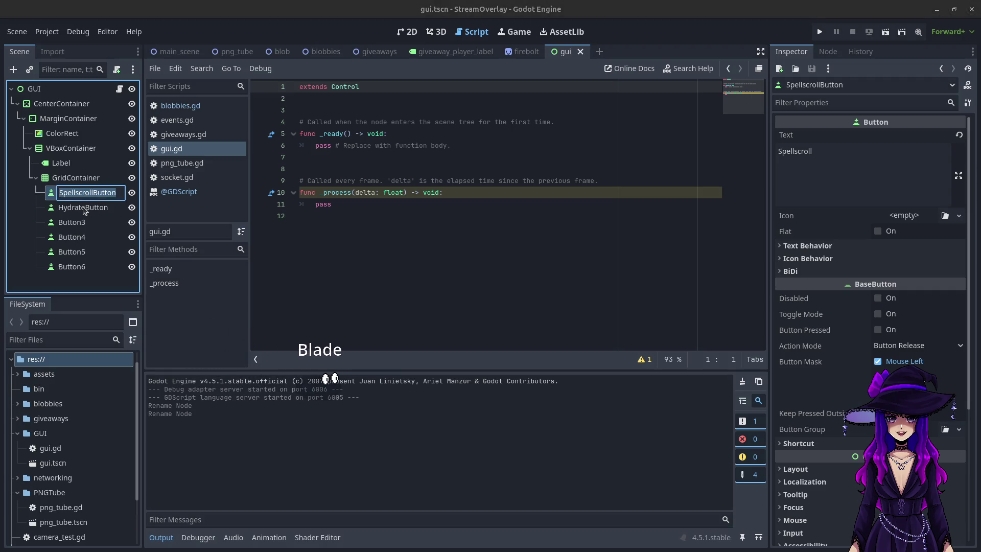
Step: Connect SpellscrollButton's pressed signal to a new _on_spellscroll_button_pressed method in gui.gd
{"action": "right_click", "coordinate": [78, 196]}
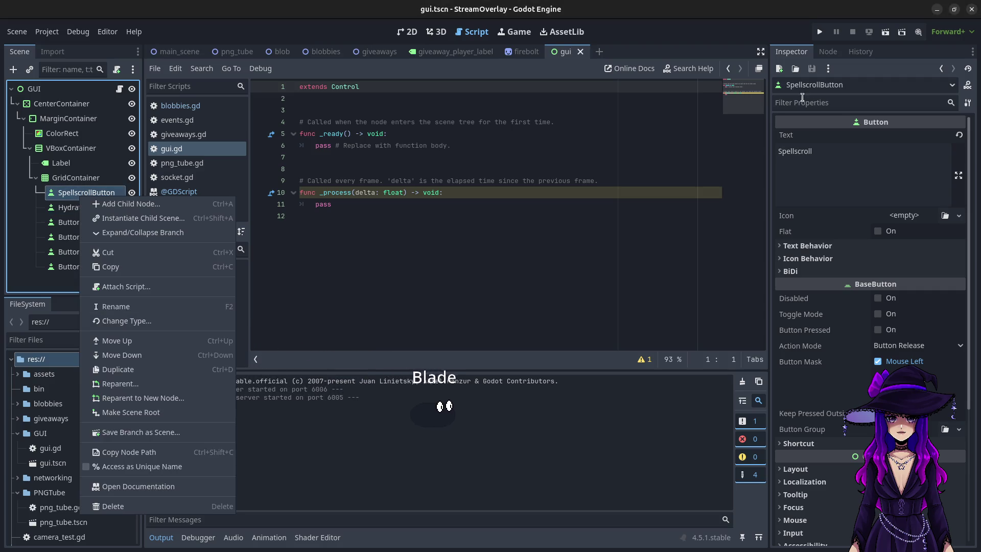
{"action": "left_click", "coordinate": [827, 52]}
{"action": "left_click", "coordinate": [827, 52]}
{"action": "left_click", "coordinate": [815, 151]}
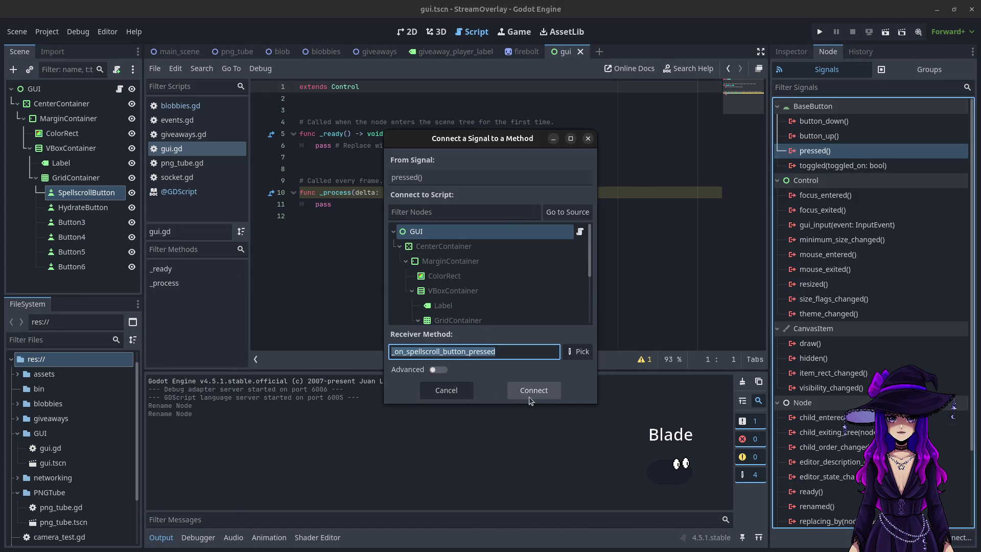
{"action": "left_click", "coordinate": [529, 400]}
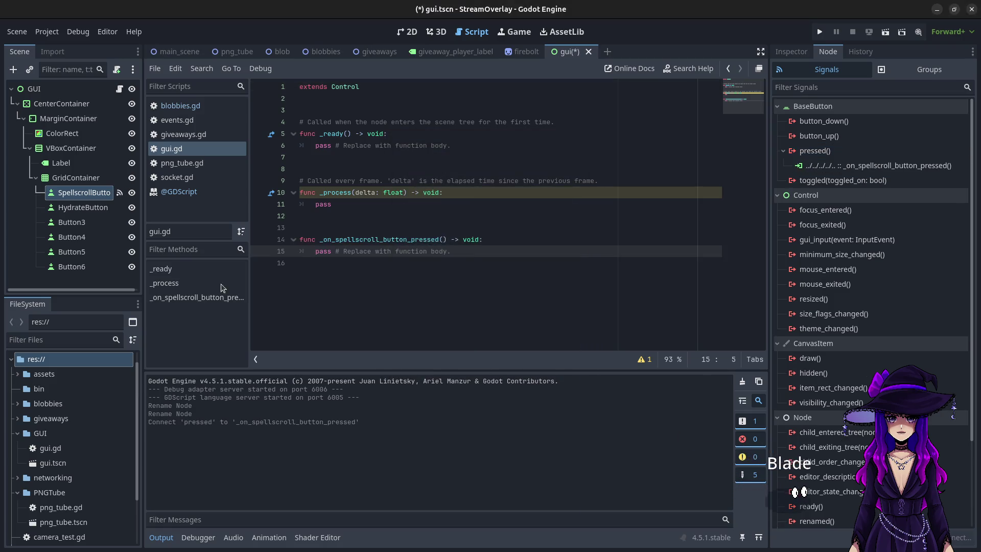
Step: Connect HydrateButton's pressed signal to a new _on_hydrate_button_pressed method in gui.gd
{"action": "left_click", "coordinate": [81, 208]}
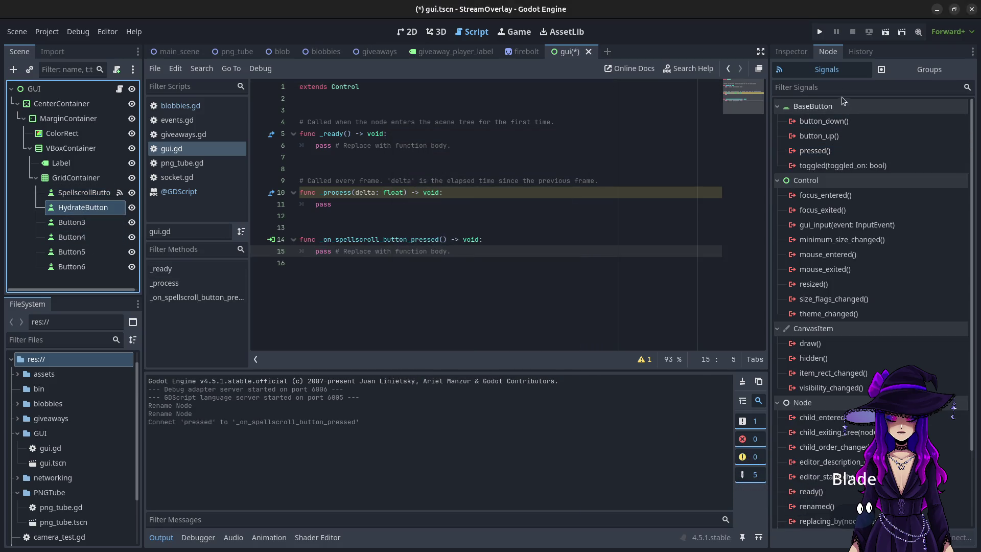
{"action": "double_click", "coordinate": [811, 149]}
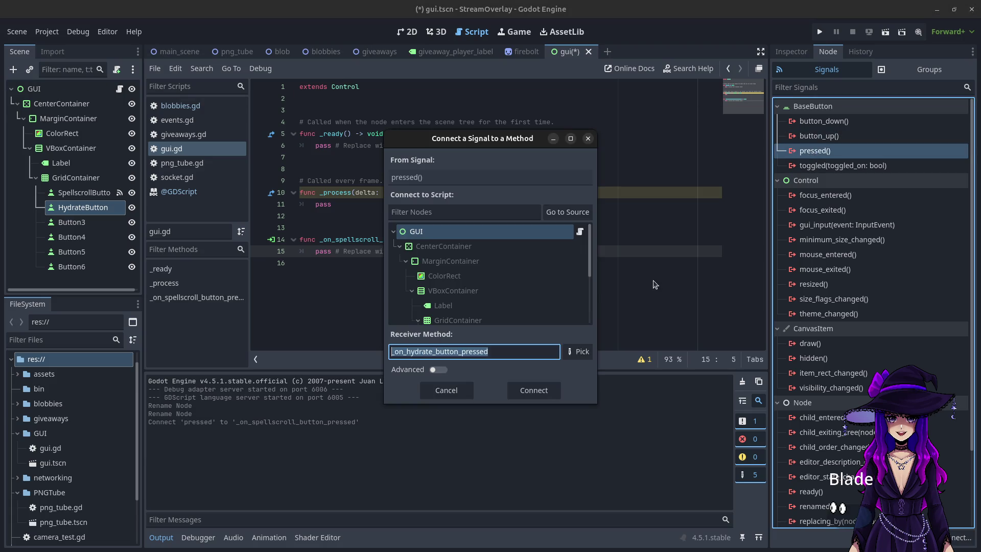
{"action": "left_click", "coordinate": [534, 389]}
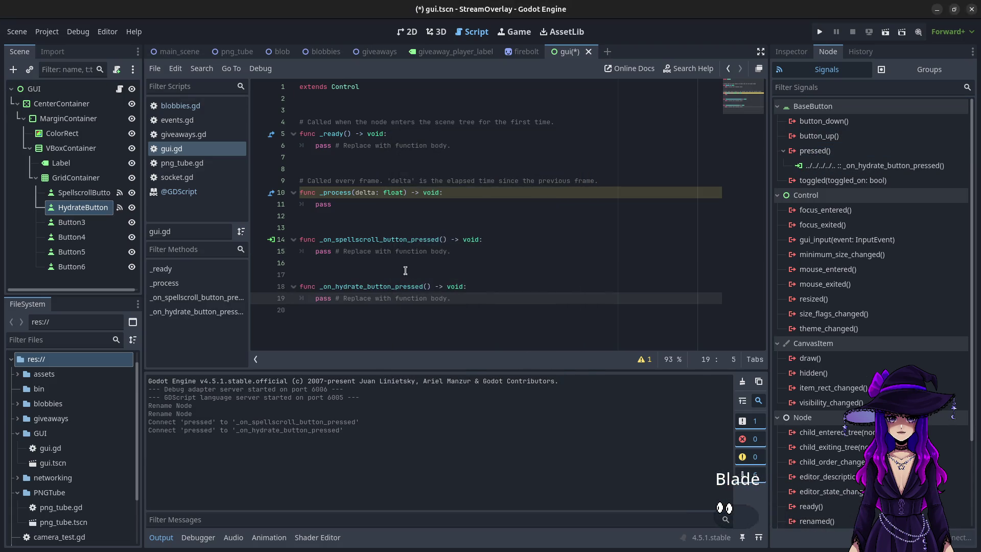
{"action": "left_click", "coordinate": [358, 271]}
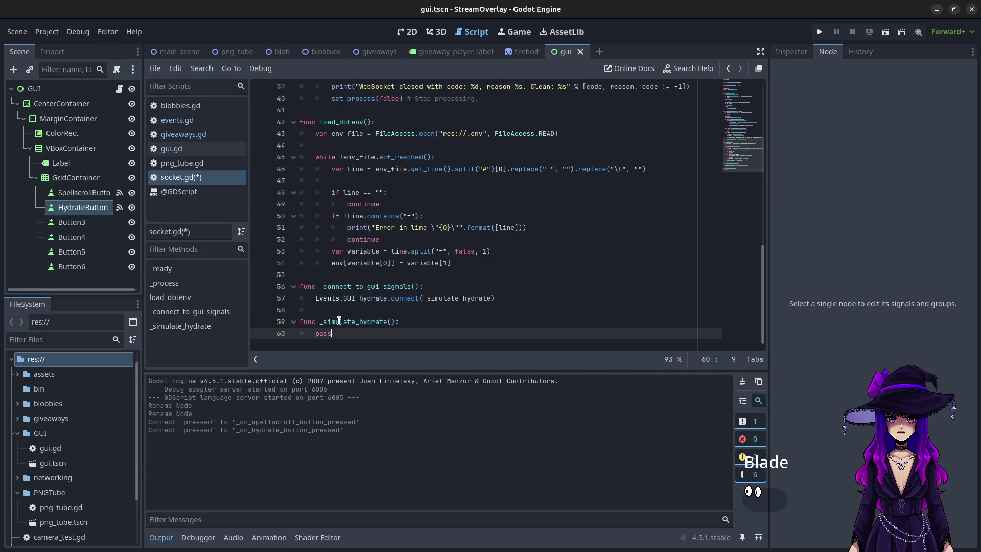
Step: Inspect the _simulate_hydrate reference and its pass line in socket.gd
{"action": "double_click", "coordinate": [378, 323]}
{"action": "left_click", "coordinate": [375, 298]}
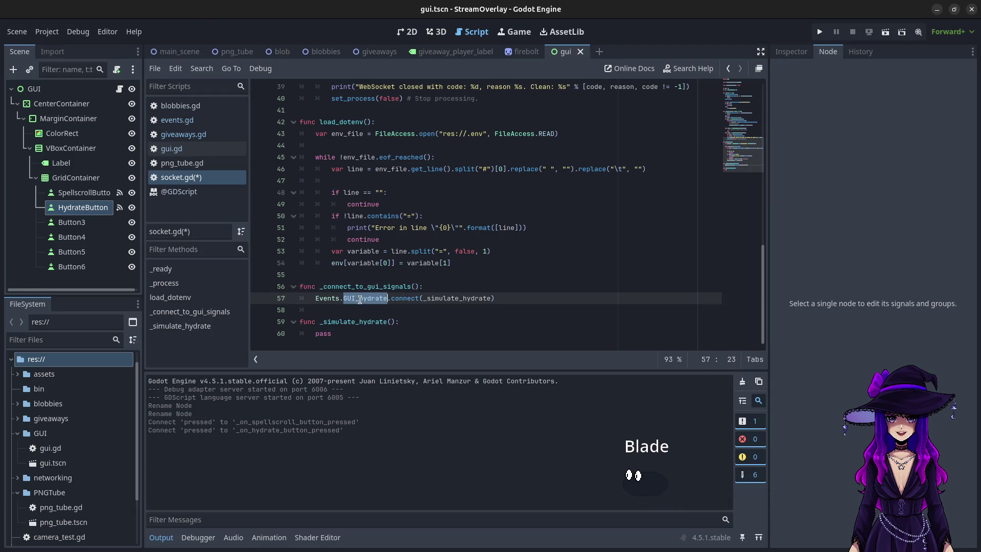
{"action": "left_click", "coordinate": [348, 336]}
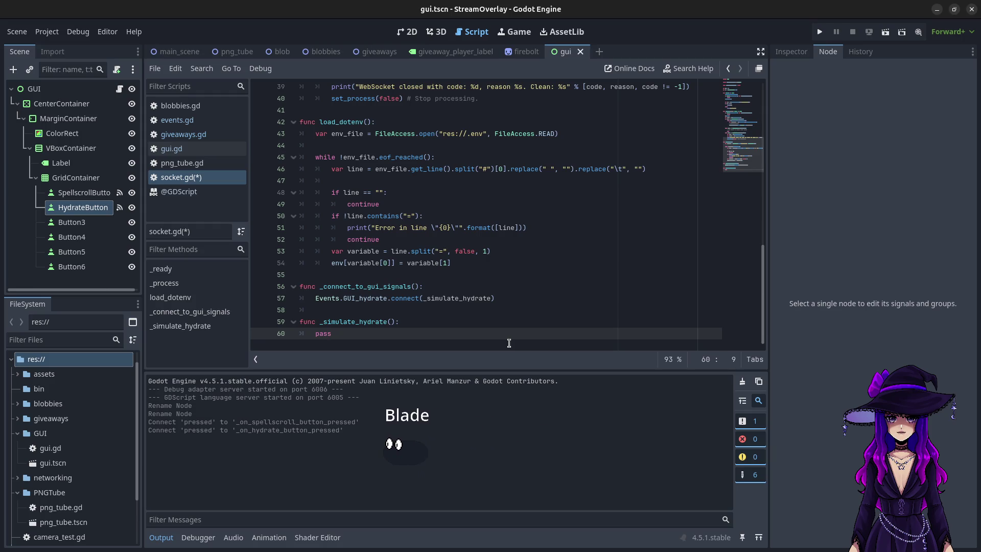
{"action": "mouse_move", "coordinate": [424, 297]}
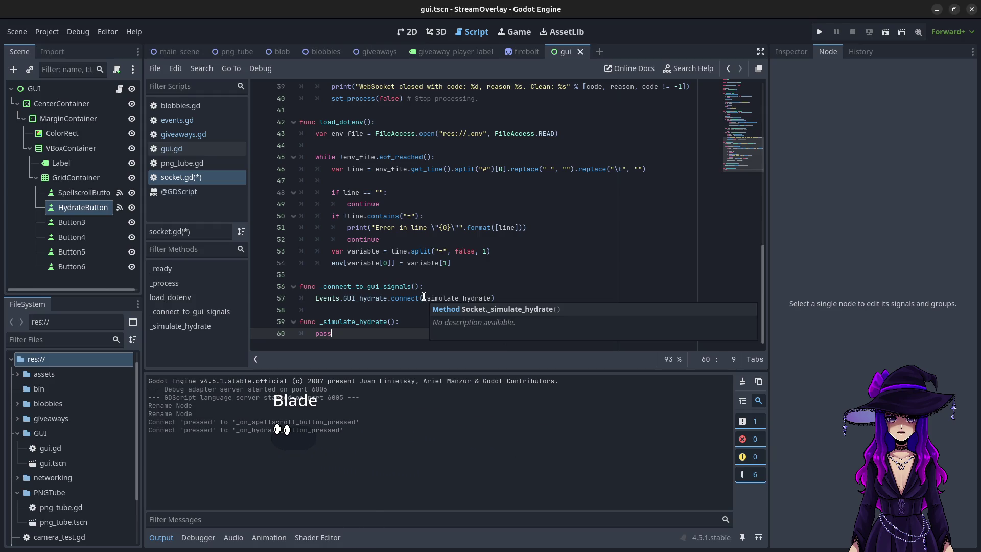
{"action": "scroll", "coordinate": [458, 249], "scroll_direction": "up", "scroll_amount": 5}
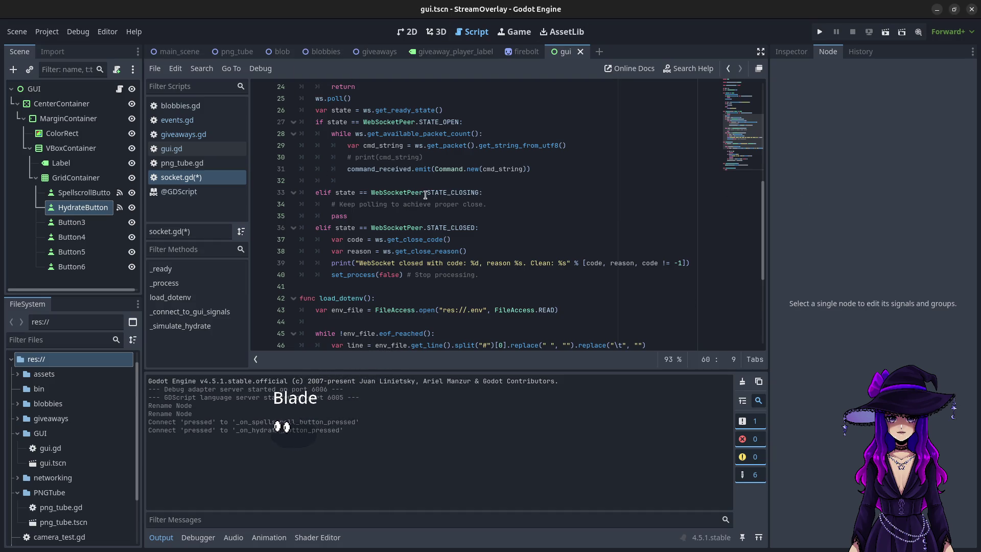
Step: Go to the command_received emit line and jump to the Command class in command.gd
{"action": "left_click", "coordinate": [553, 175]}
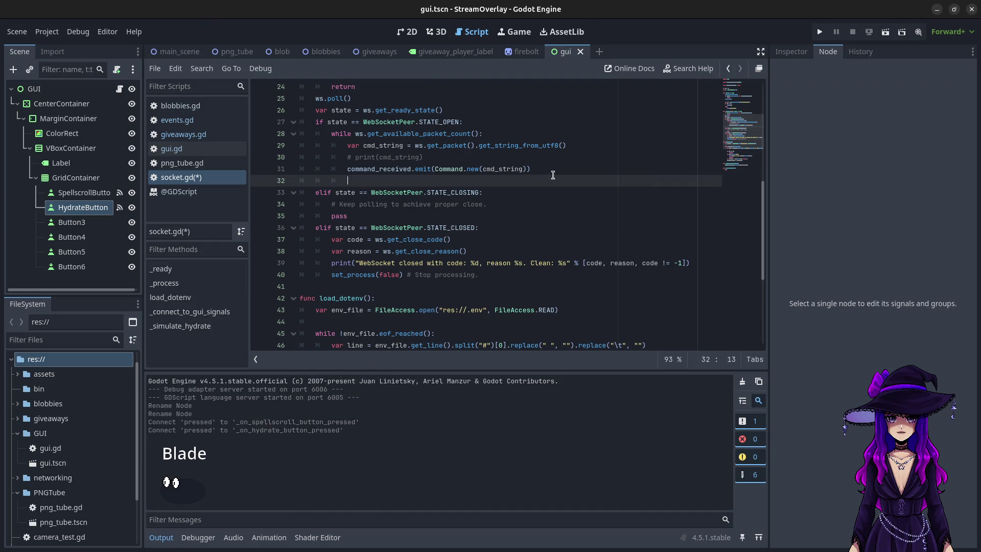
{"action": "left_click", "coordinate": [546, 167]}
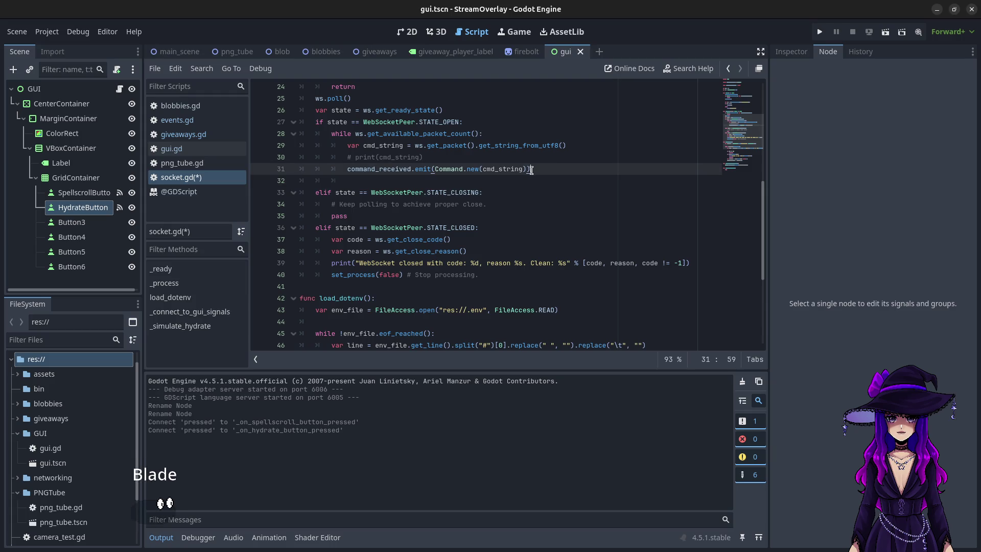
{"action": "left_click", "coordinate": [452, 172], "text": "ctrl"}
{"action": "scroll", "coordinate": [501, 162], "scroll_direction": "up", "scroll_amount": 5}
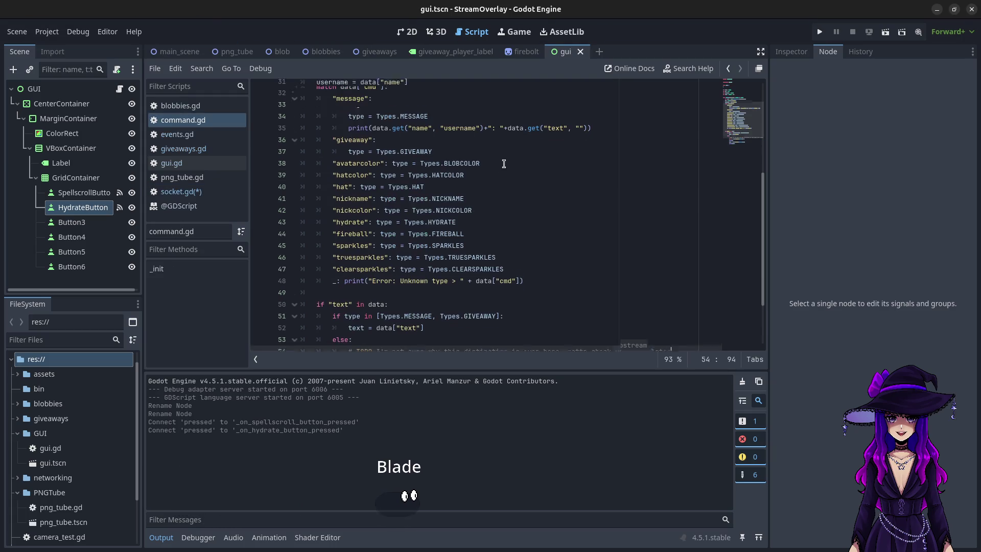
{"action": "scroll", "coordinate": [501, 162], "scroll_direction": "up", "scroll_amount": 1}
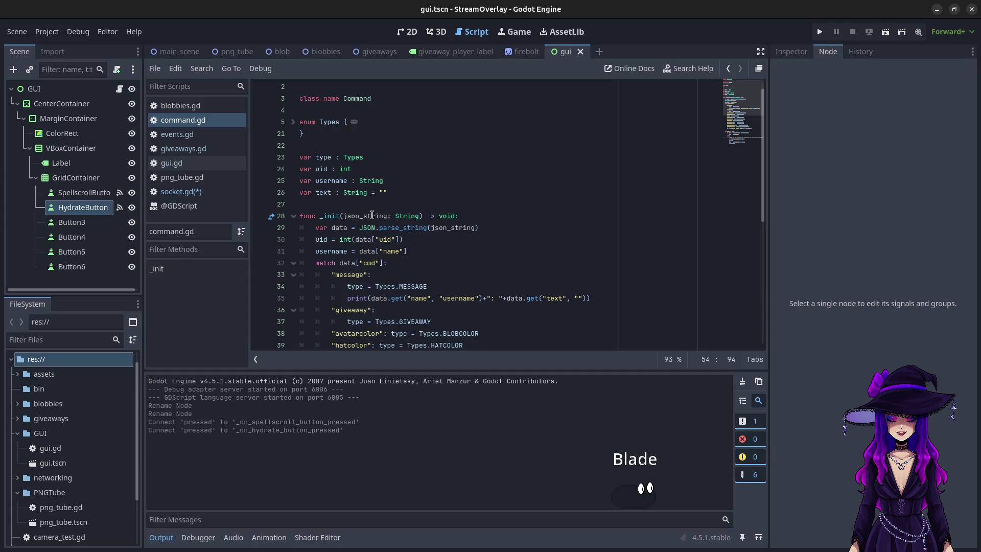
{"action": "scroll", "coordinate": [437, 192], "scroll_direction": "down", "scroll_amount": 3}
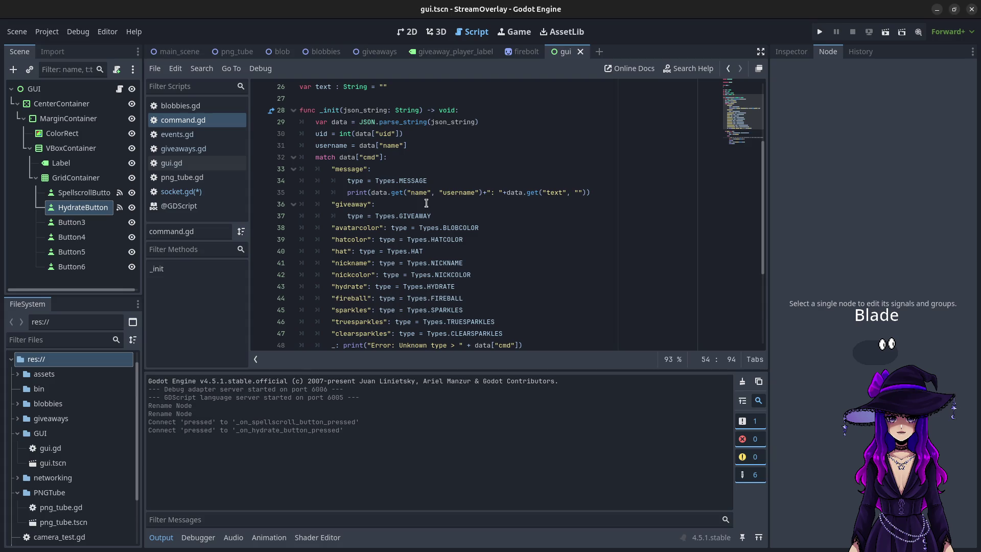
{"action": "scroll", "coordinate": [426, 203], "scroll_direction": "down", "scroll_amount": 4}
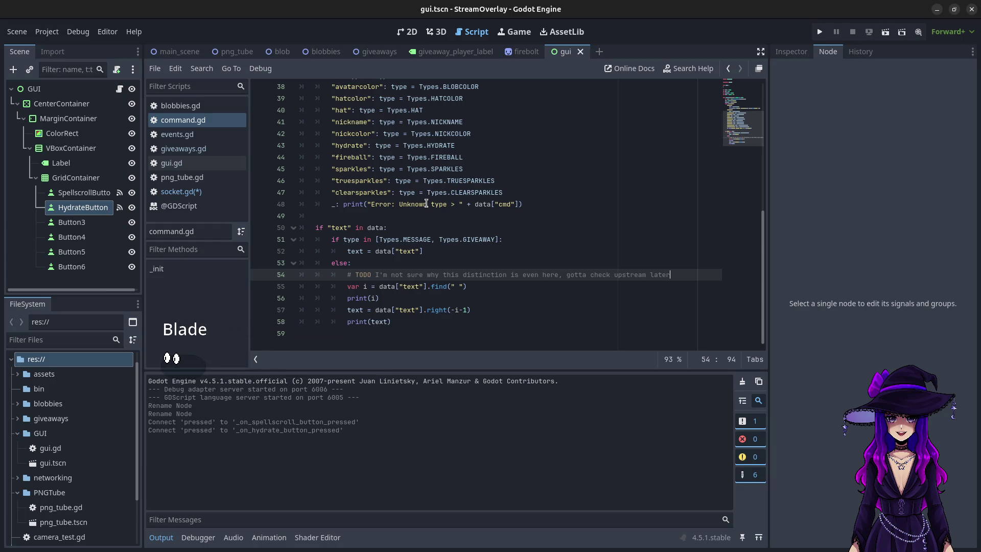
{"action": "scroll", "coordinate": [426, 203], "scroll_direction": "up", "scroll_amount": 10}
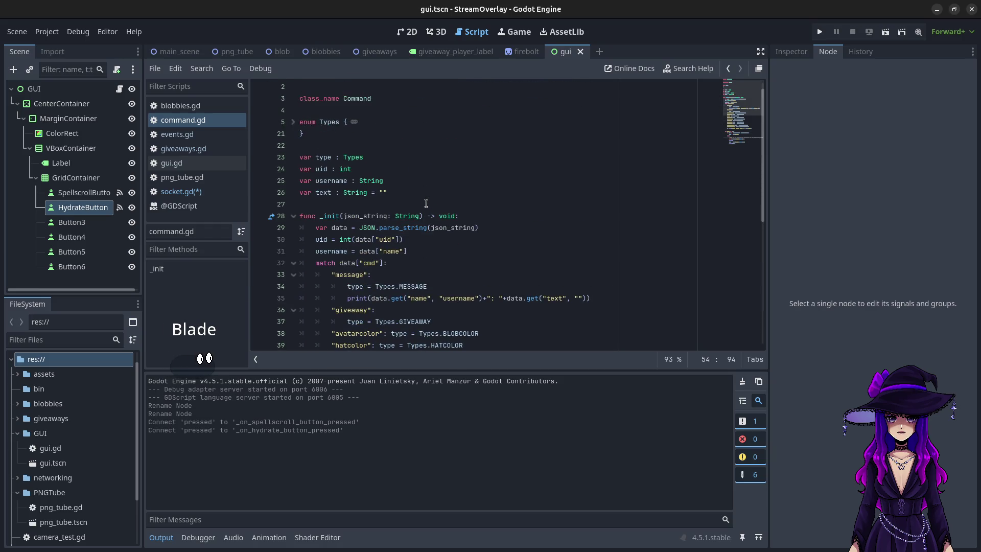
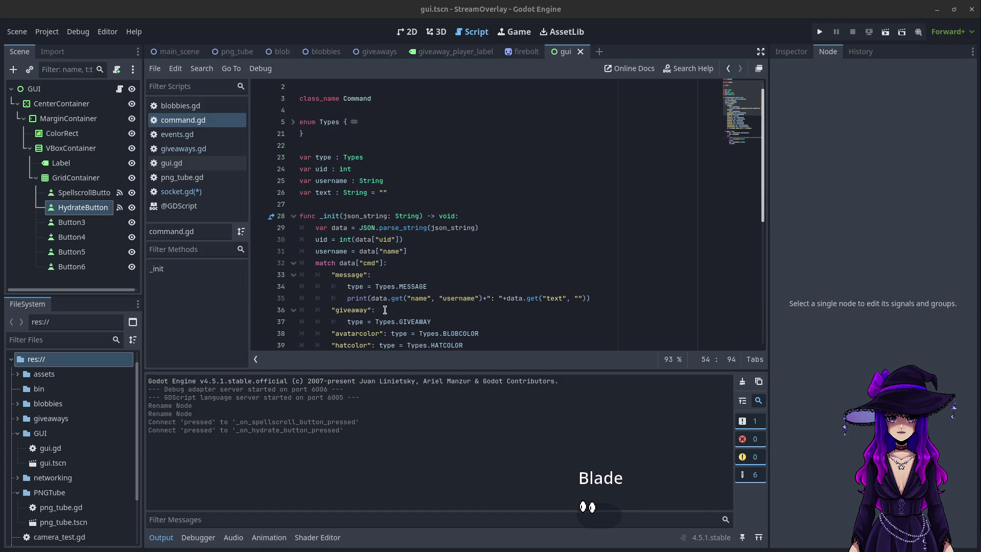
Step: Review command.gd's _init and how it parses json_string
{"action": "scroll", "coordinate": [388, 294], "scroll_direction": "down", "scroll_amount": 8}
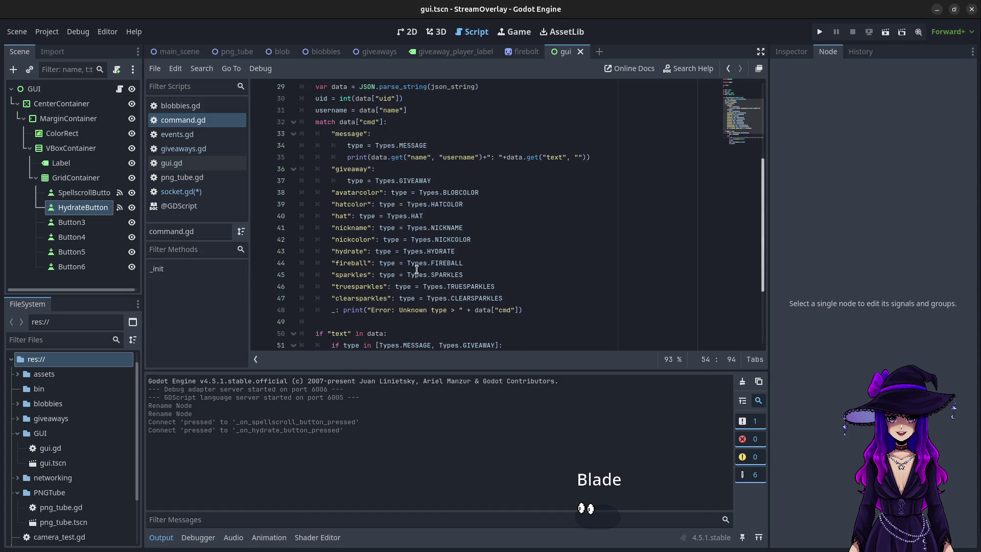
{"action": "left_click", "coordinate": [417, 270]}
{"action": "scroll", "coordinate": [417, 269], "scroll_direction": "down", "scroll_amount": 3}
{"action": "scroll", "coordinate": [485, 245], "scroll_direction": "up", "scroll_amount": 8}
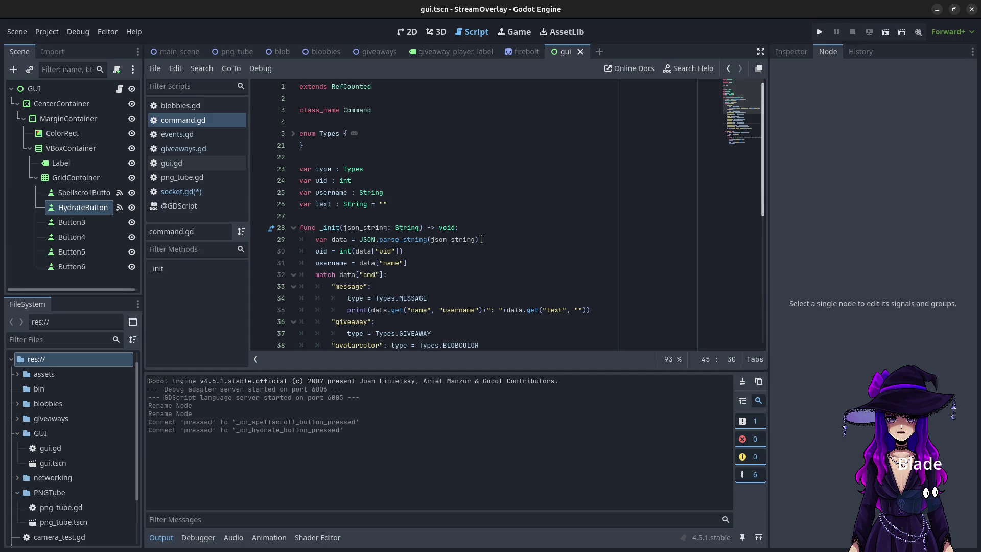
{"action": "scroll", "coordinate": [481, 239], "scroll_direction": "down", "scroll_amount": 4}
{"action": "scroll", "coordinate": [481, 239], "scroll_direction": "down", "scroll_amount": 3}
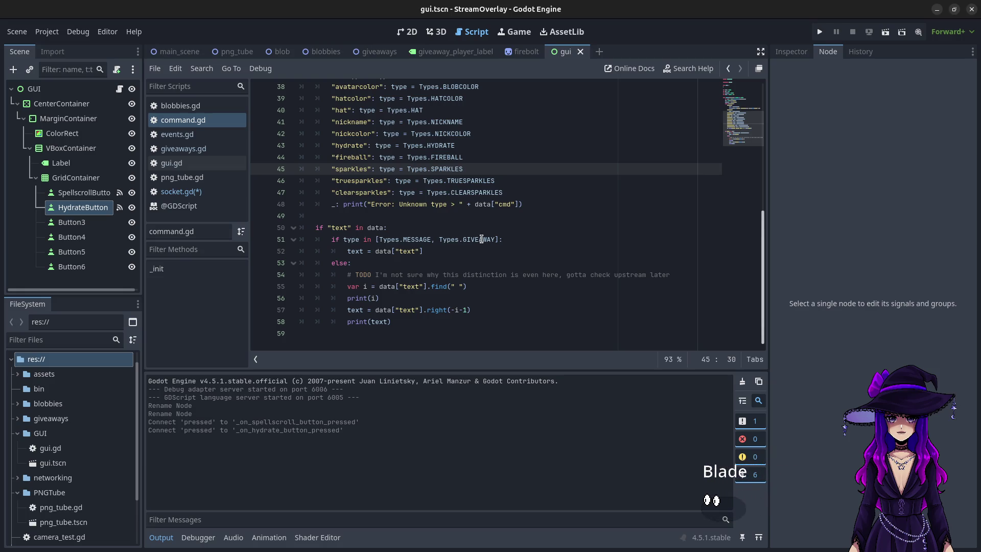
{"action": "scroll", "coordinate": [481, 239], "scroll_direction": "up", "scroll_amount": 7}
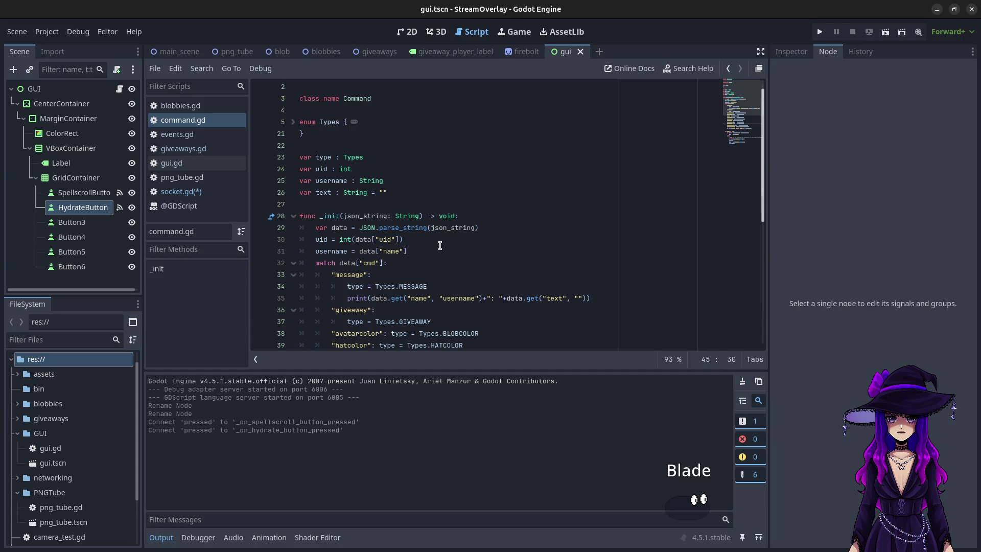
{"action": "left_click", "coordinate": [444, 239]}
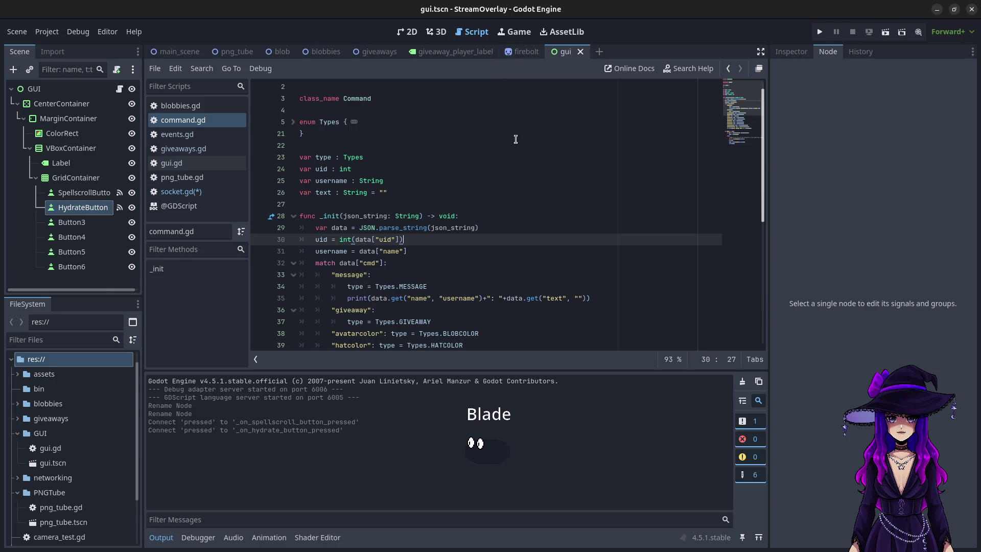
{"action": "scroll", "coordinate": [513, 149], "scroll_direction": "down", "scroll_amount": 2}
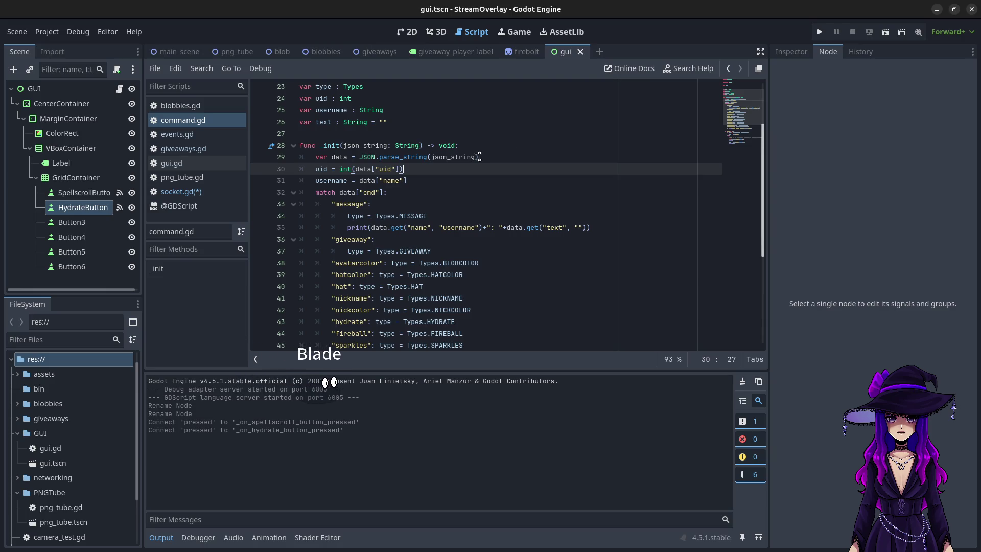
{"action": "double_click", "coordinate": [444, 159]}
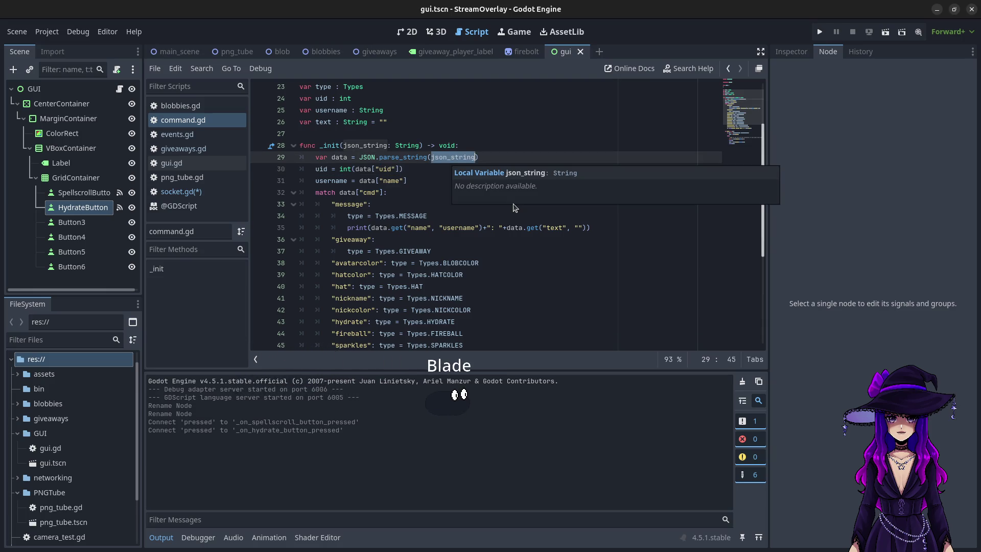
{"action": "scroll", "coordinate": [515, 208], "scroll_direction": "down", "scroll_amount": 5}
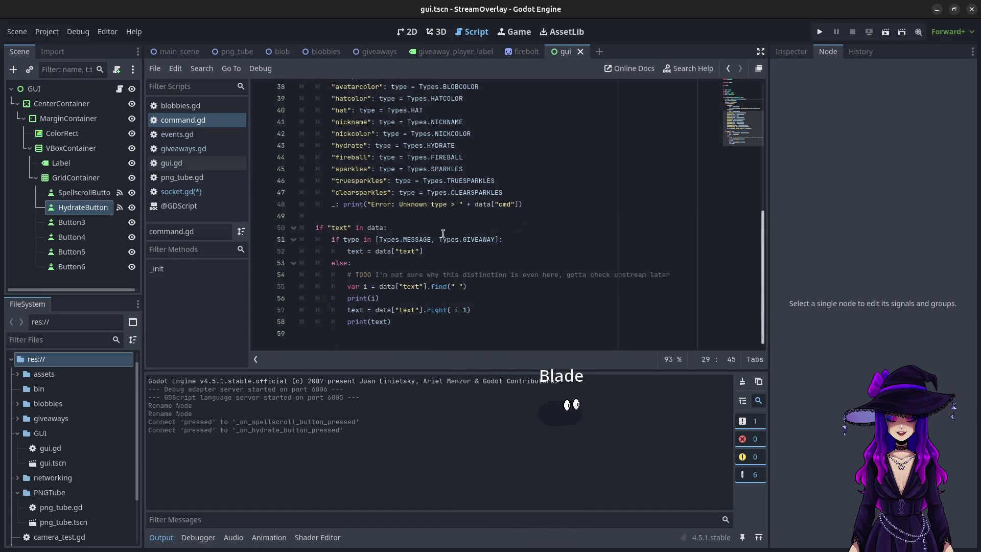
{"action": "scroll", "coordinate": [444, 233], "scroll_direction": "up", "scroll_amount": 7}
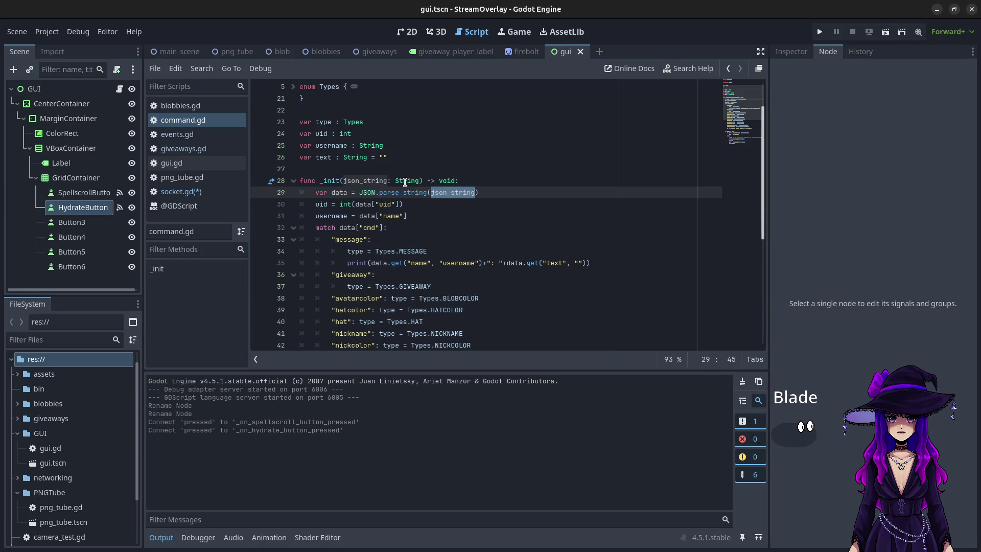
Step: Change the _init parameter to data of type Dictionary
{"action": "double_click", "coordinate": [375, 180]}
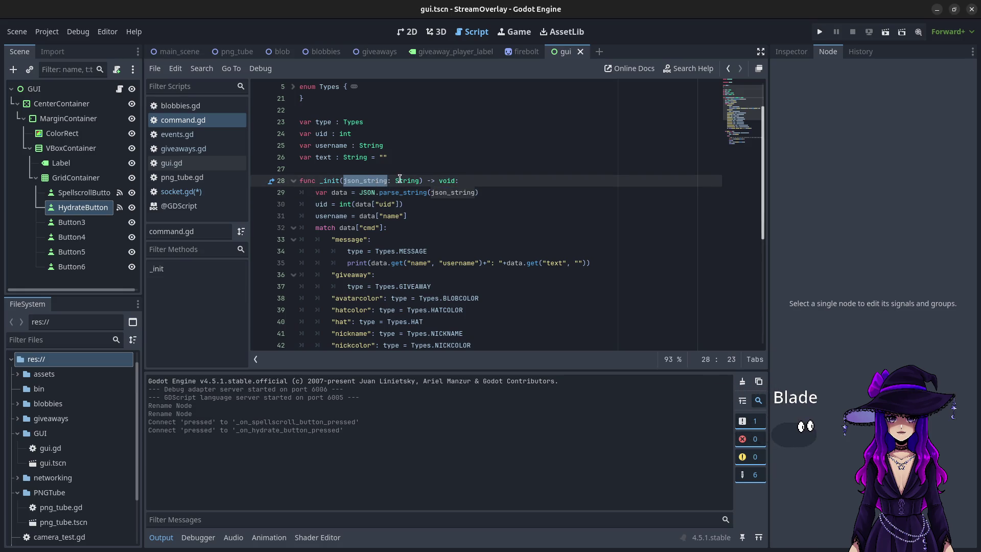
{"action": "type", "text": "data"}
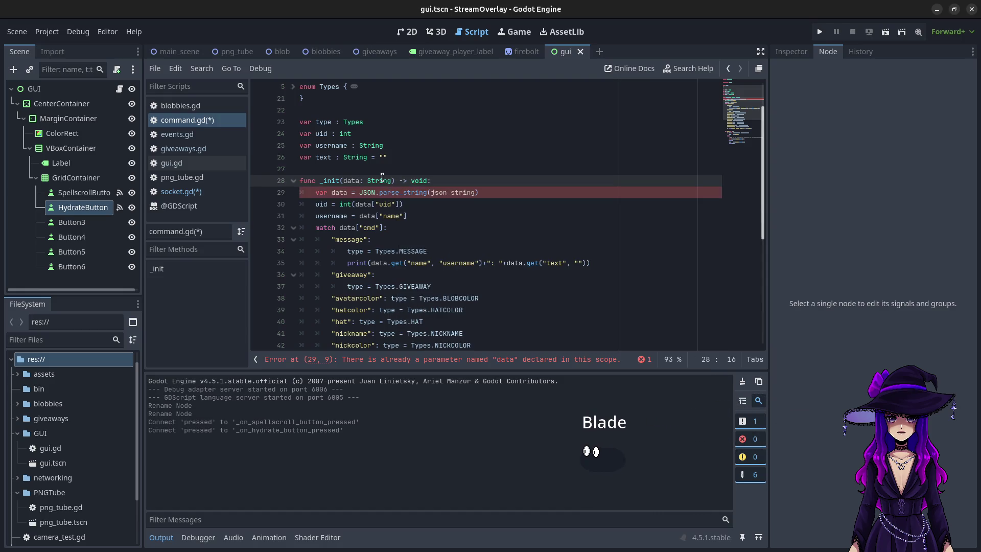
{"action": "double_click", "coordinate": [381, 180]}
{"action": "type", "text": "Dictiona"}
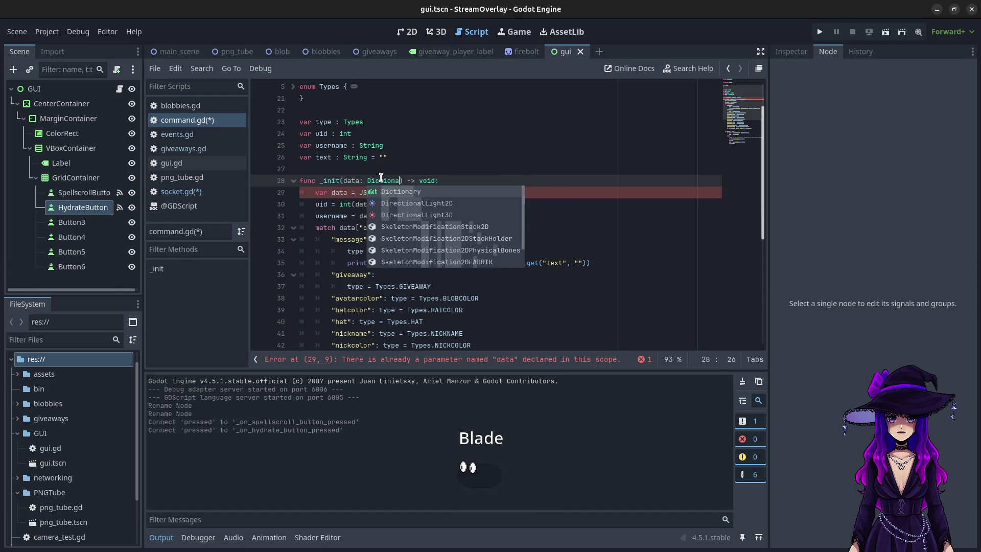
{"action": "key", "text": "Return"}
Step: Delete the var data = JSON.parse_string line and save command.gd
{"action": "double_click", "coordinate": [375, 192]}
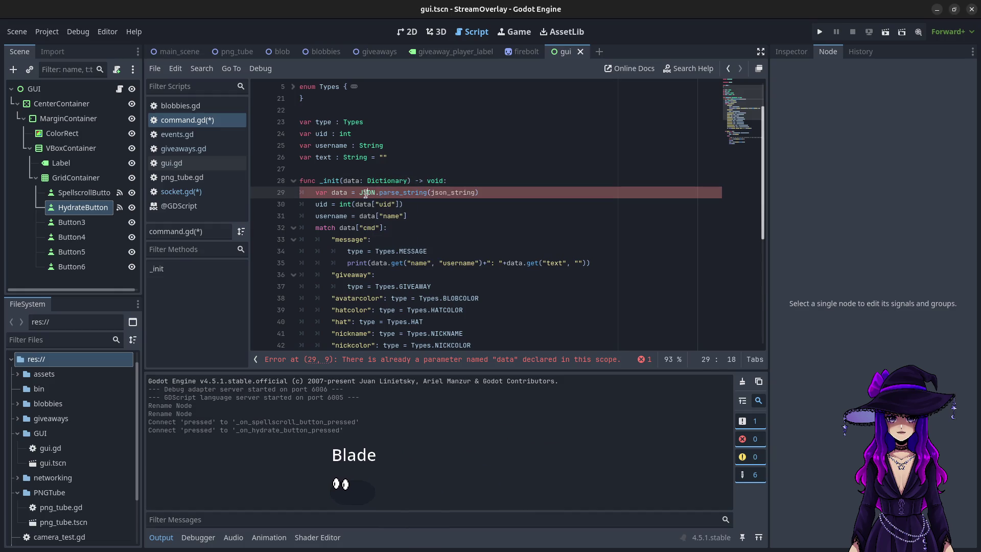
{"action": "left_click_drag", "start_coordinate": [374, 192], "coordinate": [388, 189]}
{"action": "key", "text": "BackSpace"}
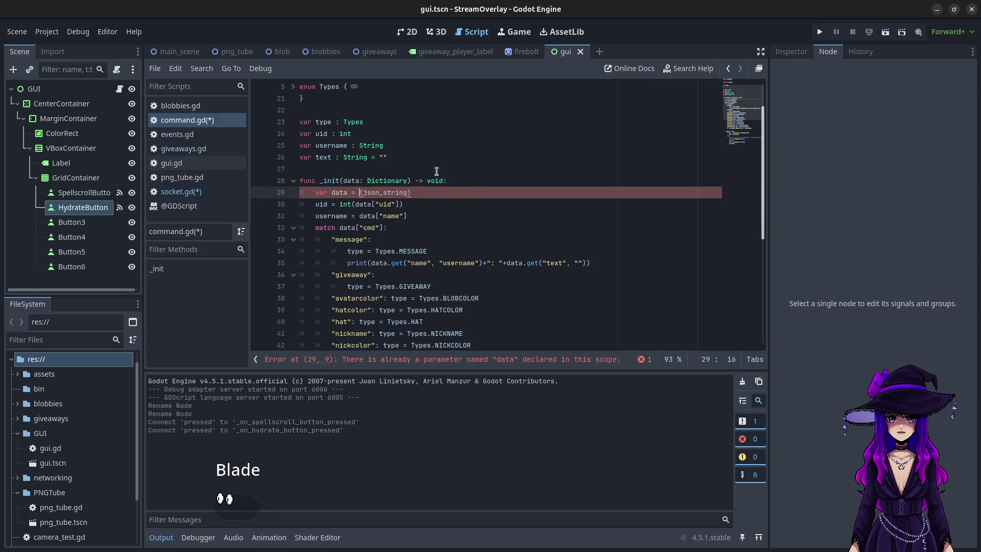
{"action": "left_click_drag", "start_coordinate": [423, 190], "coordinate": [268, 195]}
{"action": "key", "text": "BackSpace"}
{"action": "key", "text": "BackSpace"}
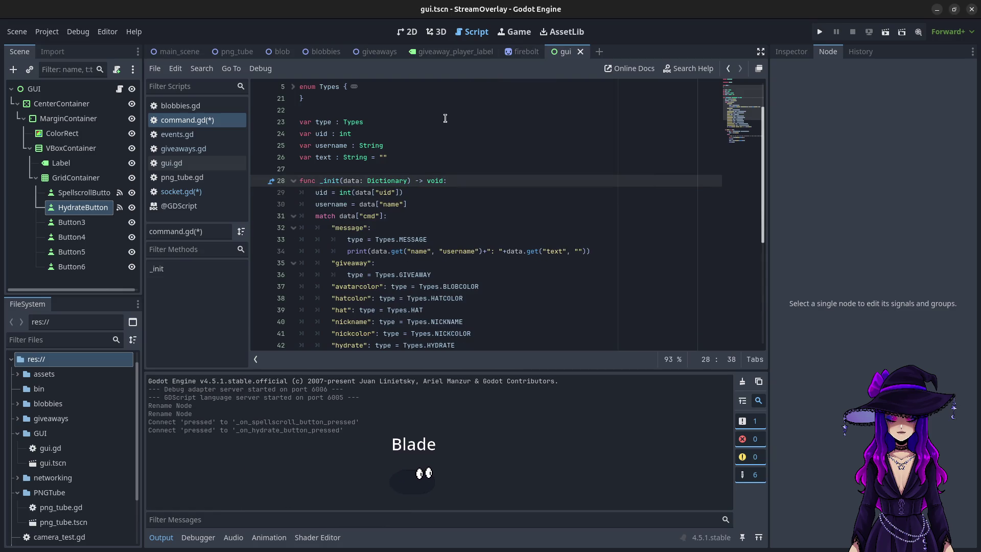
{"action": "key", "text": "ctrl+s"}
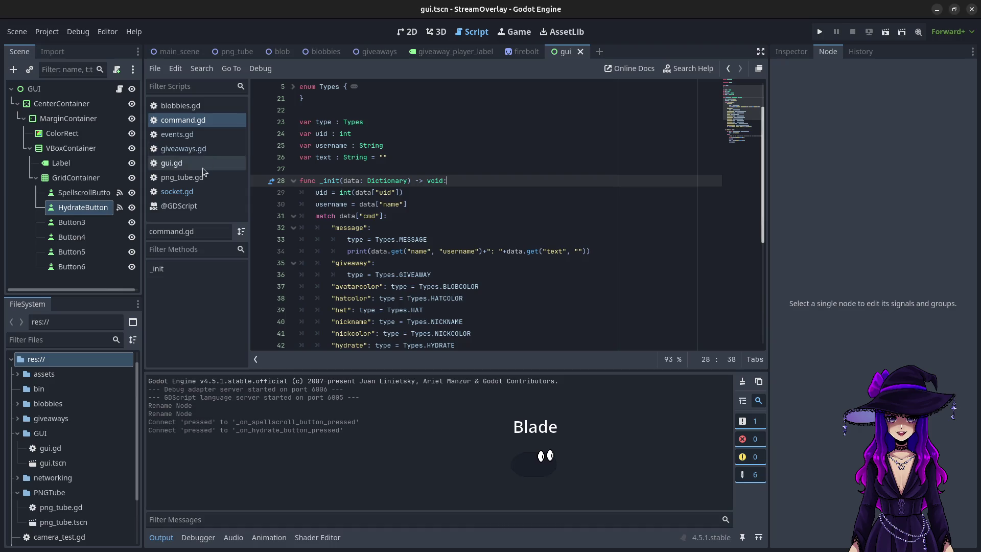
{"action": "left_click", "coordinate": [182, 191]}
Step: Search socket.gd for 'Command.' to find where commands are built
{"action": "scroll", "coordinate": [415, 177], "scroll_direction": "up", "scroll_amount": 2}
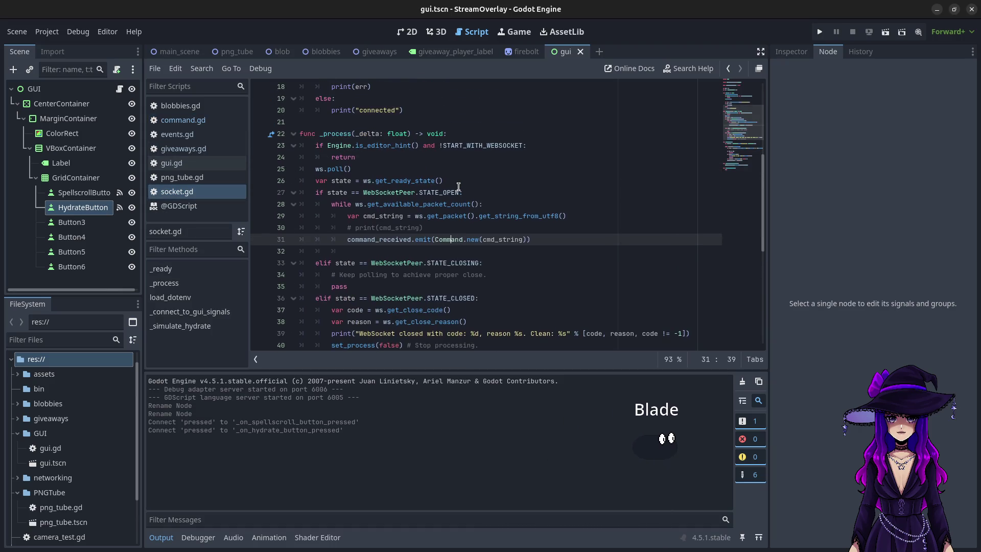
{"action": "left_click", "coordinate": [499, 159]}
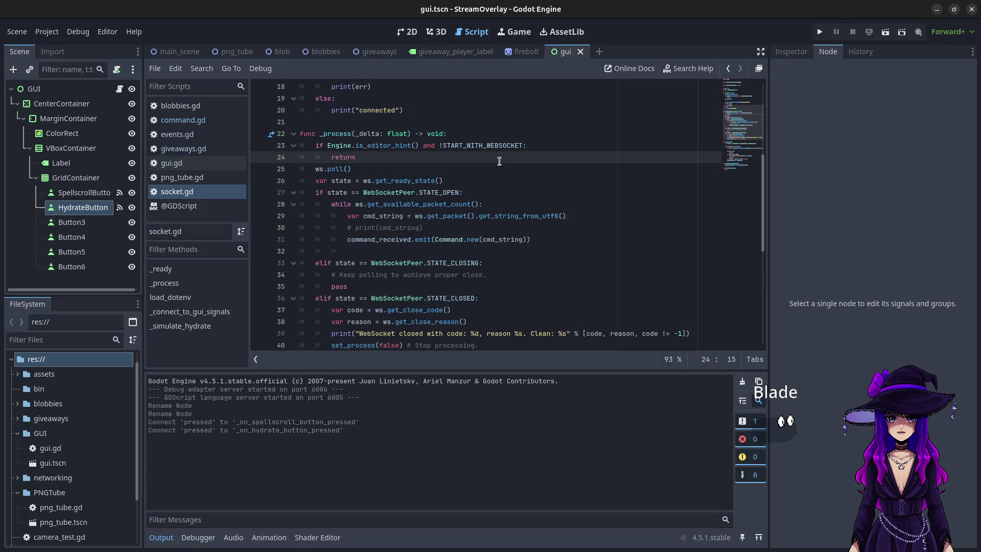
{"action": "key", "text": "ctrl+f"}
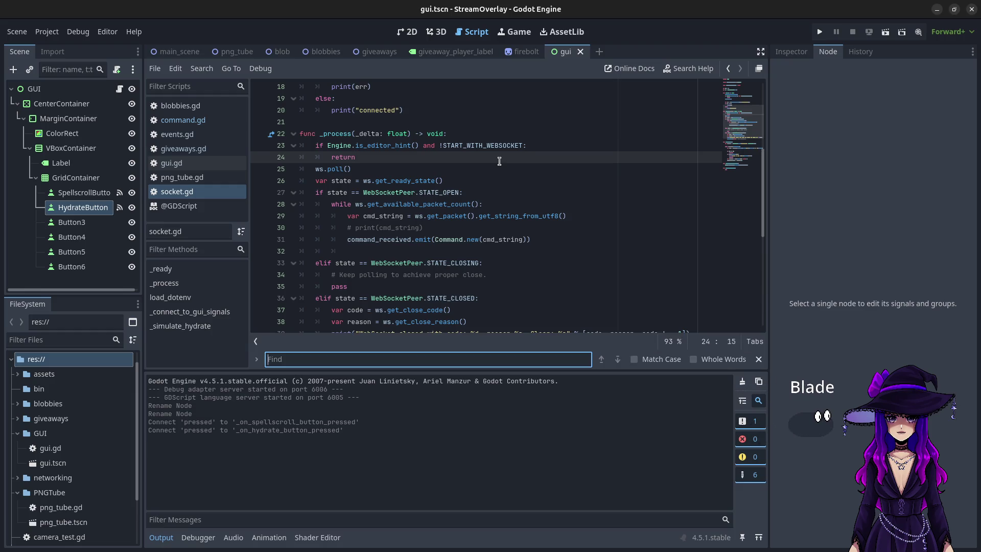
{"action": "type", "text": "Com"}
{"action": "key", "text": "BackSpace"}
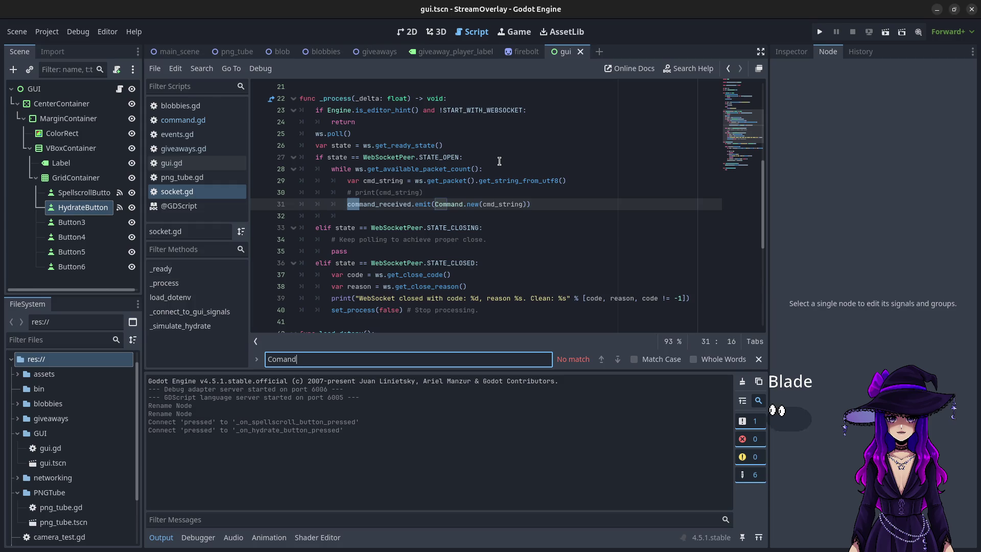
{"action": "key", "text": "BackSpace"}
{"action": "type", "text": "mmand.new"}
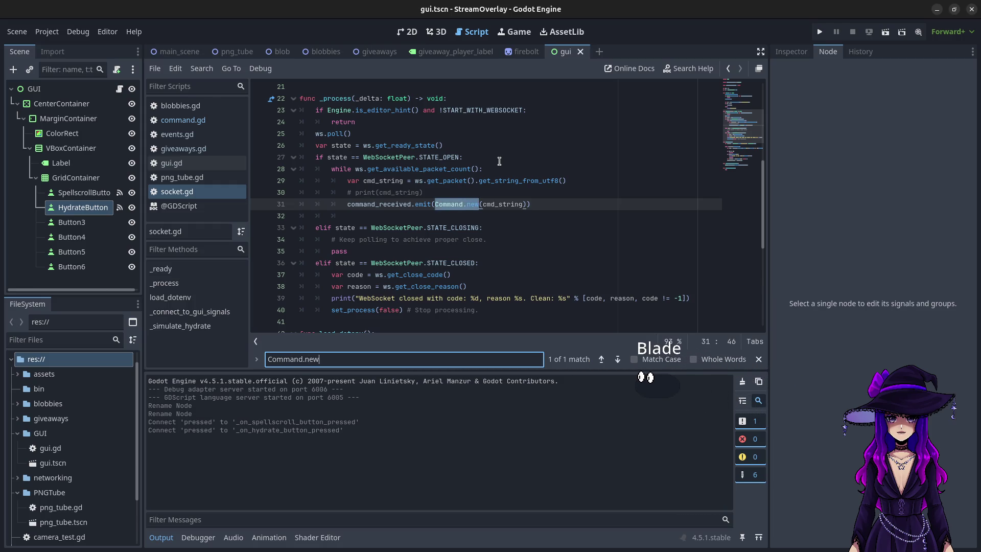
{"action": "scroll", "coordinate": [499, 161], "scroll_direction": "up", "scroll_amount": 5}
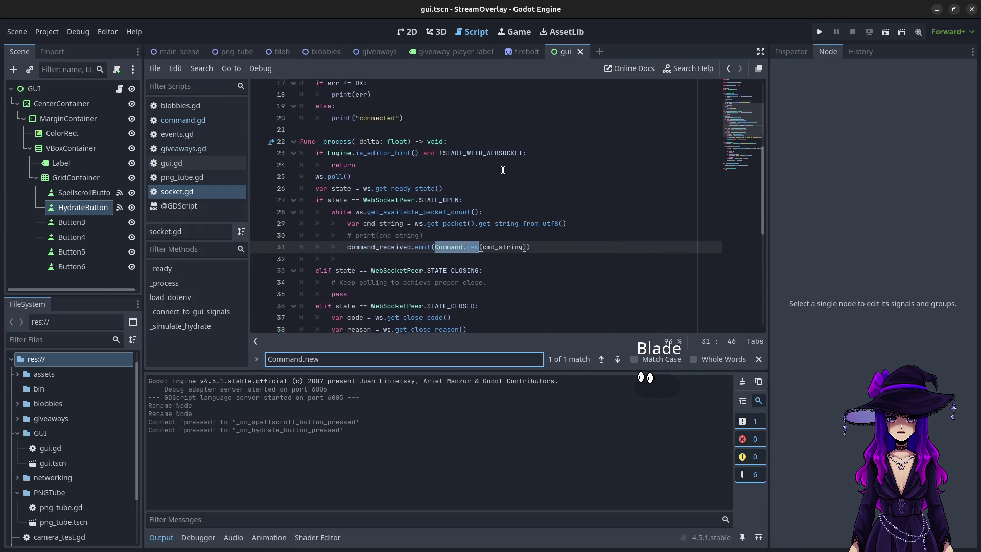
{"action": "scroll", "coordinate": [498, 184], "scroll_direction": "down", "scroll_amount": 4}
{"action": "scroll", "coordinate": [496, 207], "scroll_direction": "up", "scroll_amount": 6}
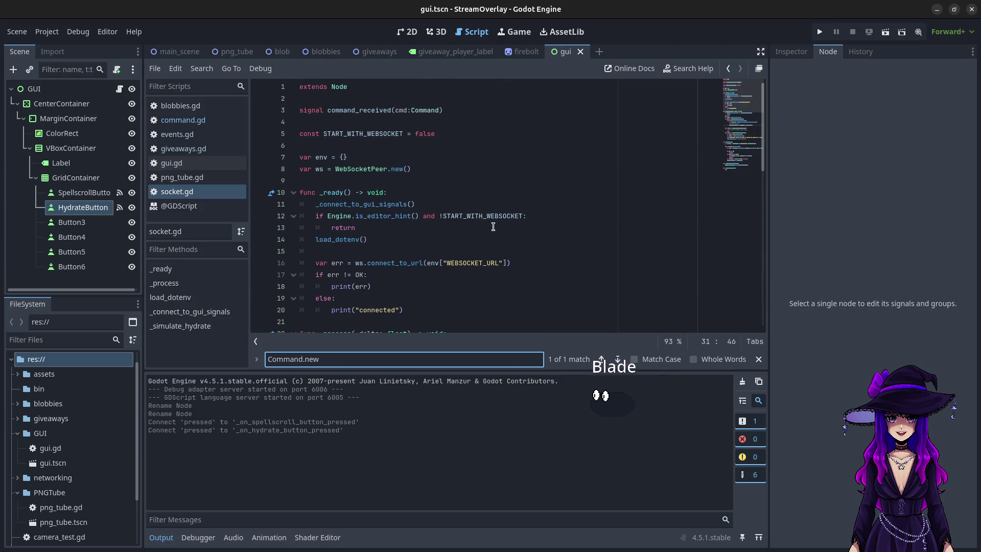
{"action": "scroll", "coordinate": [468, 234], "scroll_direction": "down", "scroll_amount": 10}
{"action": "scroll", "coordinate": [468, 234], "scroll_direction": "down", "scroll_amount": 3}
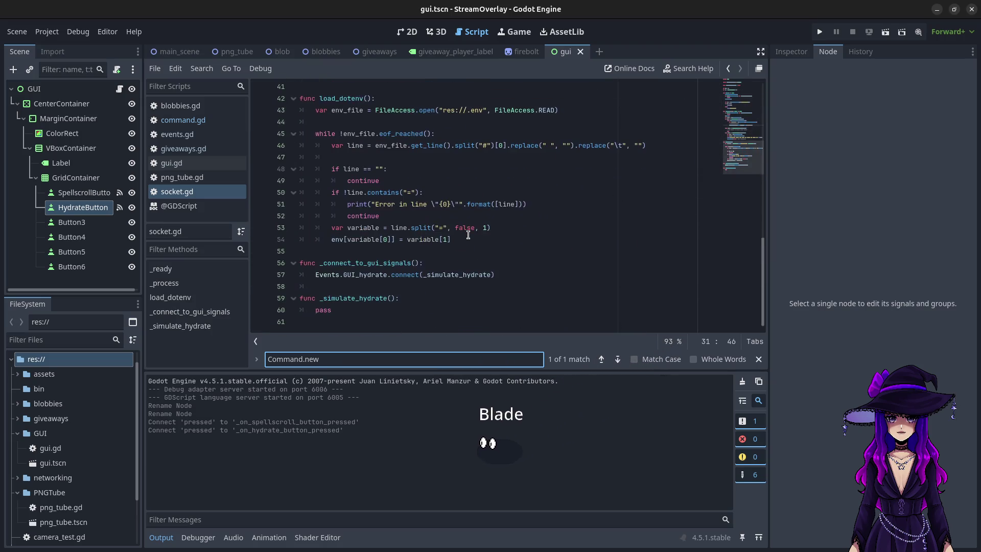
{"action": "scroll", "coordinate": [481, 258], "scroll_direction": "up", "scroll_amount": 10}
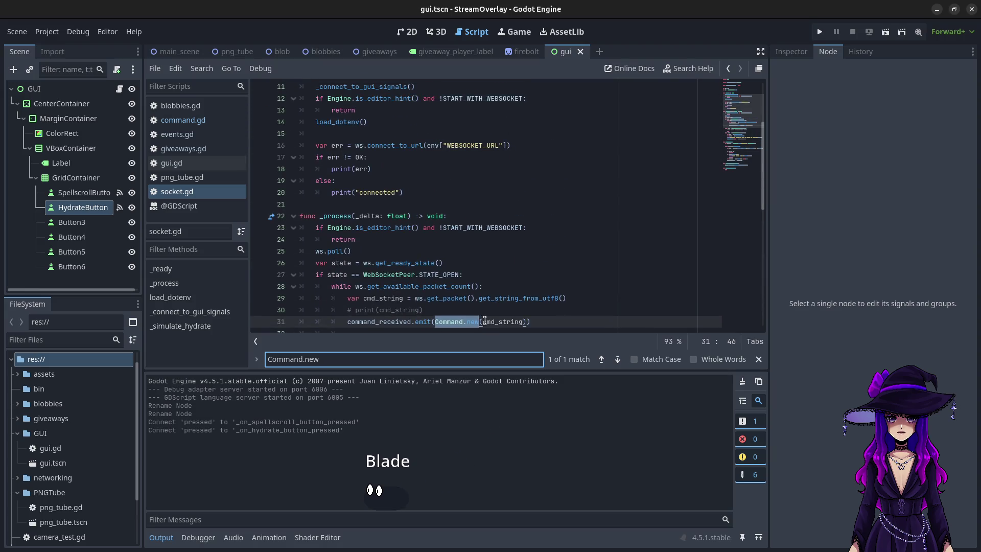
Step: Complete the call as Command.new(JSON.parse_string(cmd_string)) and save socket.gd
{"action": "left_click", "coordinate": [482, 322]}
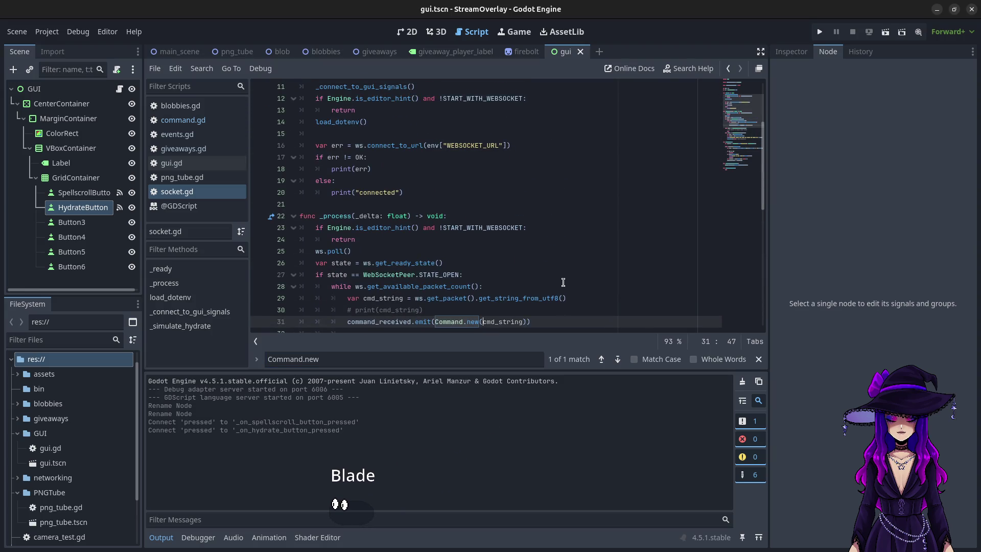
{"action": "type", "text": "("}
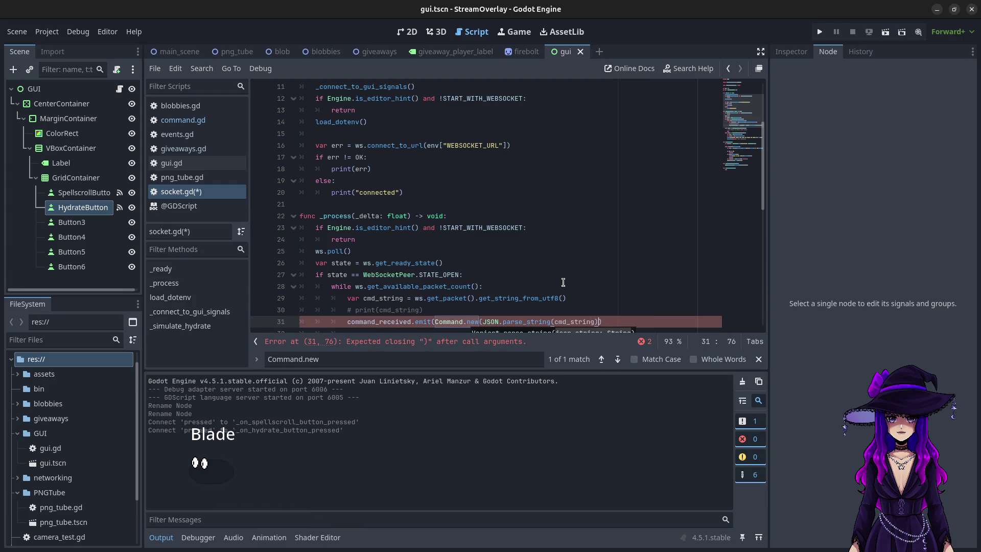
{"action": "type", "text": ")"}
{"action": "key", "text": "Up"}
{"action": "key", "text": "Up"}
{"action": "key", "text": "Up"}
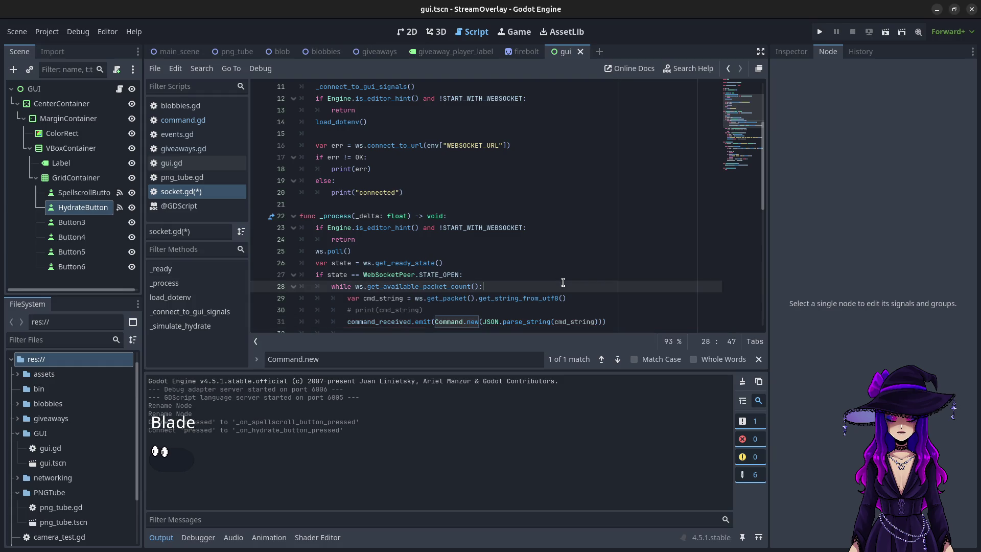
{"action": "scroll", "coordinate": [563, 282], "scroll_direction": "down", "scroll_amount": 2}
{"action": "key", "text": "ctrl+s"}
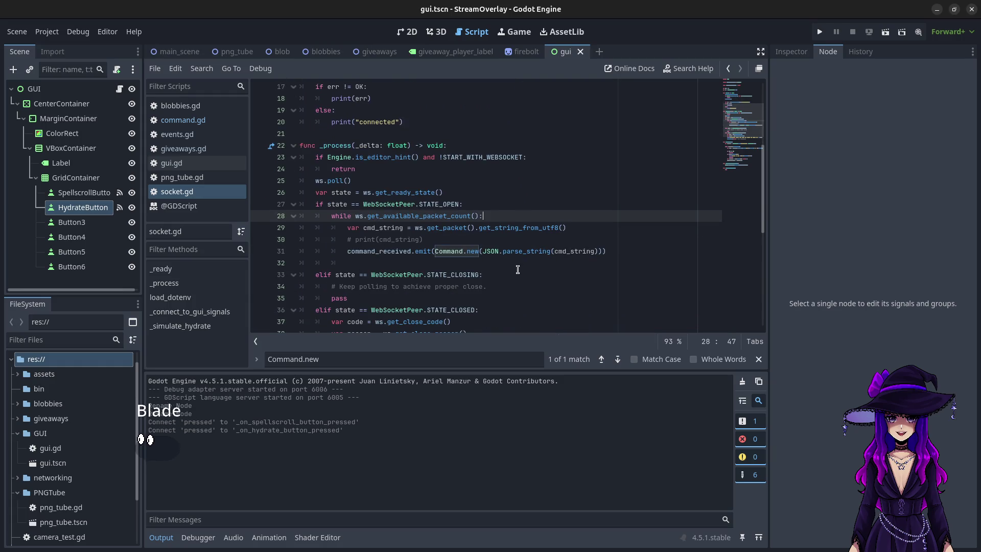
Step: Scroll down to the _simulate_hydrate function and its placeholder pass line
{"action": "left_click", "coordinate": [490, 253]}
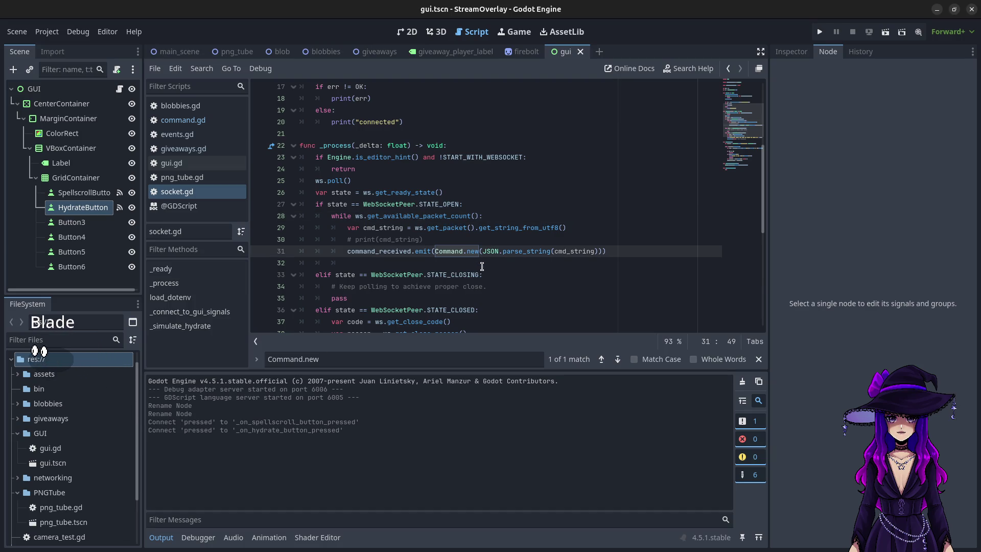
{"action": "scroll", "coordinate": [485, 276], "scroll_direction": "down", "scroll_amount": 3}
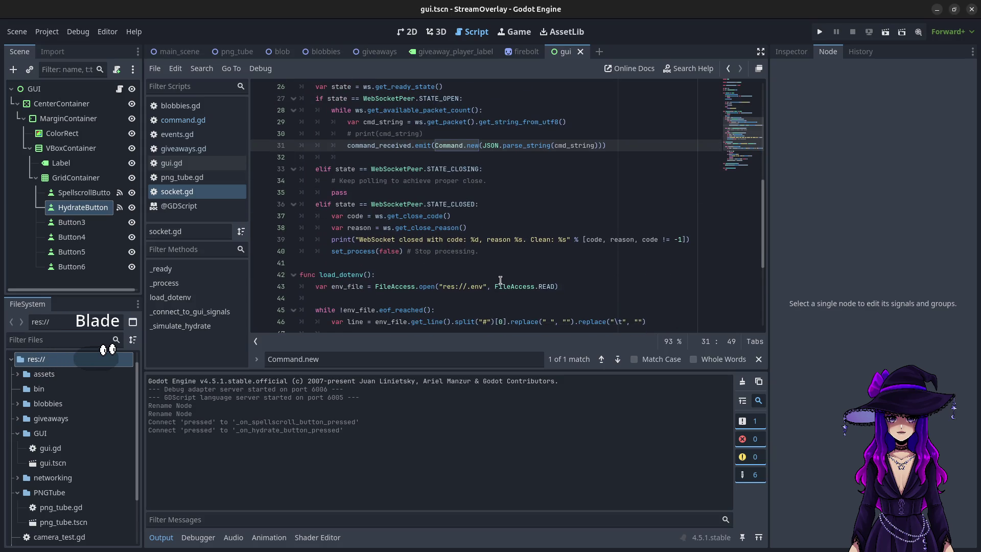
{"action": "scroll", "coordinate": [496, 279], "scroll_direction": "down", "scroll_amount": 4}
{"action": "scroll", "coordinate": [506, 280], "scroll_direction": "down", "scroll_amount": 1}
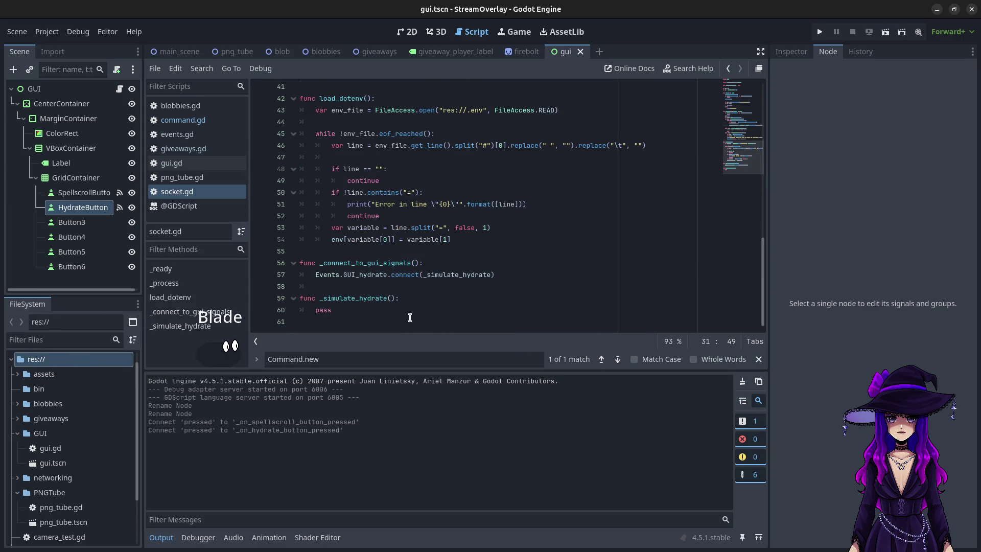
{"action": "left_click", "coordinate": [367, 310]}
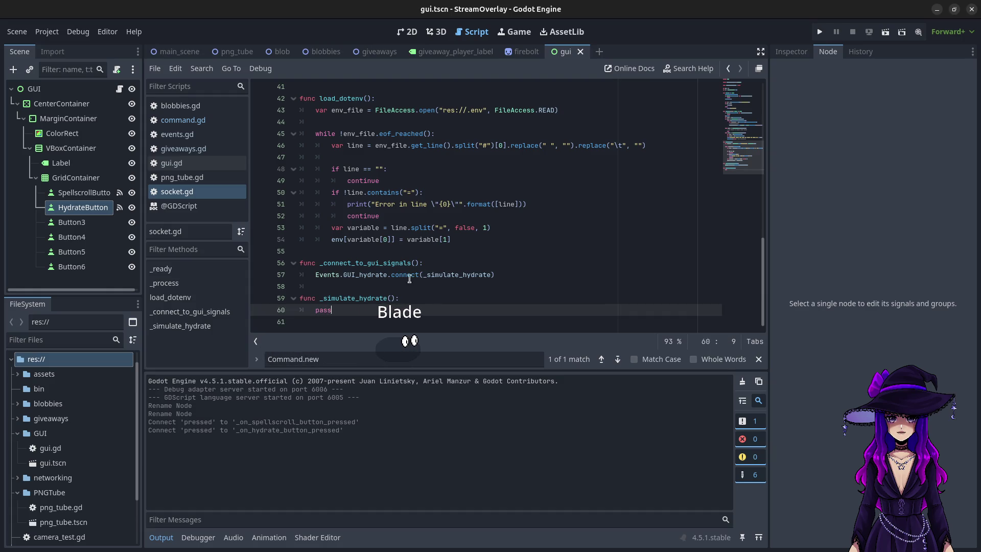
{"action": "left_click", "coordinate": [433, 262]}
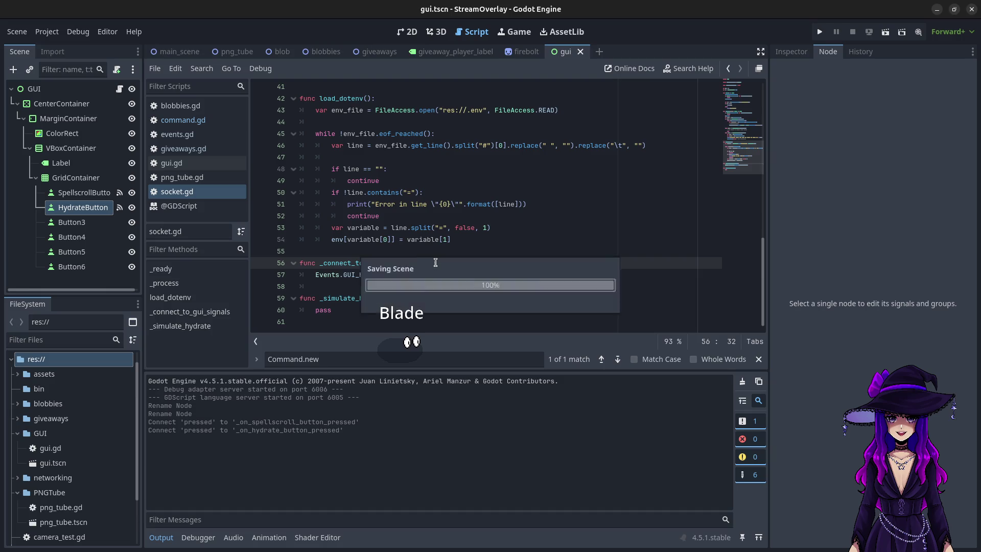
Step: Replace the pass in _simulate_hydrate with a multi-line var cmd = { dictionary
{"action": "scroll", "coordinate": [641, 235], "scroll_direction": "up", "scroll_amount": 2}
{"action": "scroll", "coordinate": [641, 236], "scroll_direction": "up", "scroll_amount": 11}
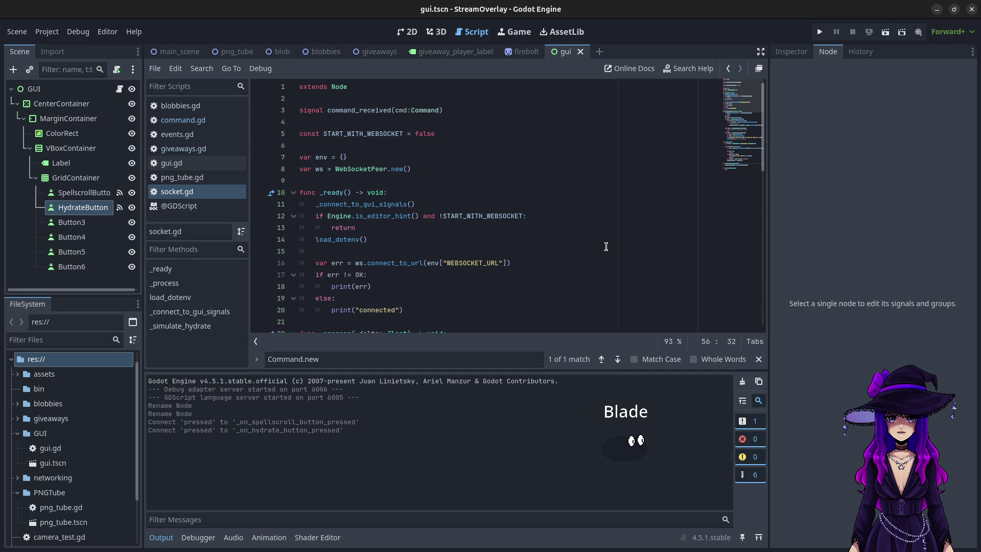
{"action": "scroll", "coordinate": [594, 233], "scroll_direction": "down", "scroll_amount": 13}
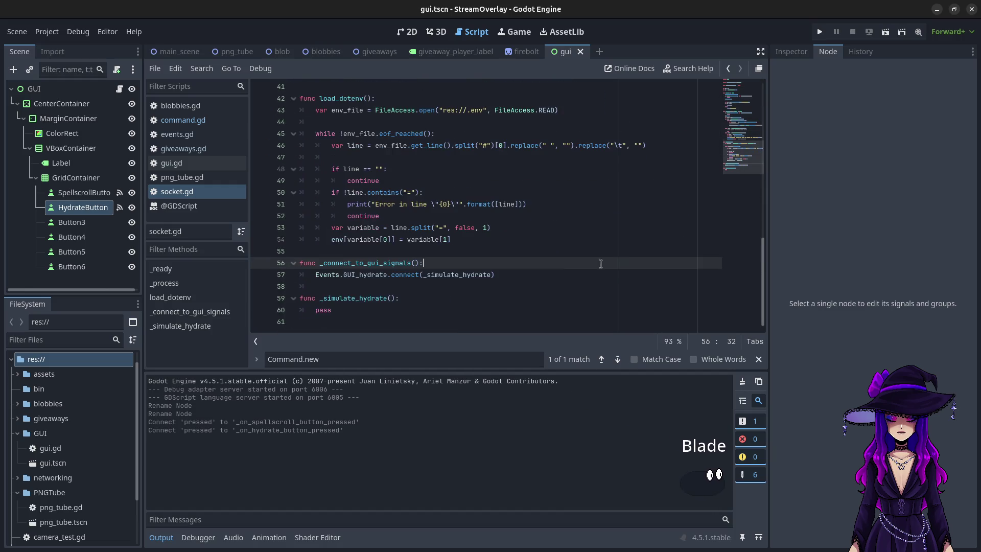
{"action": "left_click", "coordinate": [368, 308]}
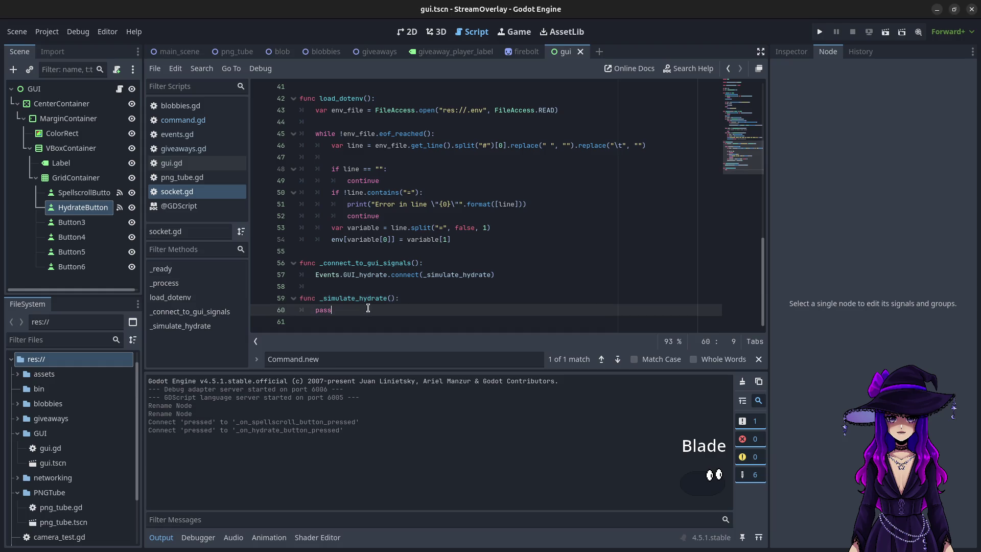
{"action": "type", "text": "ar cmd"}
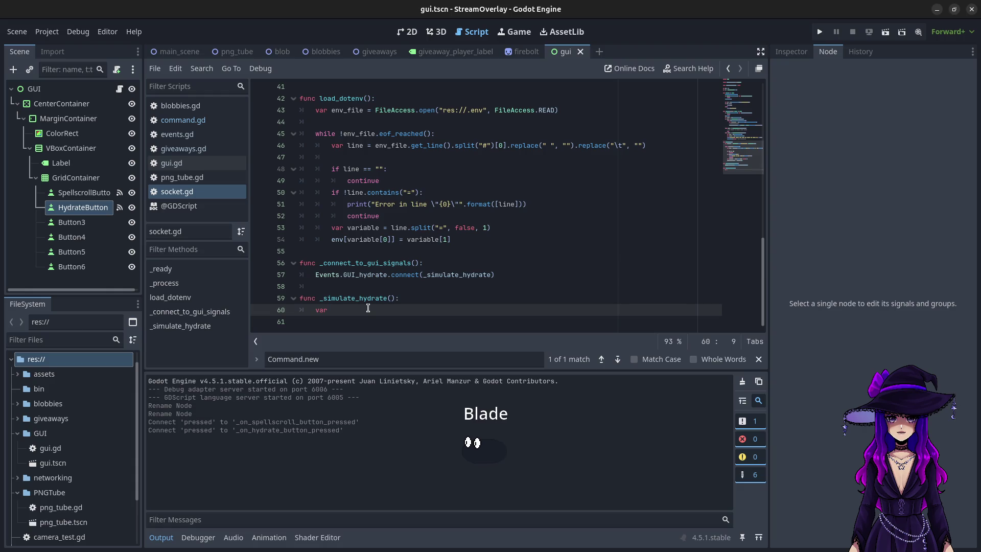
{"action": "type", "text": " = "}
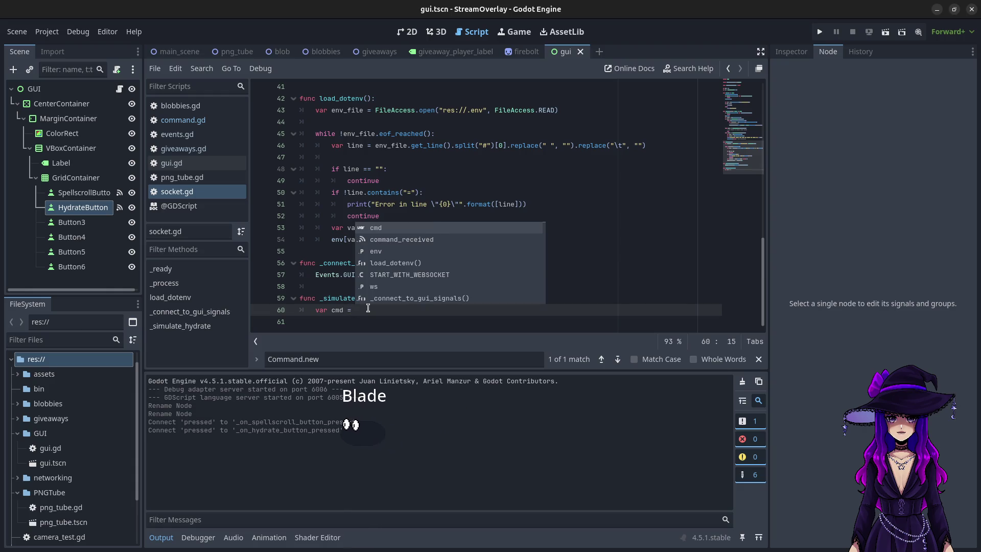
{"action": "type", "text": "{"}
{"action": "key", "text": "Return"}
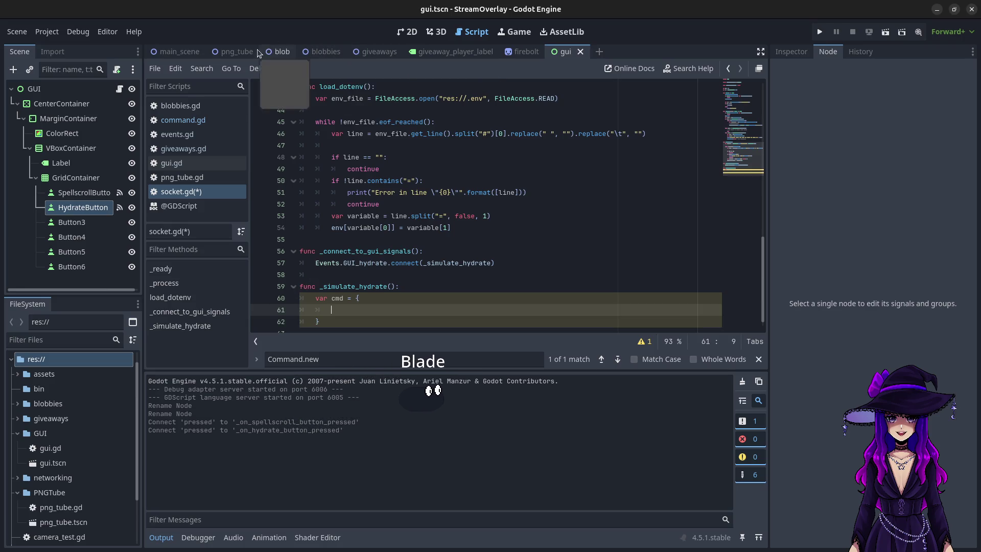
Step: Check command.gd's expected fields and events.gd's signals, then return to socket.gd
{"action": "left_click", "coordinate": [204, 119]}
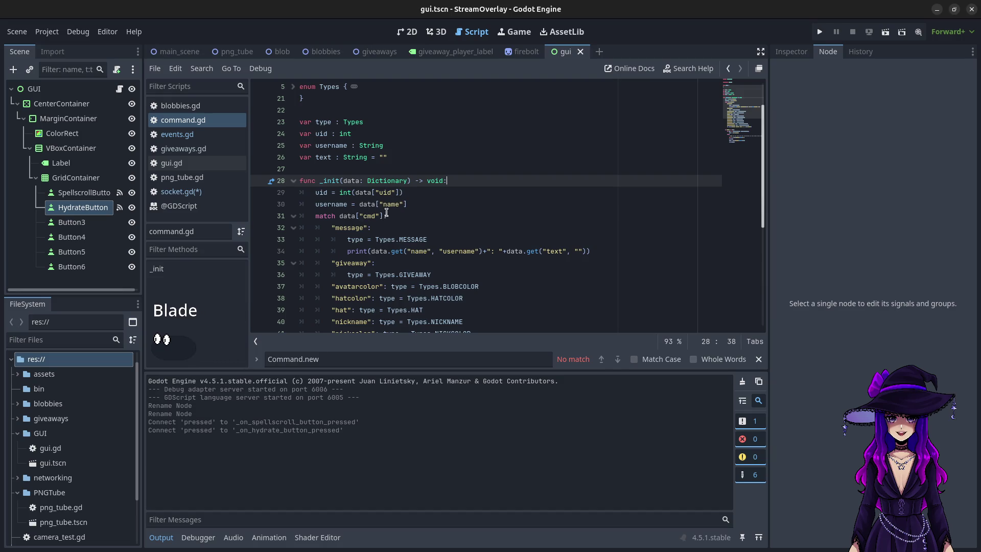
{"action": "scroll", "coordinate": [387, 213], "scroll_direction": "down", "scroll_amount": 10}
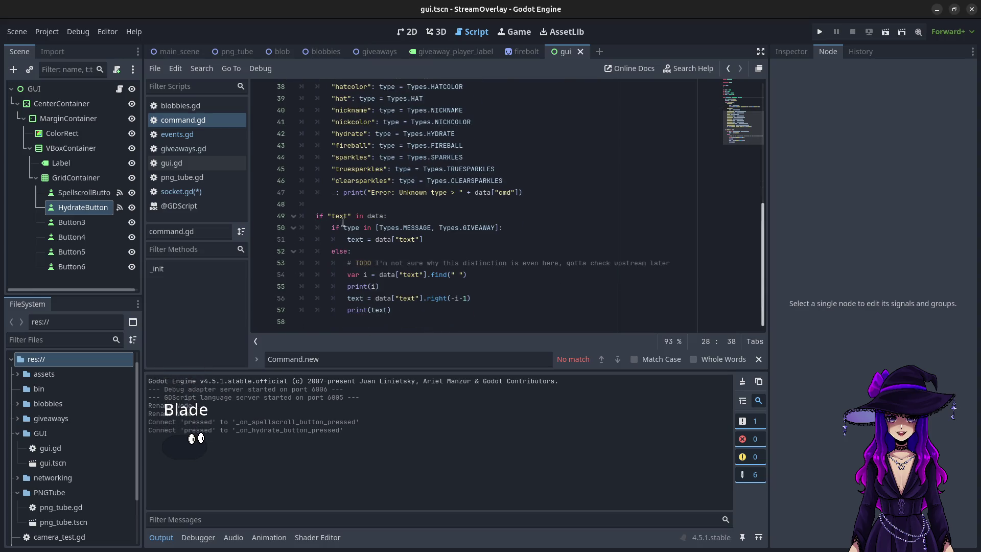
{"action": "scroll", "coordinate": [438, 251], "scroll_direction": "up", "scroll_amount": 10}
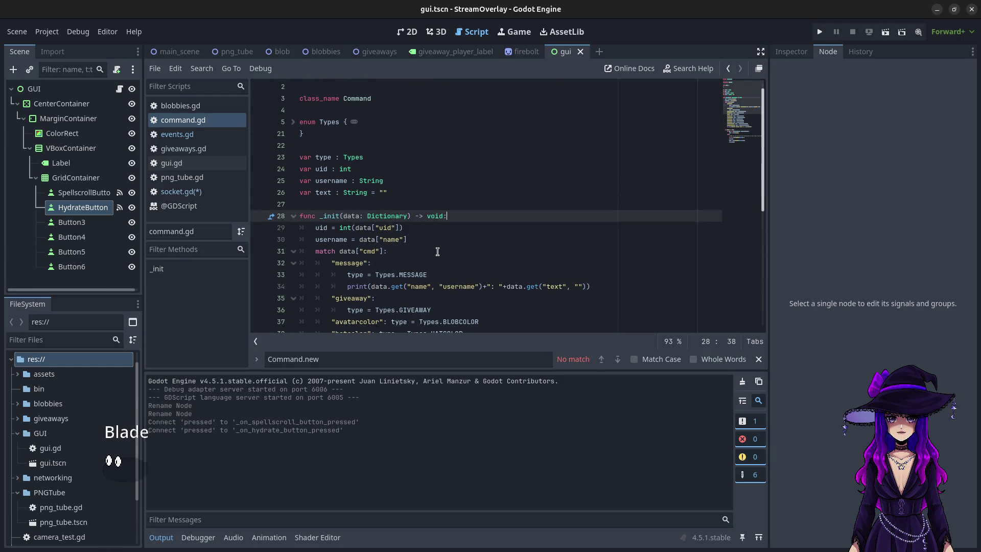
{"action": "left_click", "coordinate": [186, 134]}
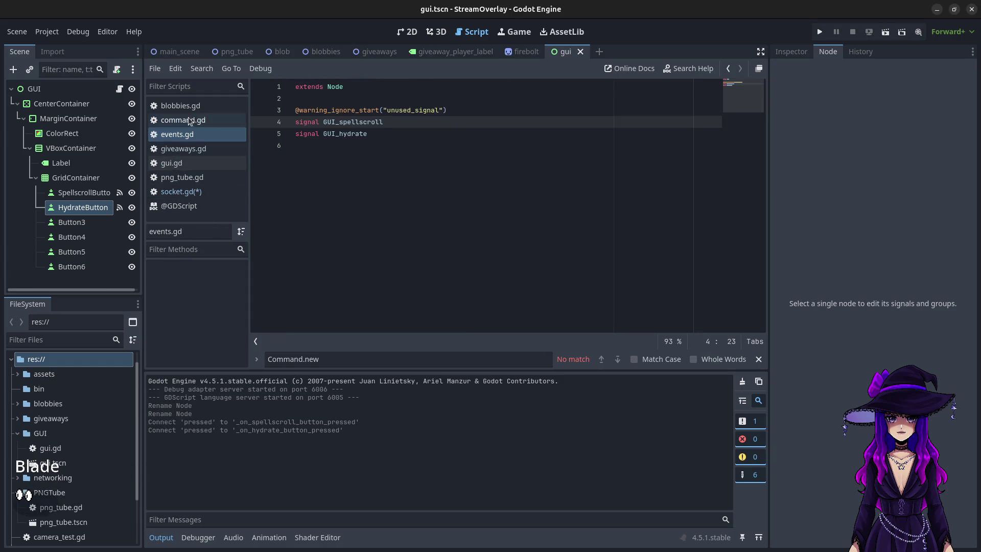
{"action": "left_click", "coordinate": [195, 192]}
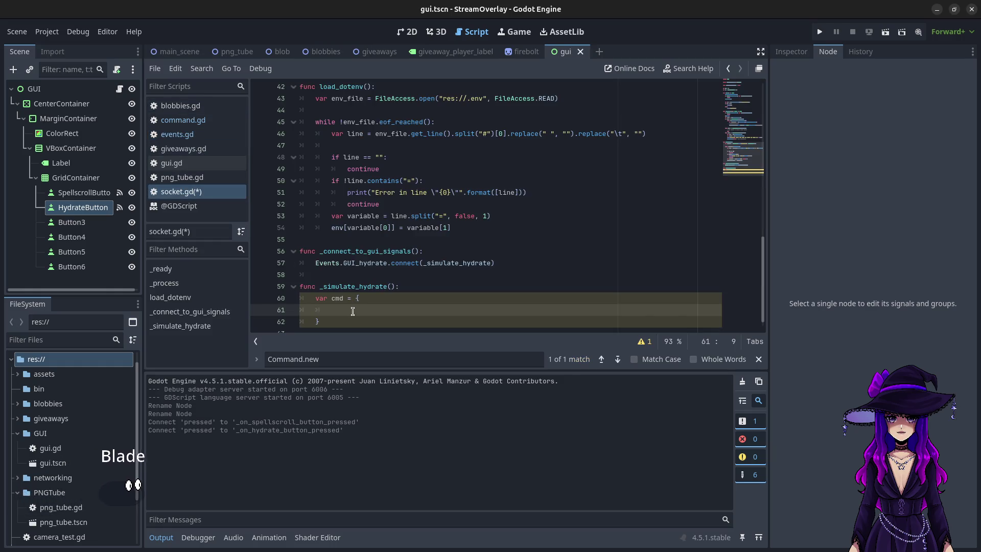
Step: Add uid, name, args, text and cmd keys to the dictionary, with cmd "hydrate"
{"action": "type", "text": "\"uid"}
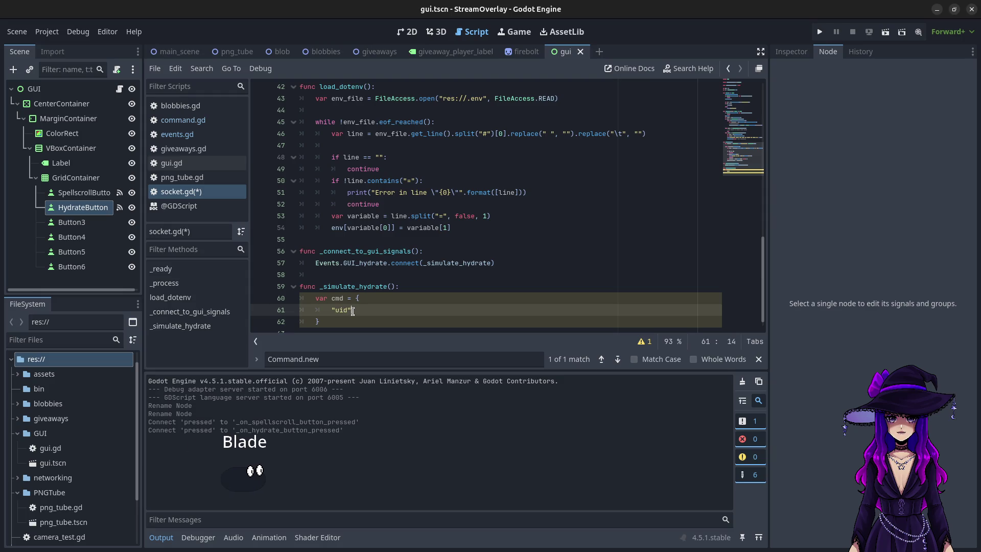
{"action": "key", "text": "Return"}
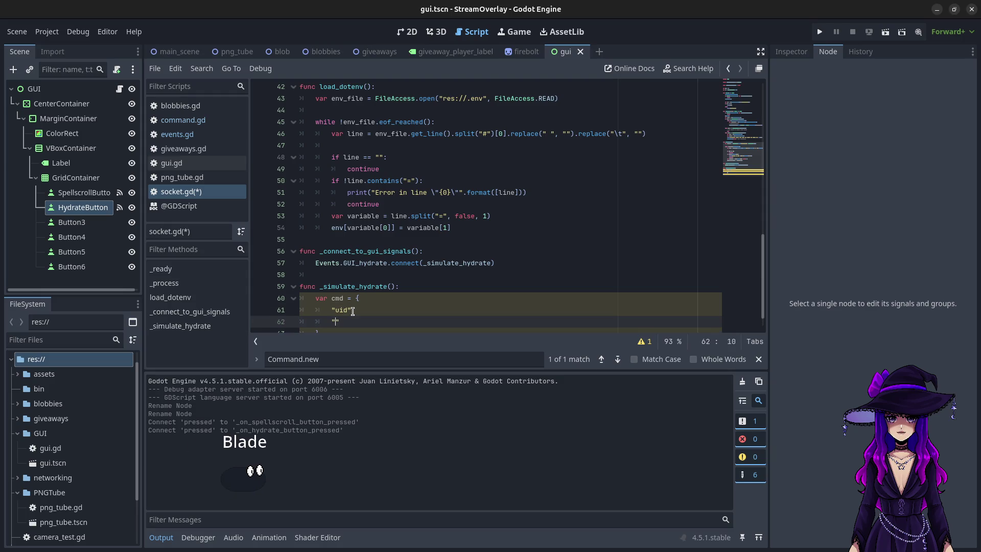
{"action": "type", "text": "name\","}
{"action": "key", "text": "Return"}
{"action": "type", "text": "\""}
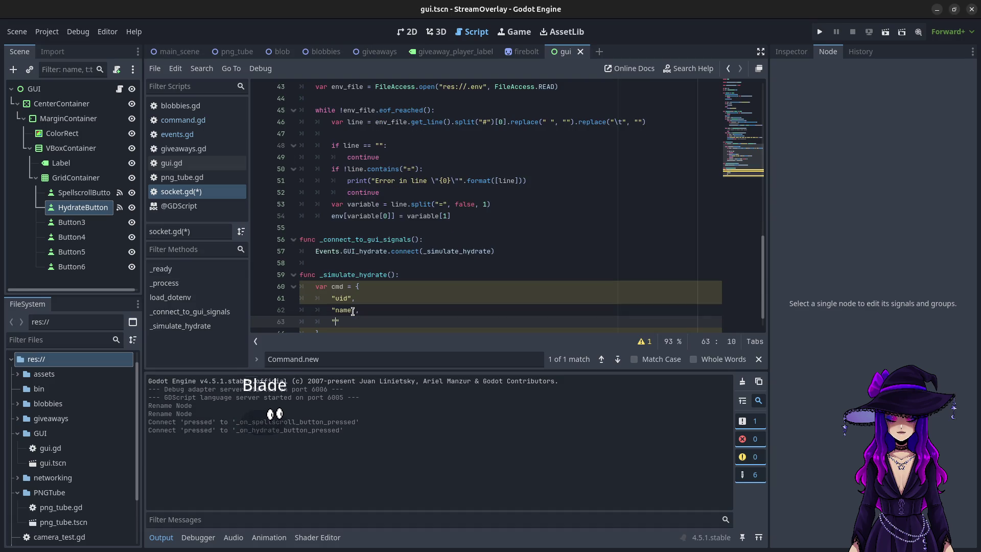
{"action": "type", "text": "args\","}
{"action": "key", "text": "Return"}
{"action": "type", "text": "\""}
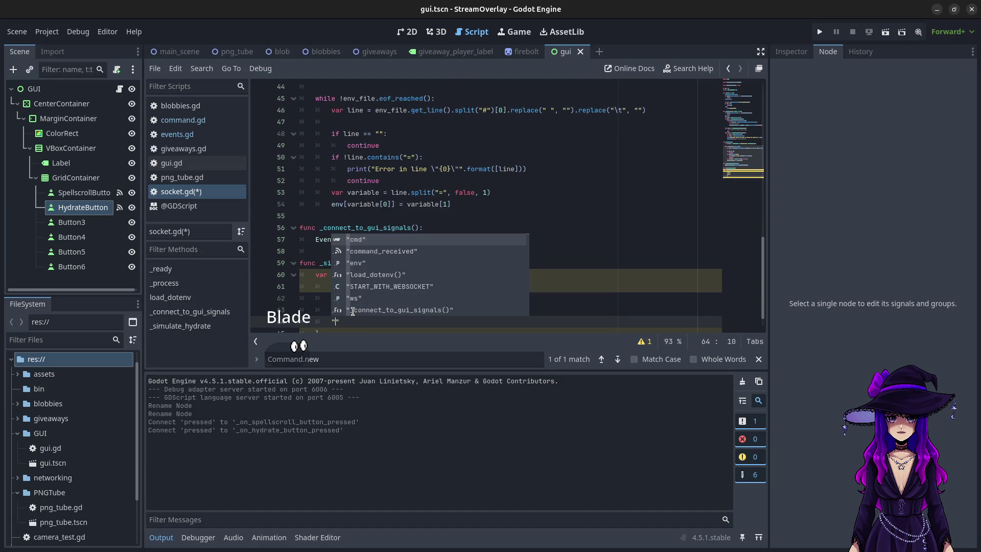
{"action": "type", "text": "text\""}
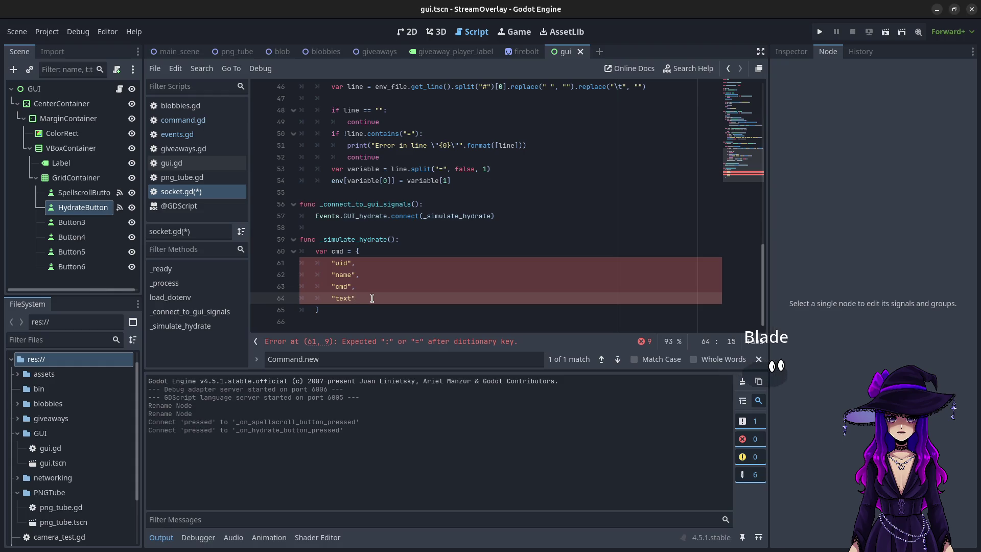
{"action": "type", "text": ": \""}
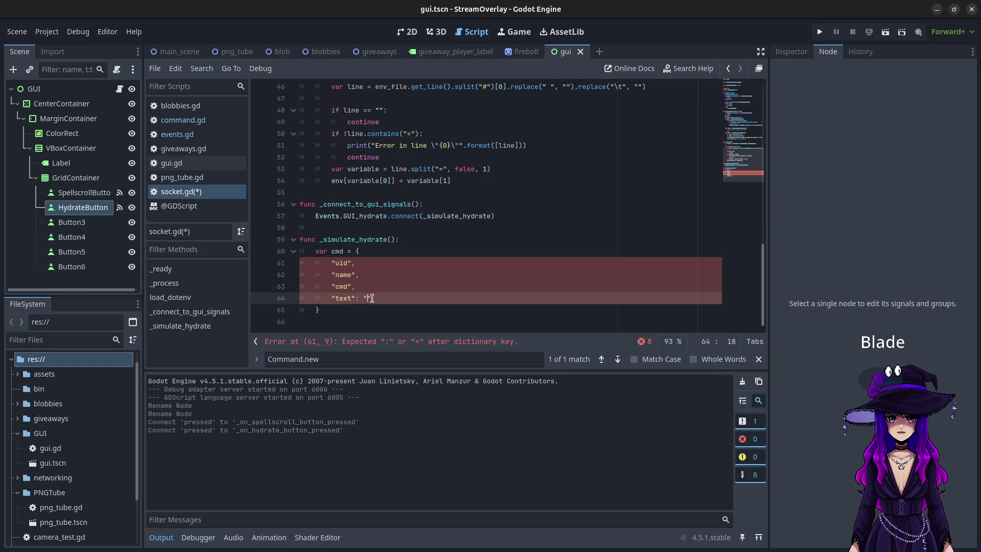
{"action": "left_click", "coordinate": [351, 286]}
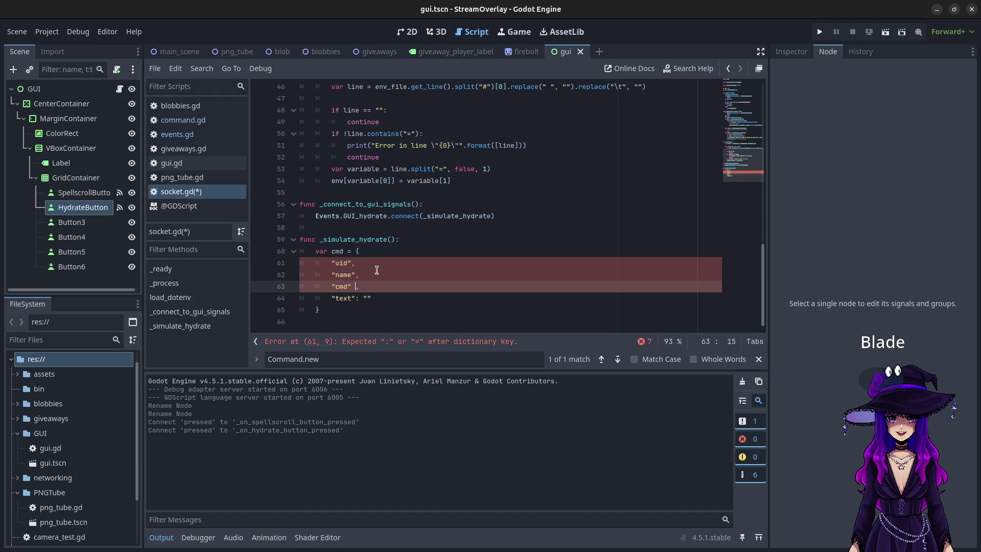
{"action": "key", "text": "BackSpace"}
{"action": "type", "text": ": \""}
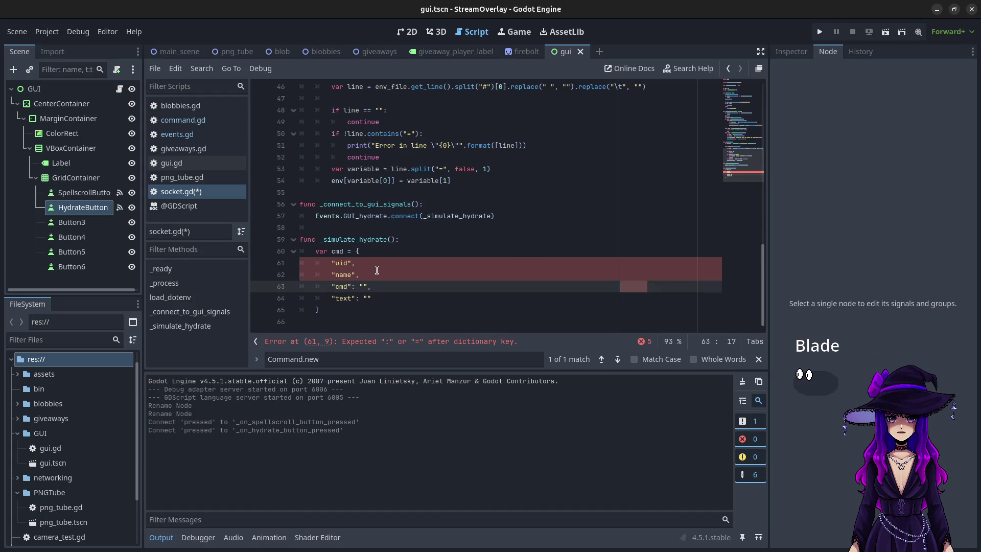
{"action": "type", "text": "hydrate"}
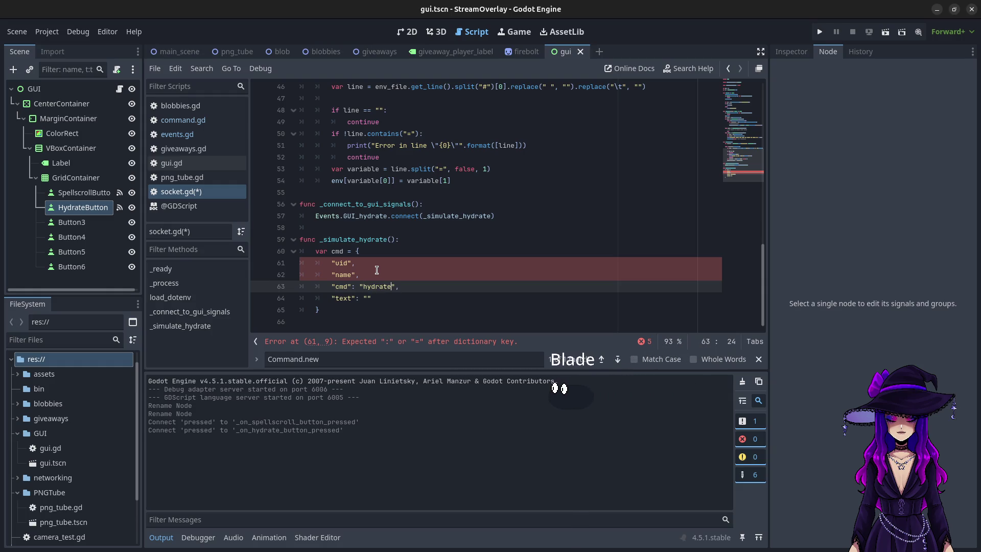
Step: Give the name key a user-name value and set uid to 0
{"action": "left_click", "coordinate": [358, 274]}
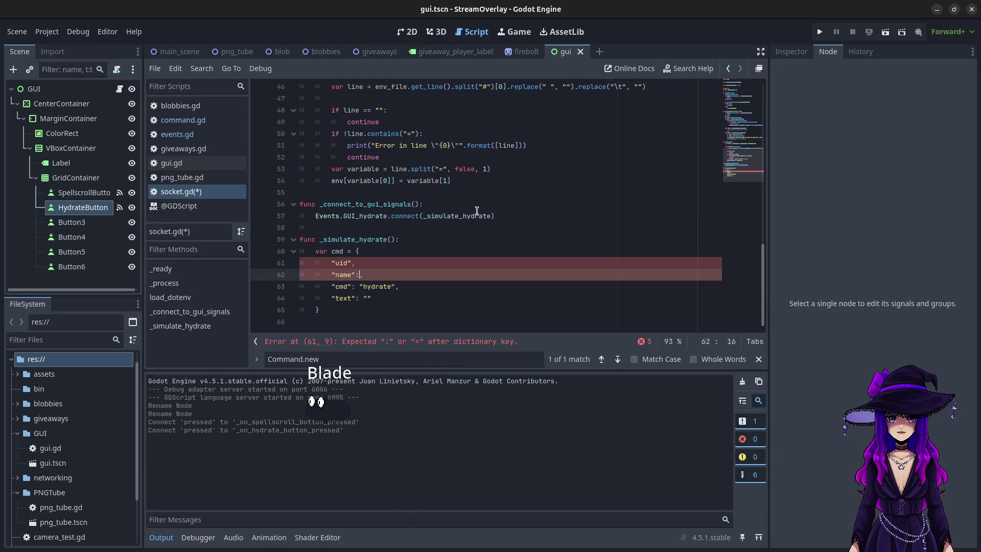
{"action": "type", "text": "Laura"}
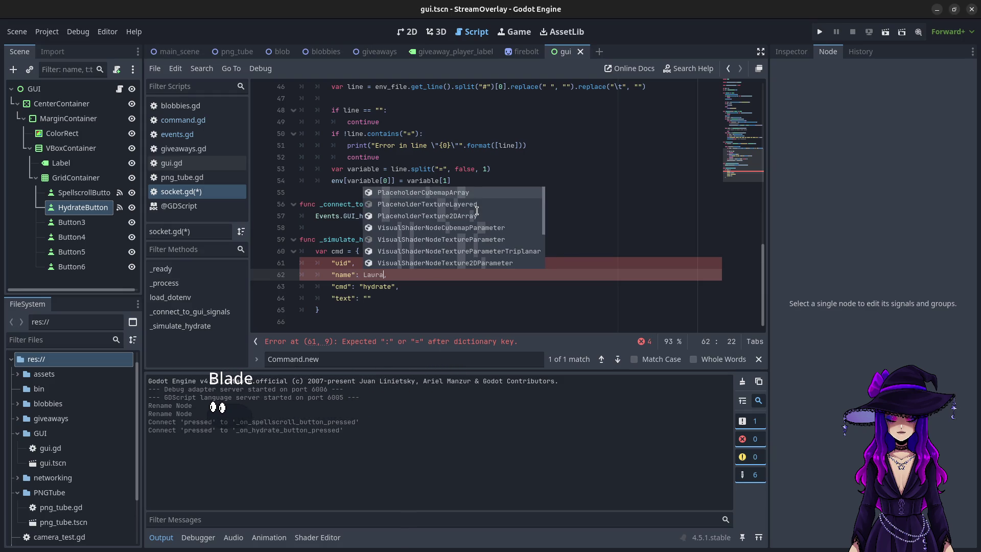
{"action": "type", "text": "TheG"}
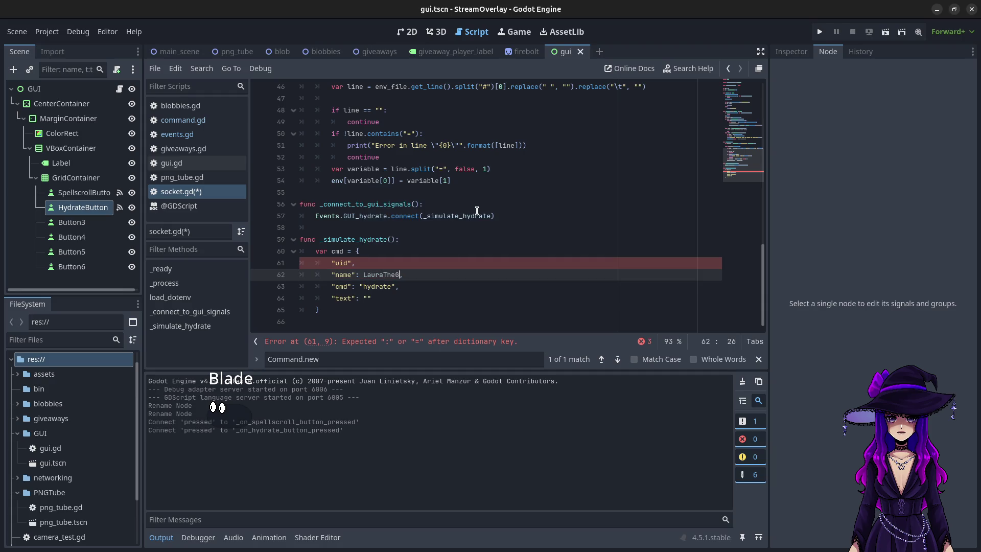
{"action": "key", "text": "BackSpace"}
{"action": "key", "text": "BackSpace"}
{"action": "key", "text": "BackSpace"}
{"action": "type", "text": "Witch"}
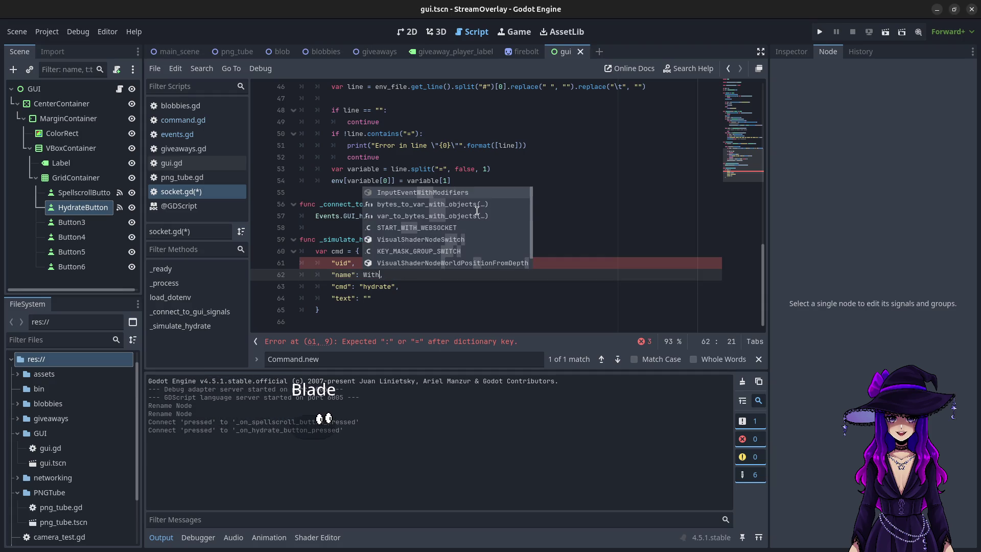
{"action": "type", "text": "yLaura"}
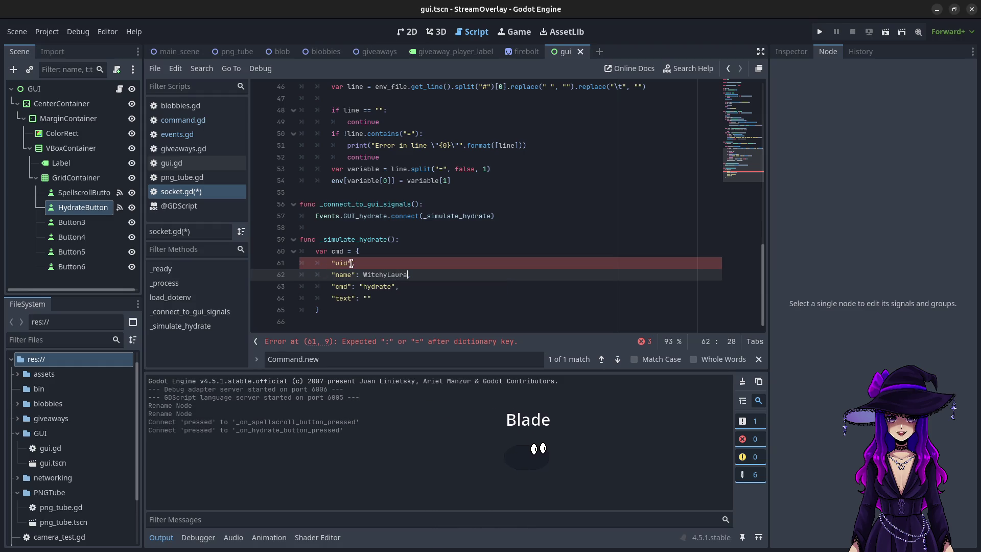
{"action": "left_click", "coordinate": [352, 263]}
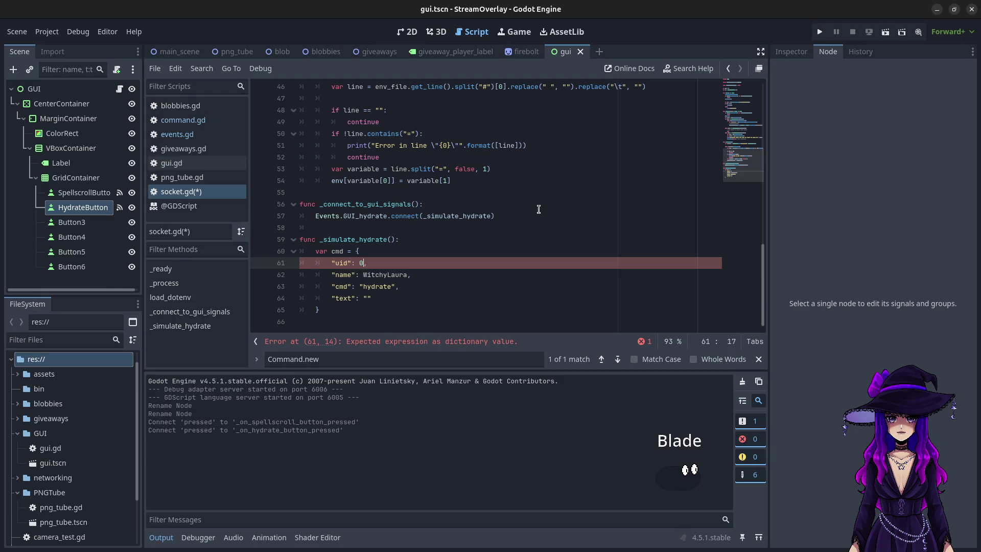
{"action": "type", "text": "0,"}
{"action": "left_click", "coordinate": [424, 232]}
{"action": "left_click", "coordinate": [408, 243]}
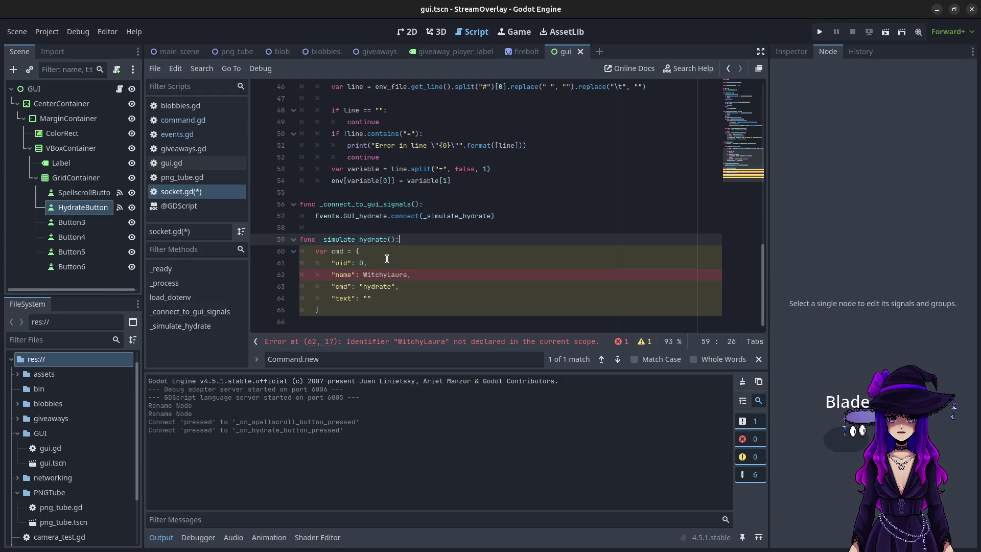
{"action": "left_click", "coordinate": [398, 301]}
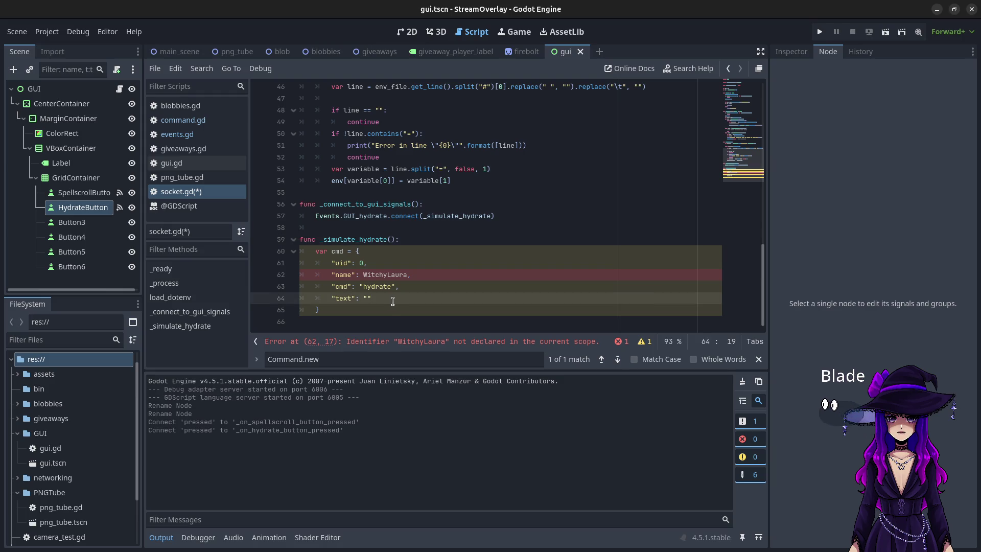
Step: Wrap the name value in quotes to clear the error and save socket.gd
{"action": "double_click", "coordinate": [376, 276]}
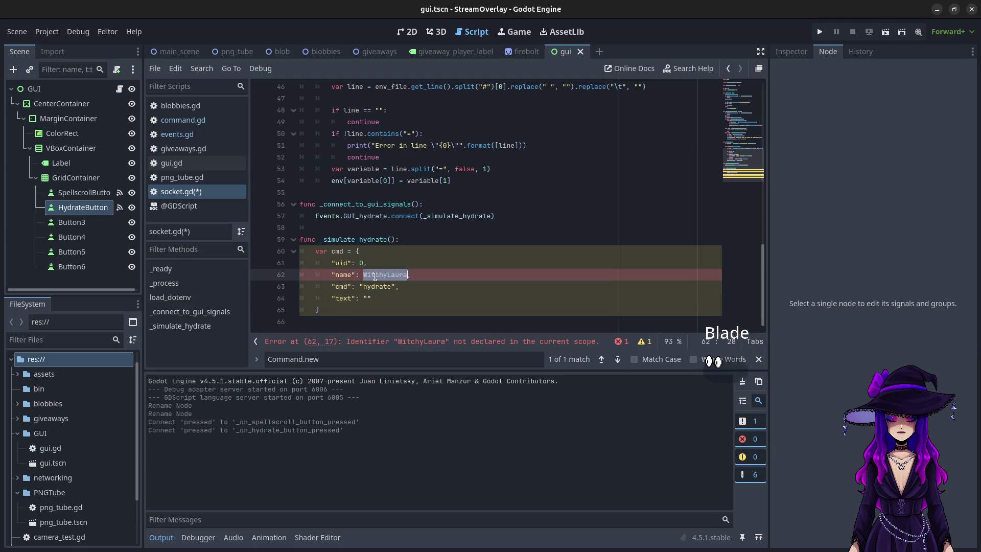
{"action": "type", "text": "\""}
{"action": "left_click", "coordinate": [422, 255]}
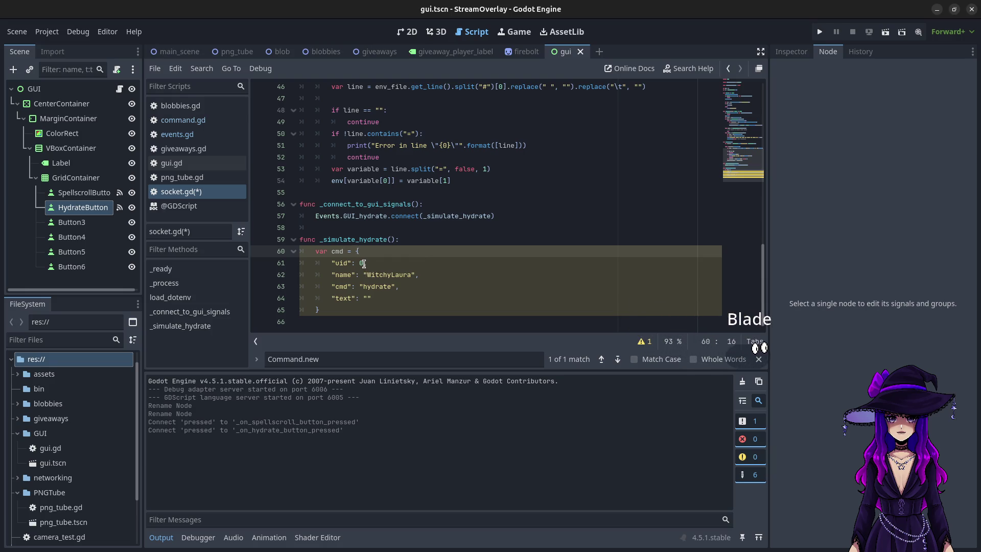
{"action": "left_click", "coordinate": [449, 239]}
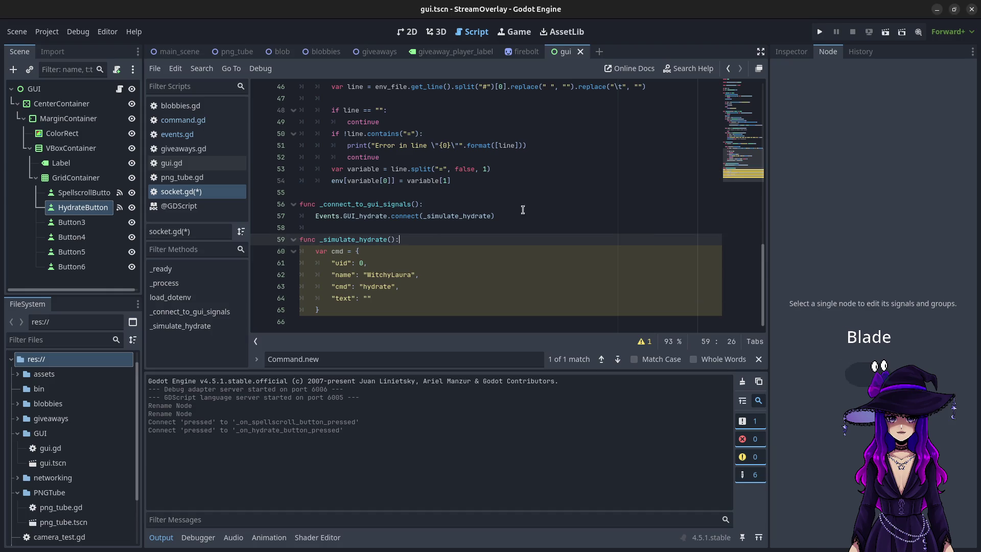
{"action": "key", "text": "ctrl+s"}
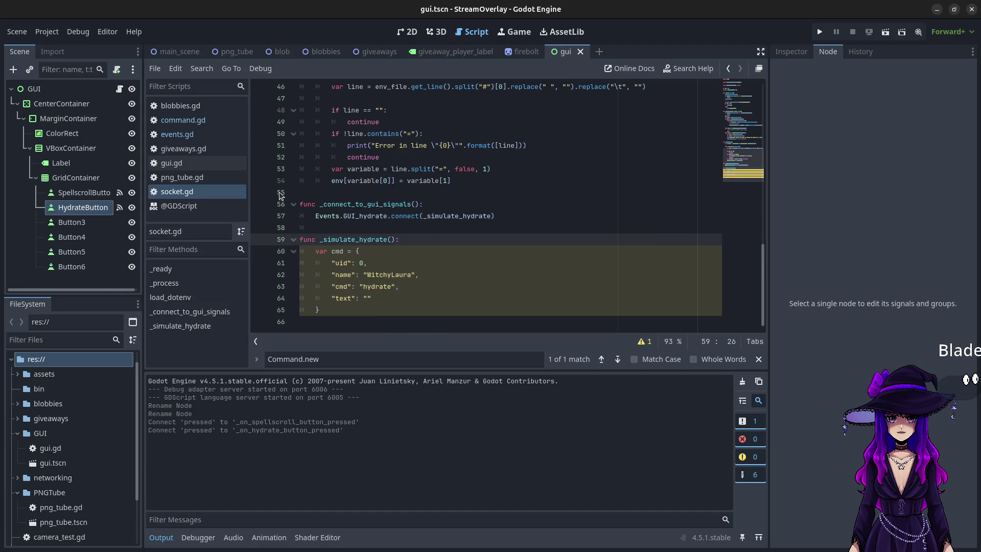
{"action": "left_click", "coordinate": [201, 163]}
{"action": "left_click", "coordinate": [197, 179]}
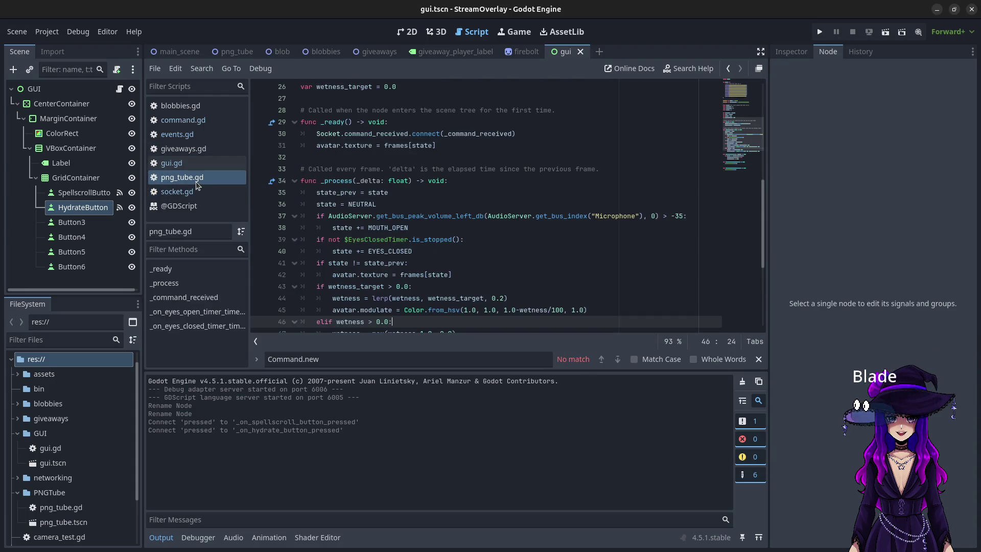
{"action": "left_click", "coordinate": [187, 190]}
{"action": "left_click", "coordinate": [185, 123]}
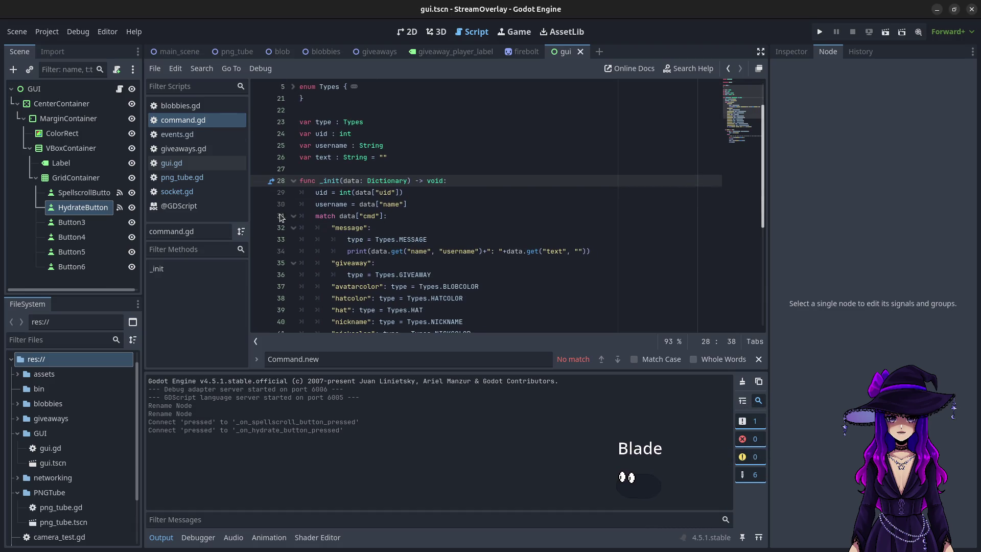
{"action": "left_click", "coordinate": [345, 192]}
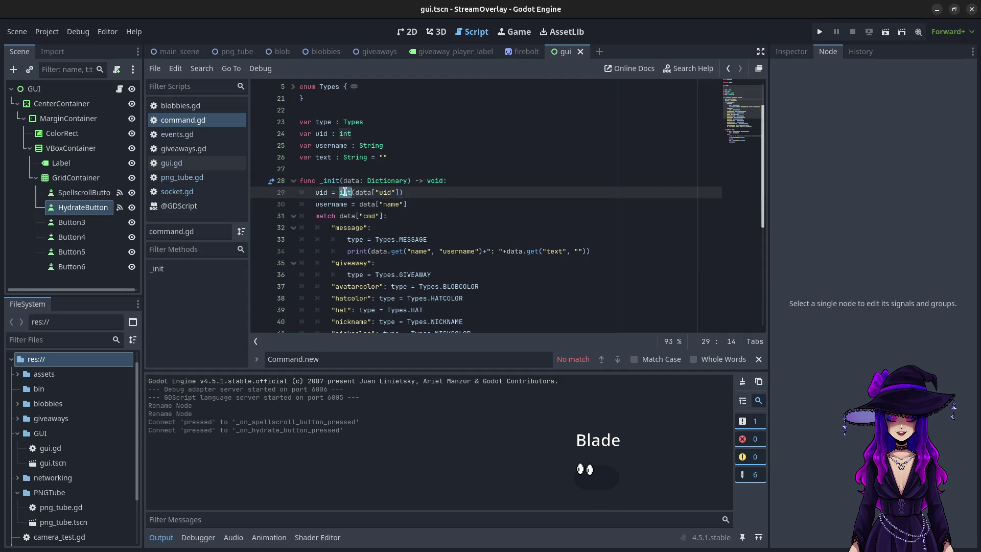
{"action": "left_click", "coordinate": [385, 165]}
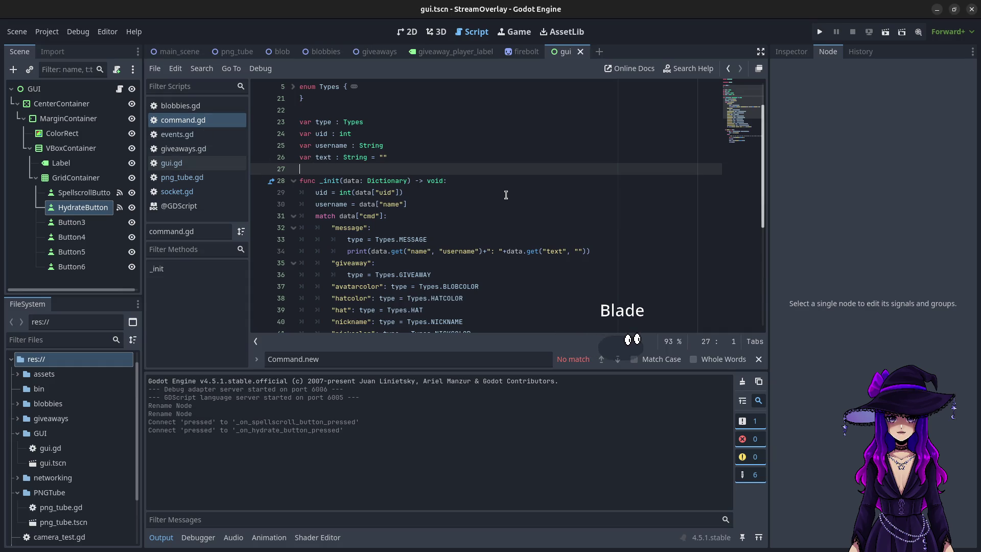
{"action": "scroll", "coordinate": [507, 201], "scroll_direction": "down", "scroll_amount": 3}
{"action": "scroll", "coordinate": [508, 201], "scroll_direction": "up", "scroll_amount": 2}
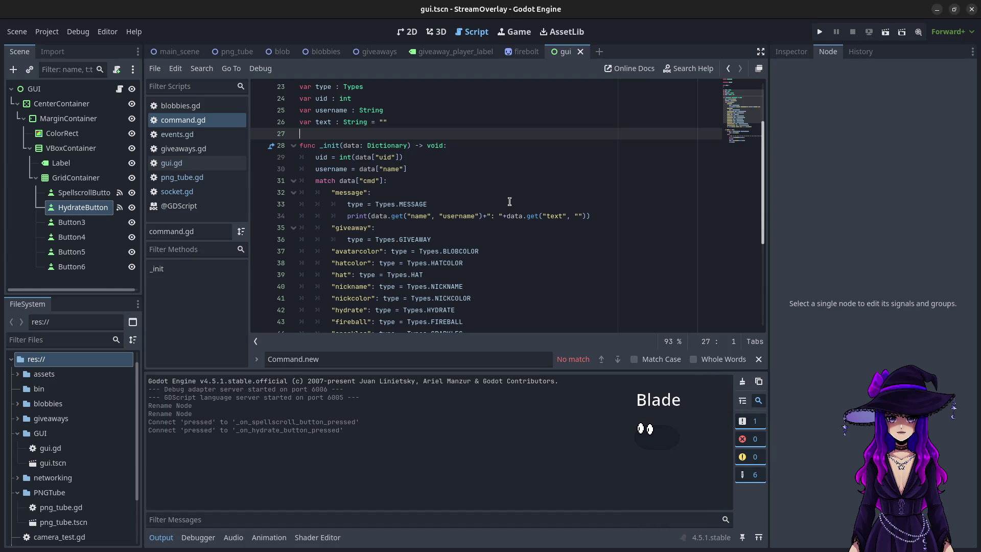
{"action": "scroll", "coordinate": [510, 201], "scroll_direction": "down", "scroll_amount": 5}
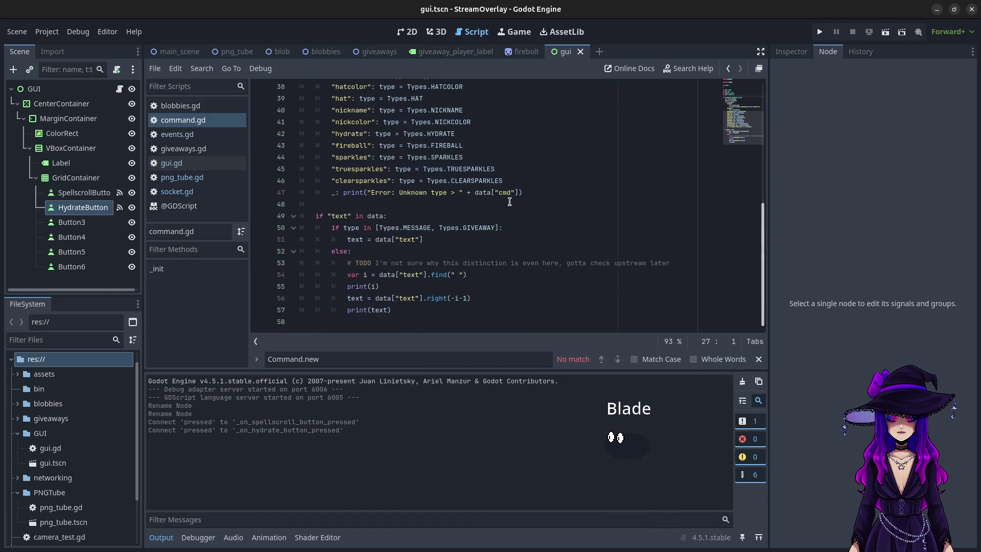
{"action": "left_click", "coordinate": [182, 106]}
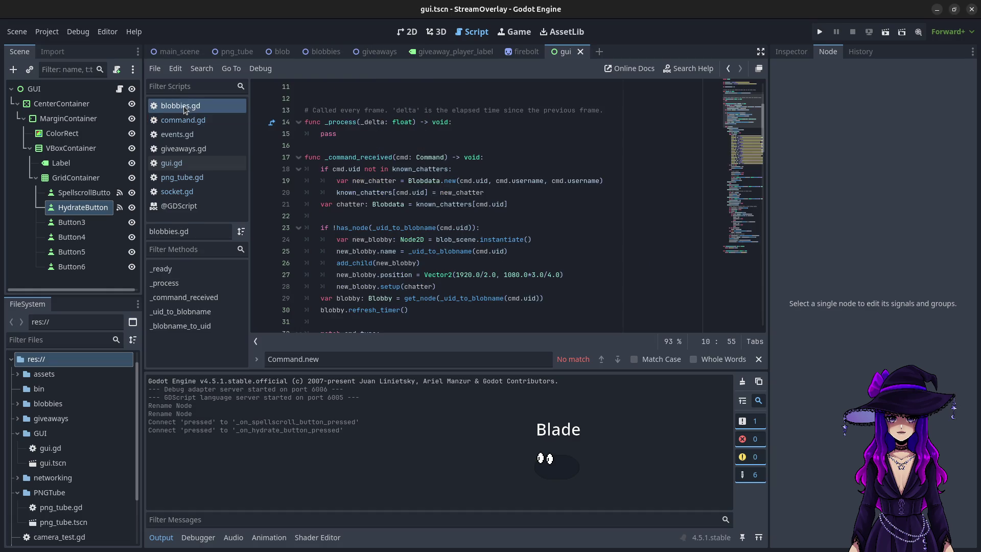
{"action": "left_click", "coordinate": [178, 120]}
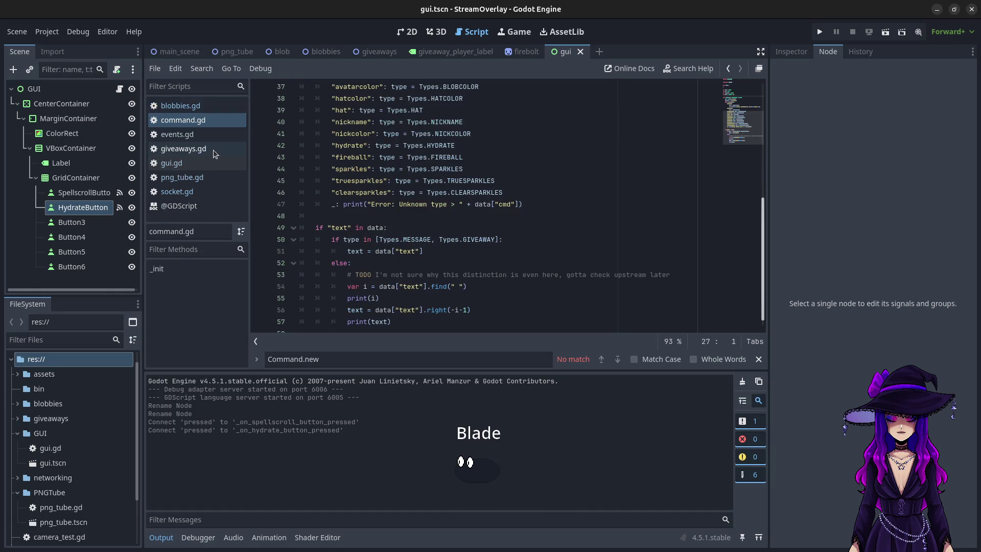
{"action": "scroll", "coordinate": [508, 208], "scroll_direction": "down", "scroll_amount": 1}
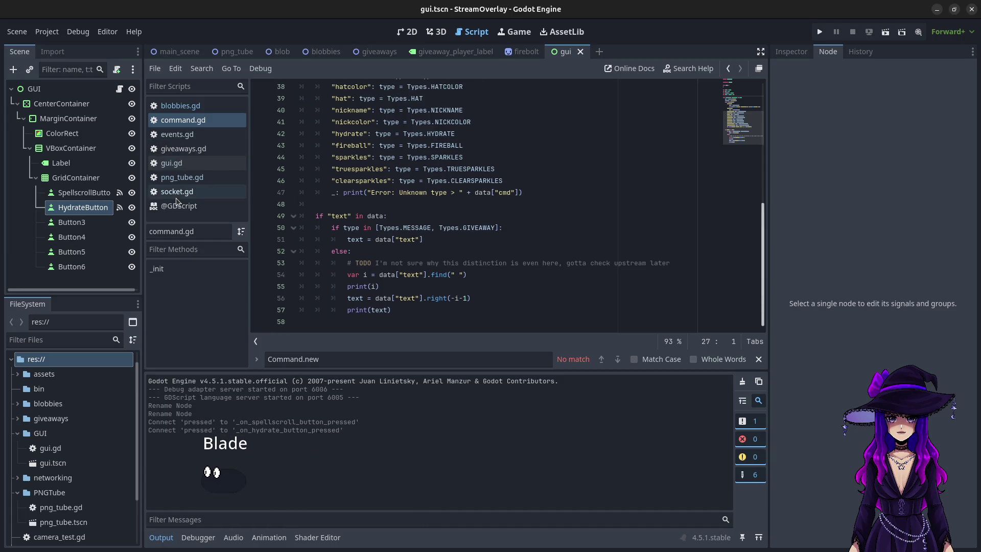
{"action": "left_click", "coordinate": [191, 108]}
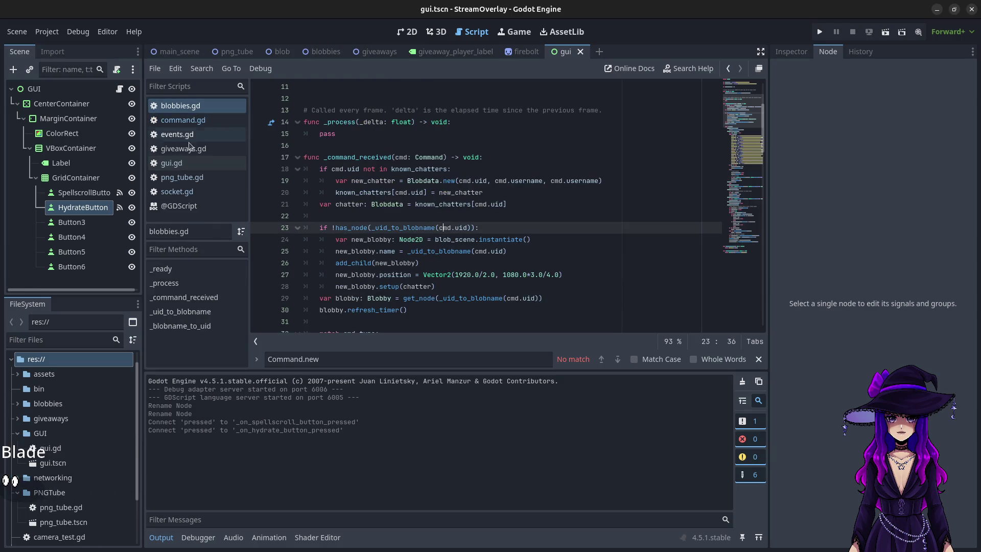
{"action": "left_click", "coordinate": [184, 191]}
{"action": "left_click", "coordinate": [355, 315]}
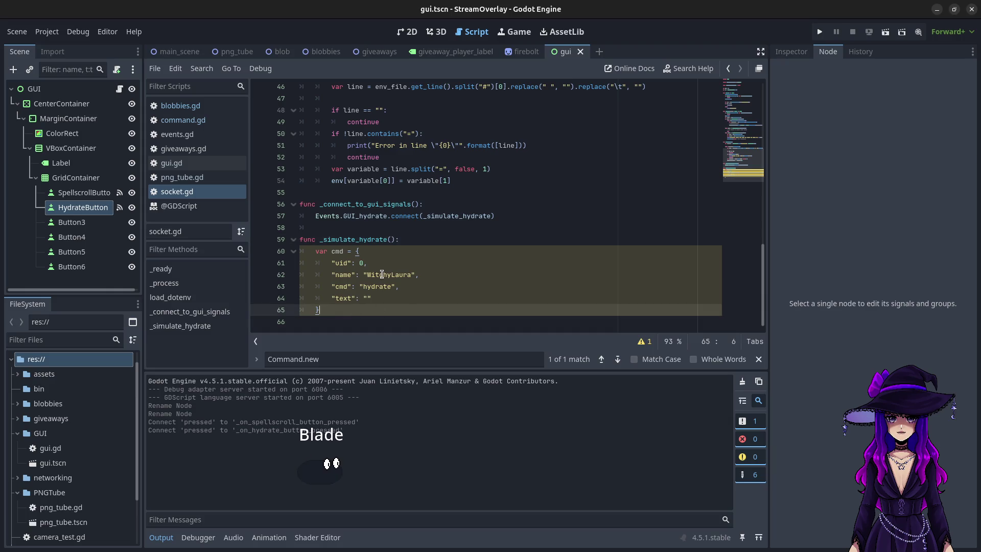
Step: Below the folded cmd dictionary, add command_received with Command.new(cmd) as its argument
{"action": "left_click", "coordinate": [294, 253]}
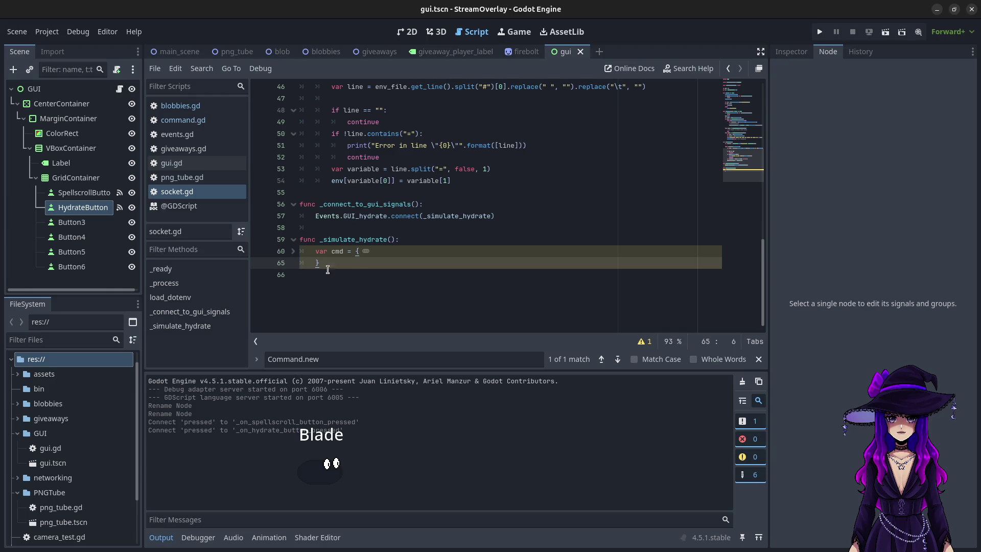
{"action": "key", "text": "Return"}
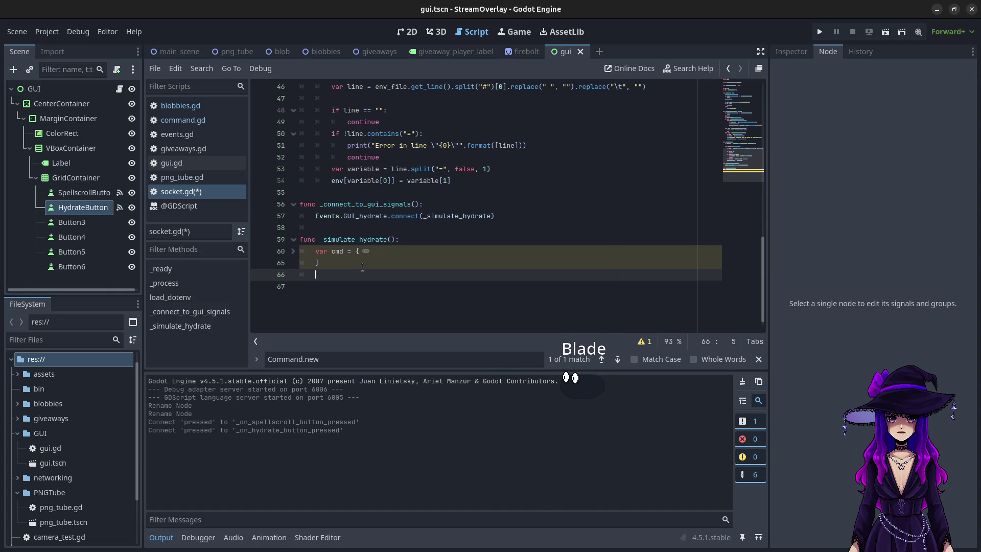
{"action": "scroll", "coordinate": [473, 125], "scroll_direction": "up", "scroll_amount": 15}
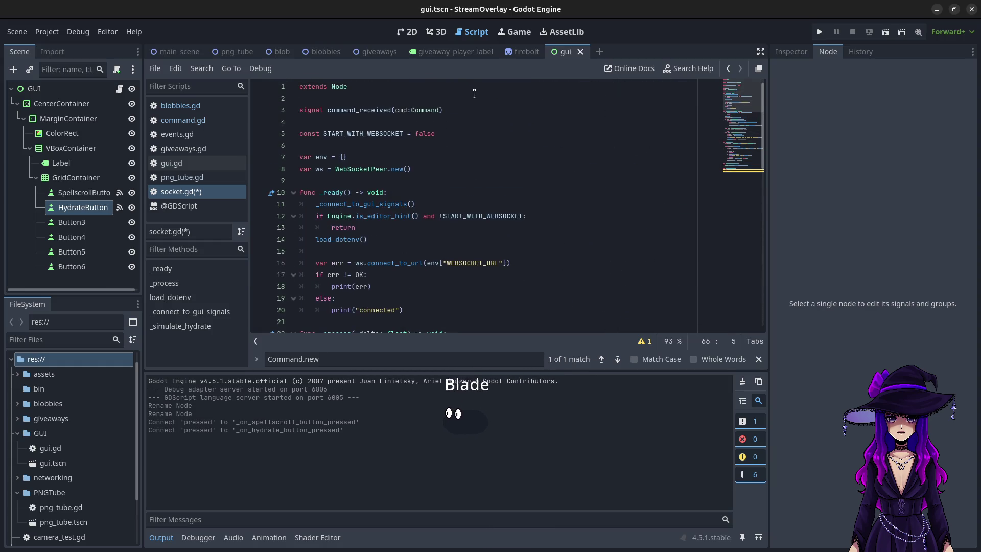
{"action": "type", "text": "comm"}
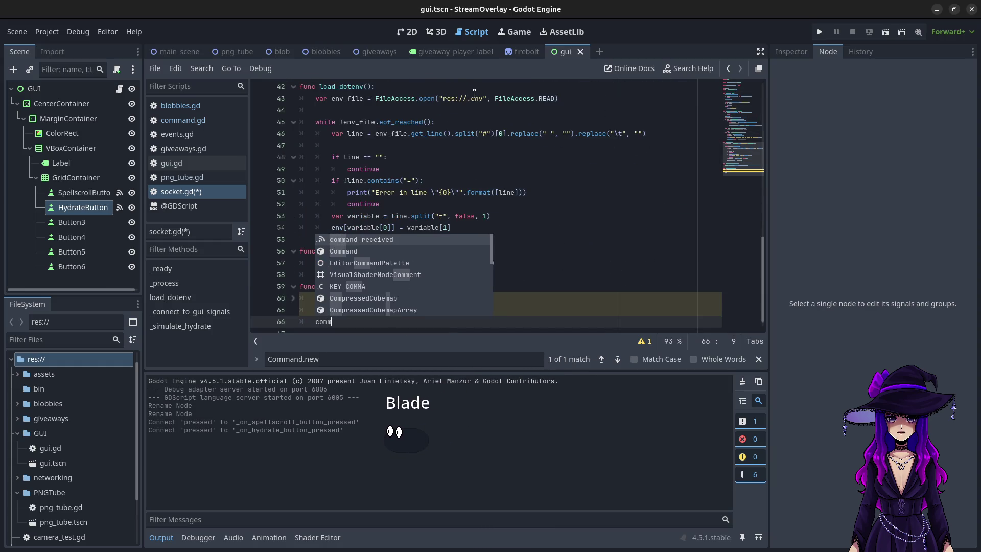
{"action": "key", "text": "Return"}
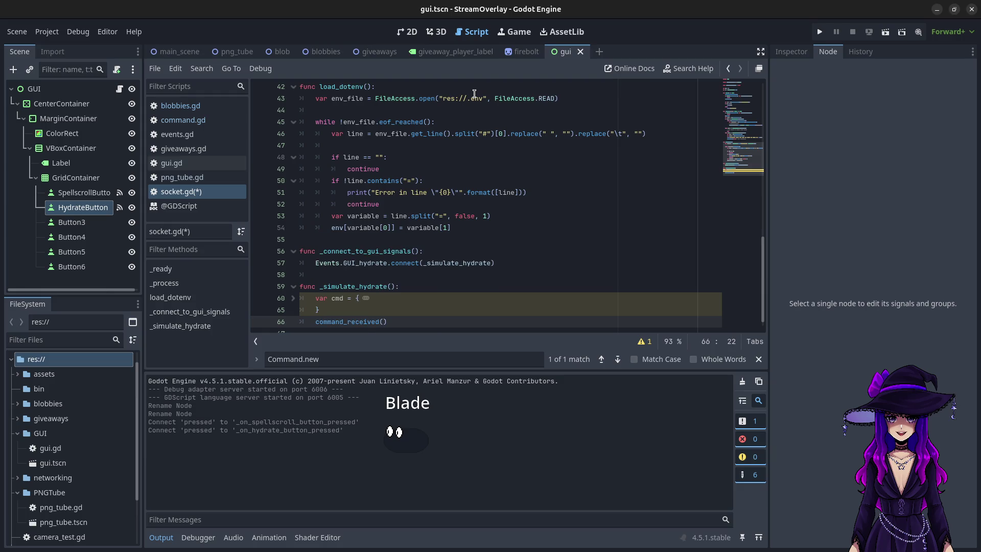
{"action": "key", "text": "BackSpace"}
{"action": "type", "text": "o"}
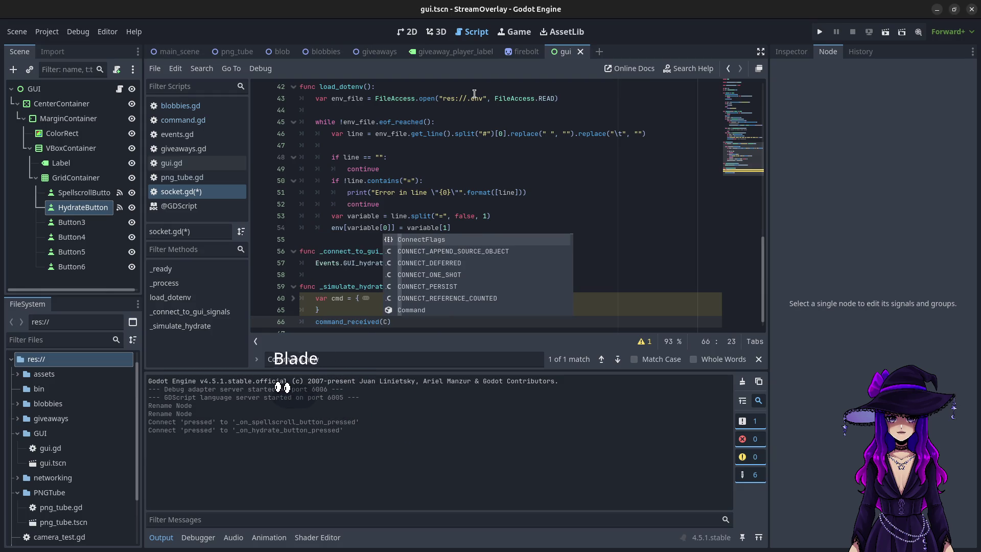
{"action": "type", "text": "mman"}
{"action": "key", "text": "Return"}
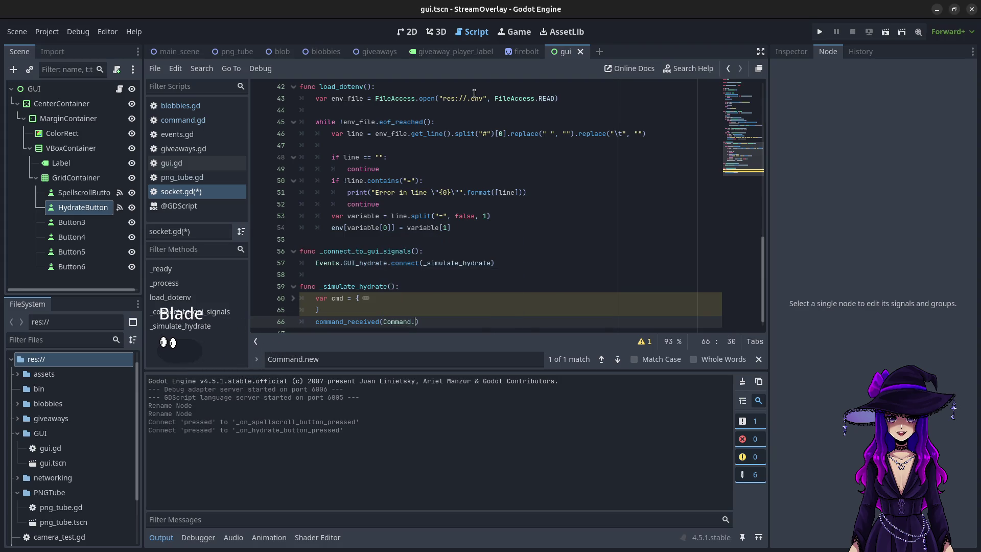
{"action": "type", "text": ".new(cmd"}
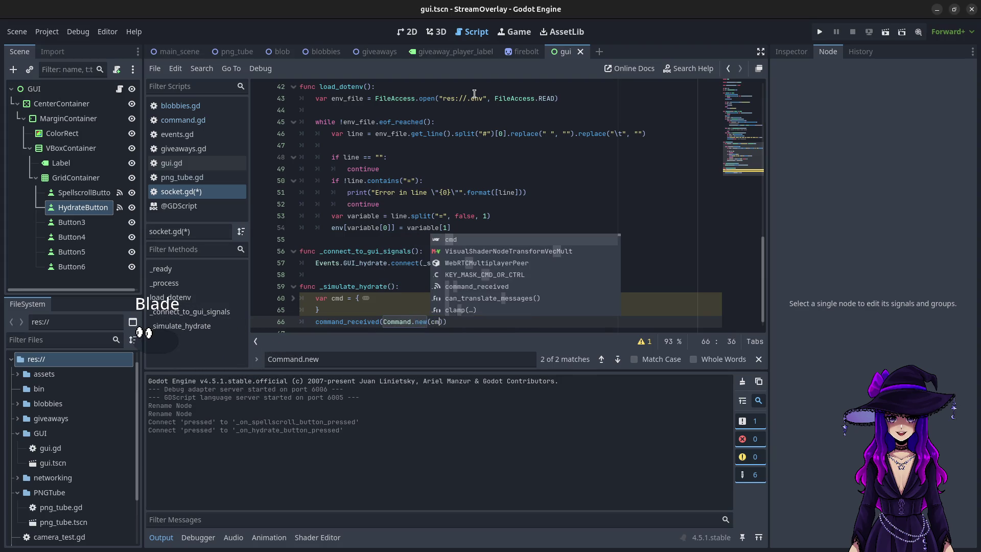
Step: Insert emit so it reads command_received.emit(Command.new(cmd)), then unfold the dictionary
{"action": "left_click", "coordinate": [373, 263]}
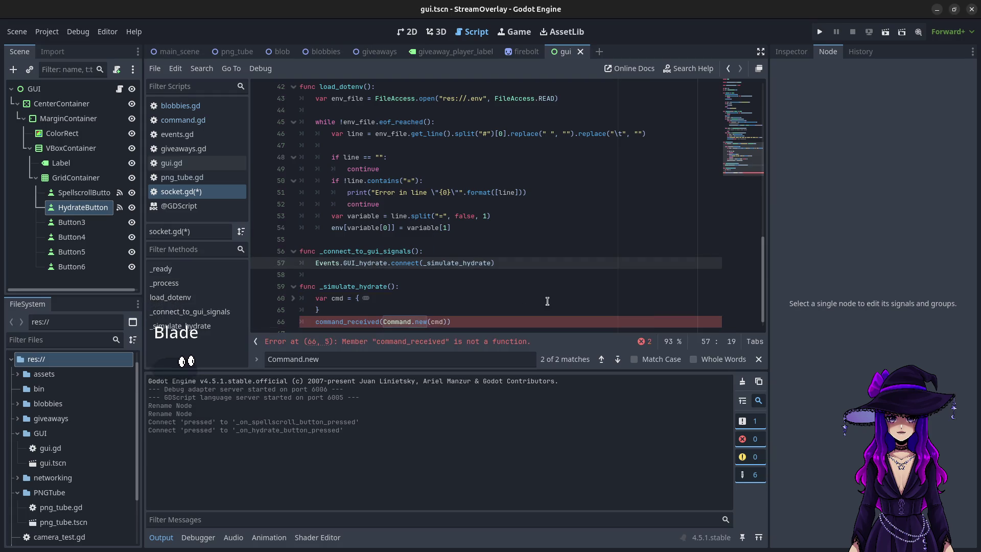
{"action": "scroll", "coordinate": [498, 286], "scroll_direction": "down", "scroll_amount": 1}
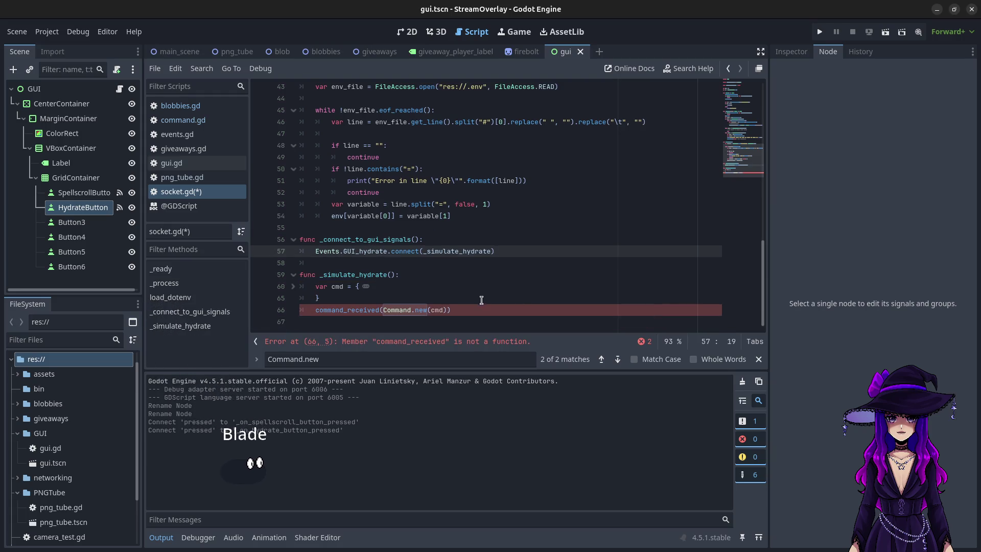
{"action": "left_click", "coordinate": [376, 310]}
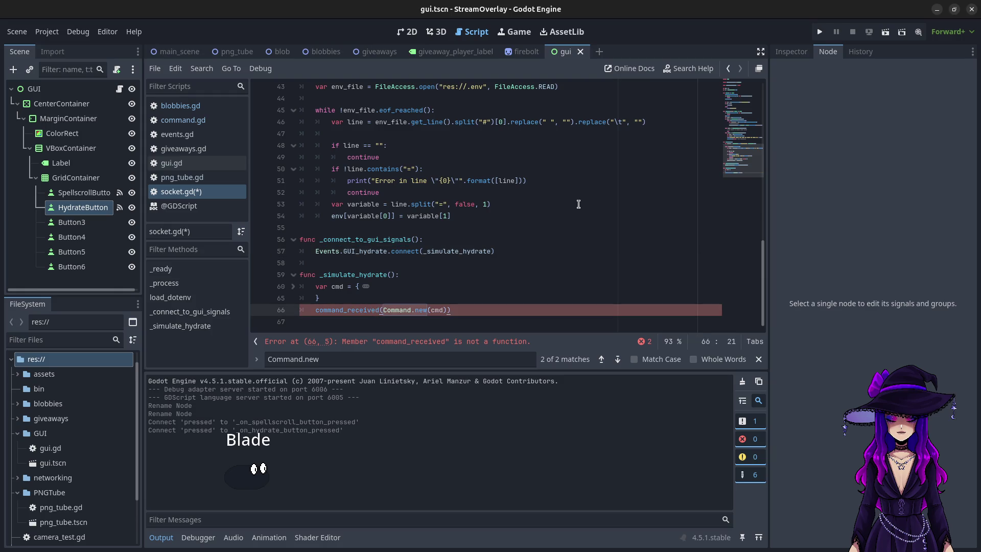
{"action": "type", "text": "emit"}
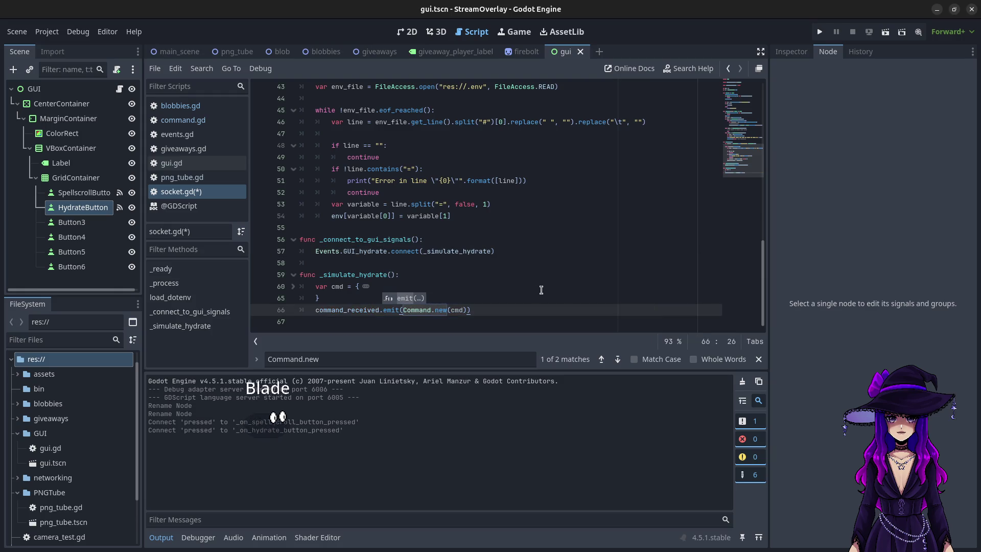
{"action": "left_click", "coordinate": [515, 311]}
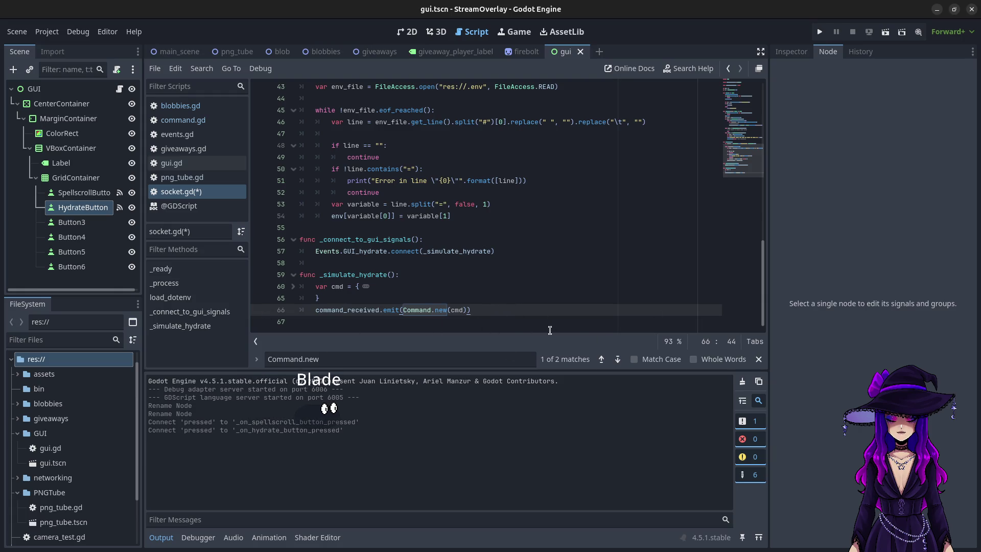
{"action": "left_click", "coordinate": [365, 286]}
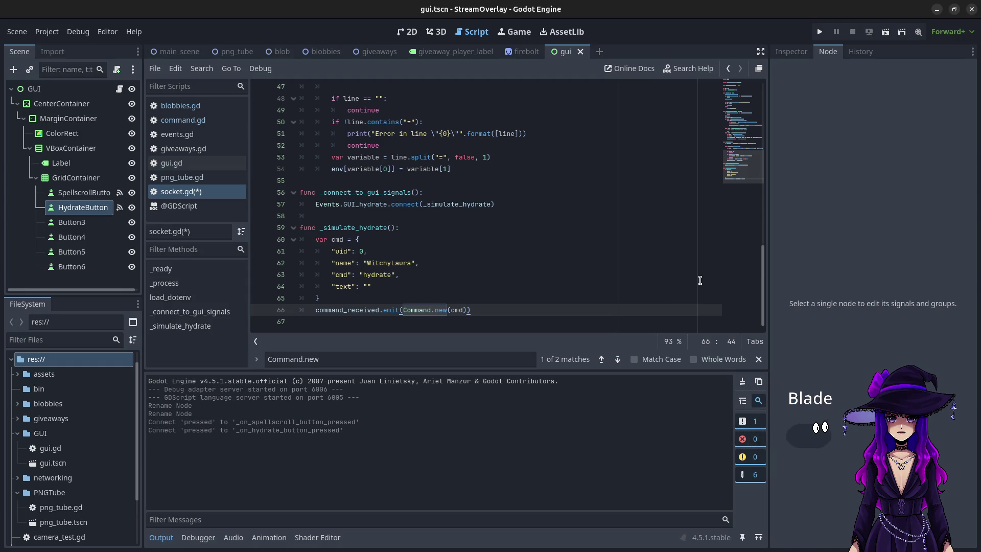
{"action": "left_click", "coordinate": [504, 229]}
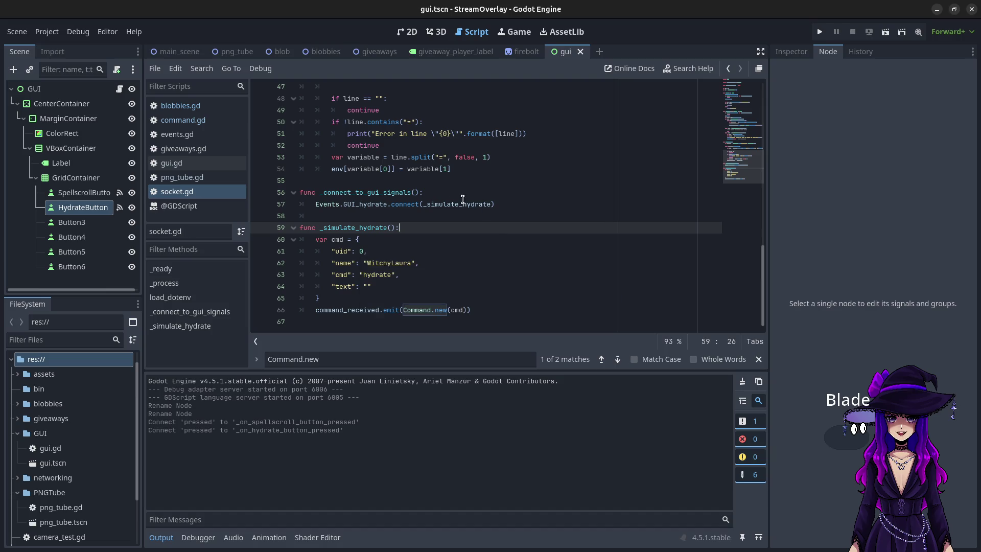
{"action": "left_click", "coordinate": [412, 32]}
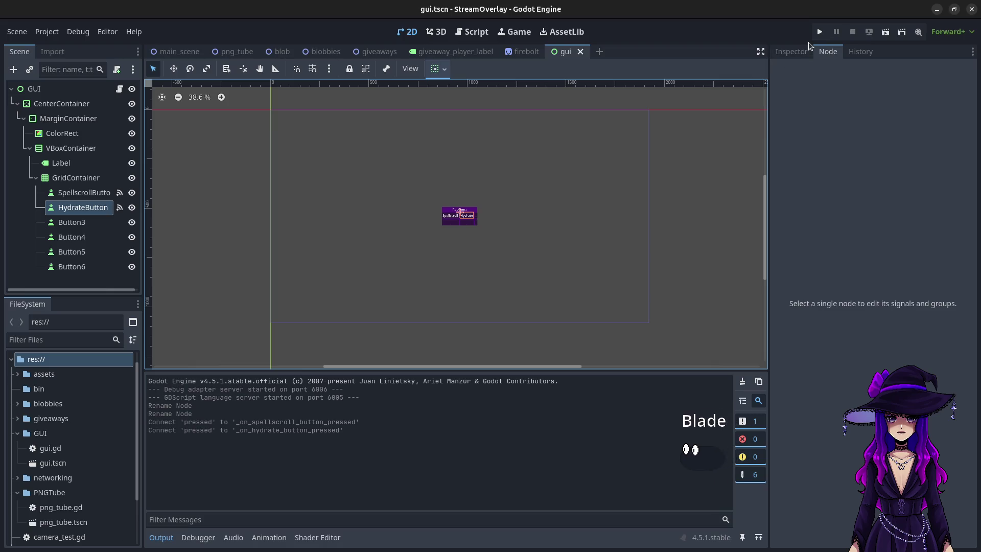
{"action": "left_click", "coordinate": [817, 33]}
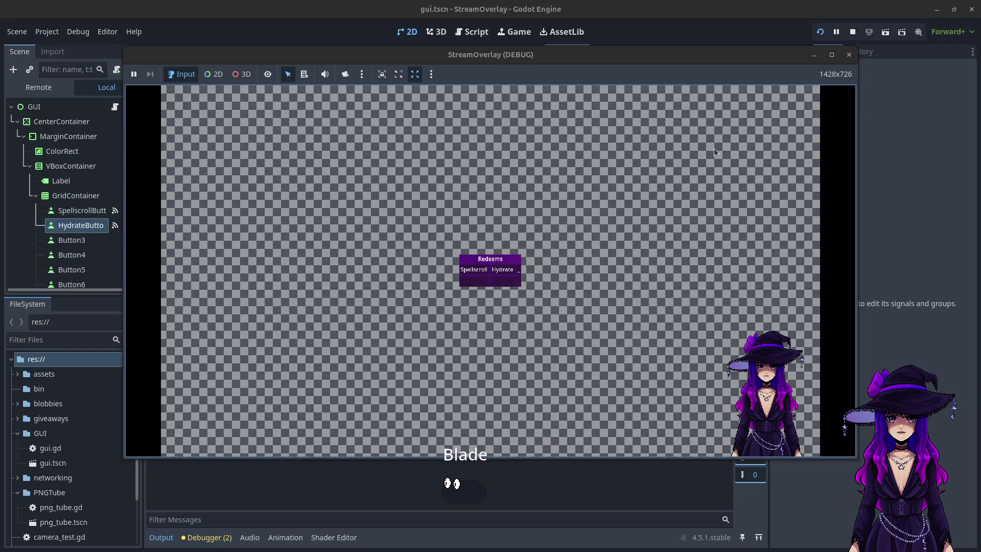
{"action": "left_click", "coordinate": [500, 272]}
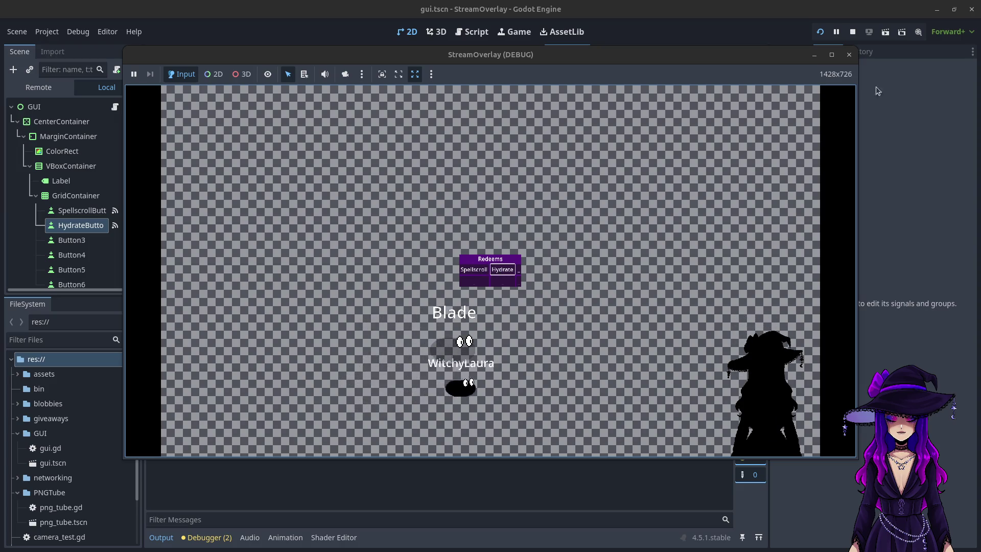
{"action": "left_click", "coordinate": [852, 32]}
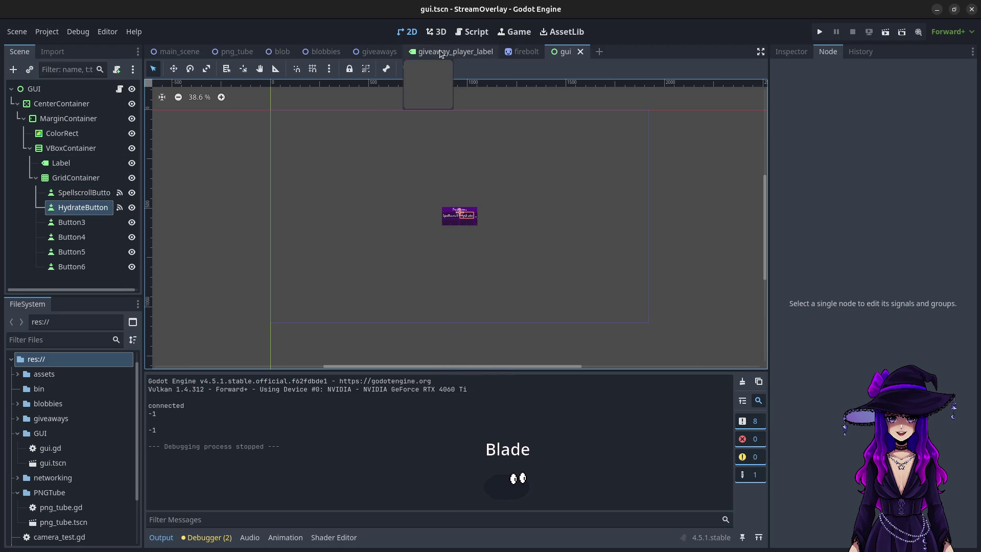
Step: Open png_tube.gd in the Script workspace and delete the stray blank line after line 56
{"action": "left_click", "coordinate": [120, 89]}
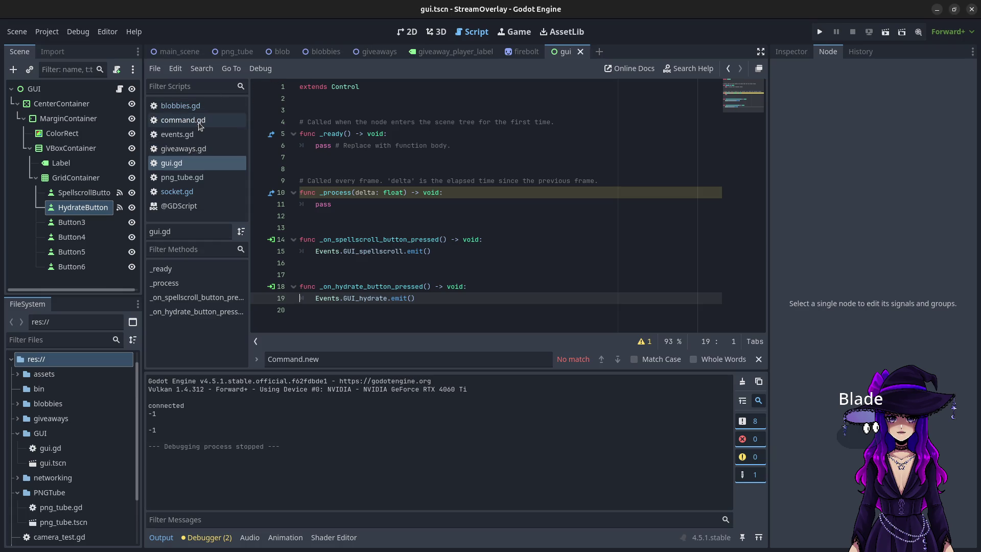
{"action": "left_click", "coordinate": [203, 180]}
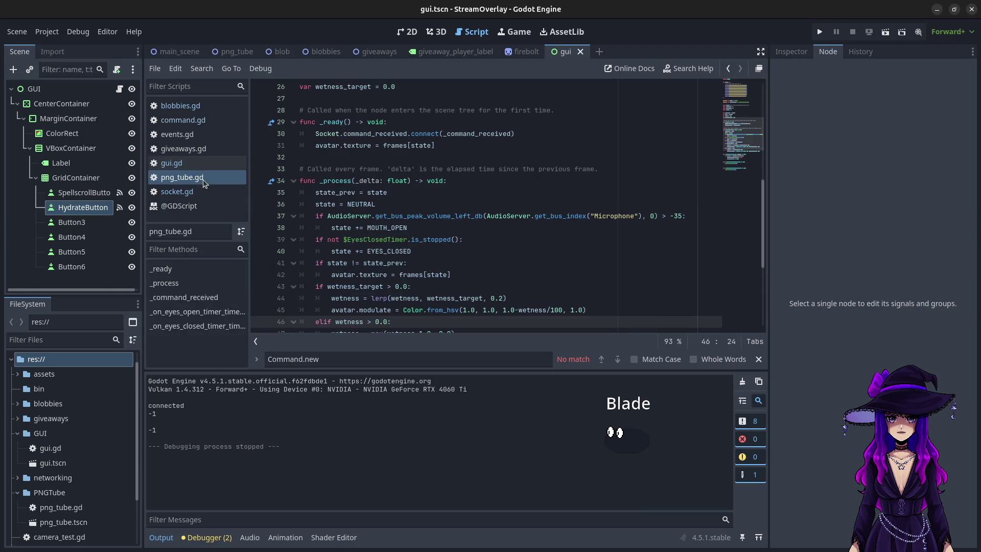
{"action": "left_click", "coordinate": [416, 271]}
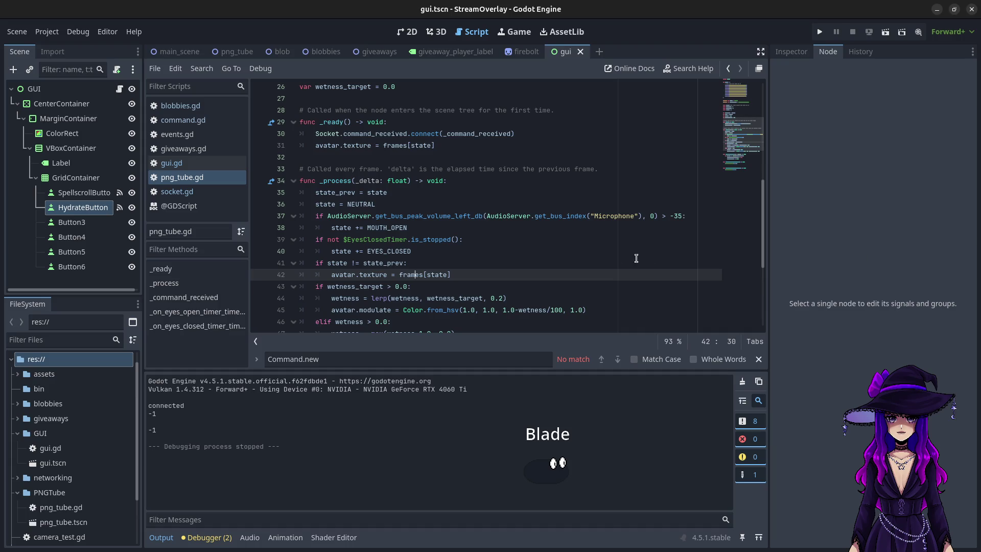
{"action": "scroll", "coordinate": [544, 316], "scroll_direction": "down", "scroll_amount": 4}
{"action": "scroll", "coordinate": [479, 157], "scroll_direction": "down", "scroll_amount": 1}
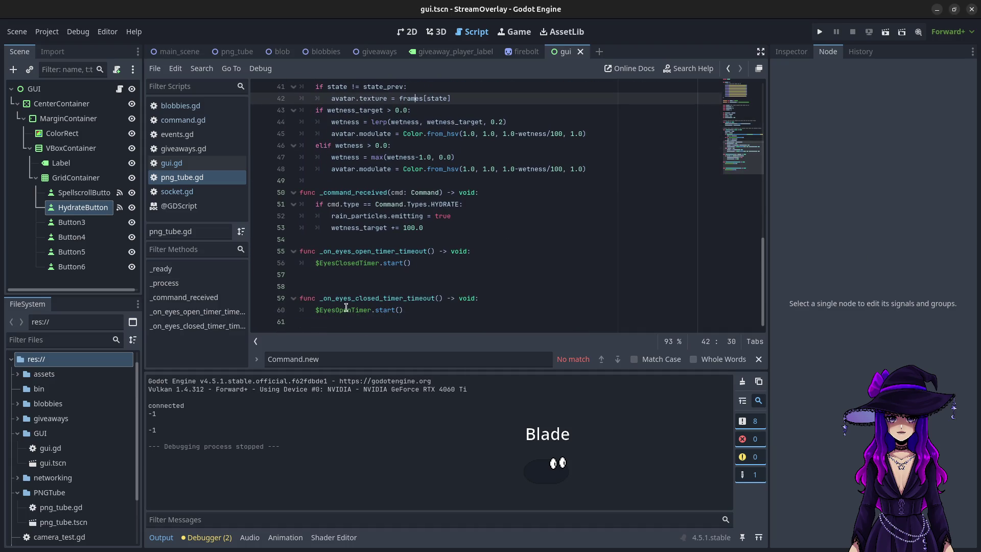
{"action": "left_click", "coordinate": [339, 274]}
{"action": "key", "text": "BackSpace"}
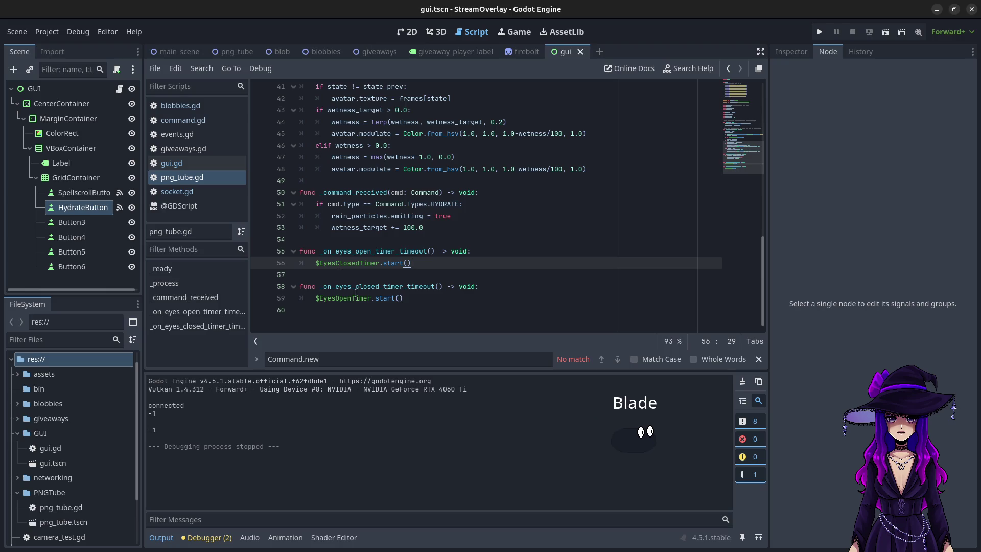
{"action": "left_click", "coordinate": [375, 308]}
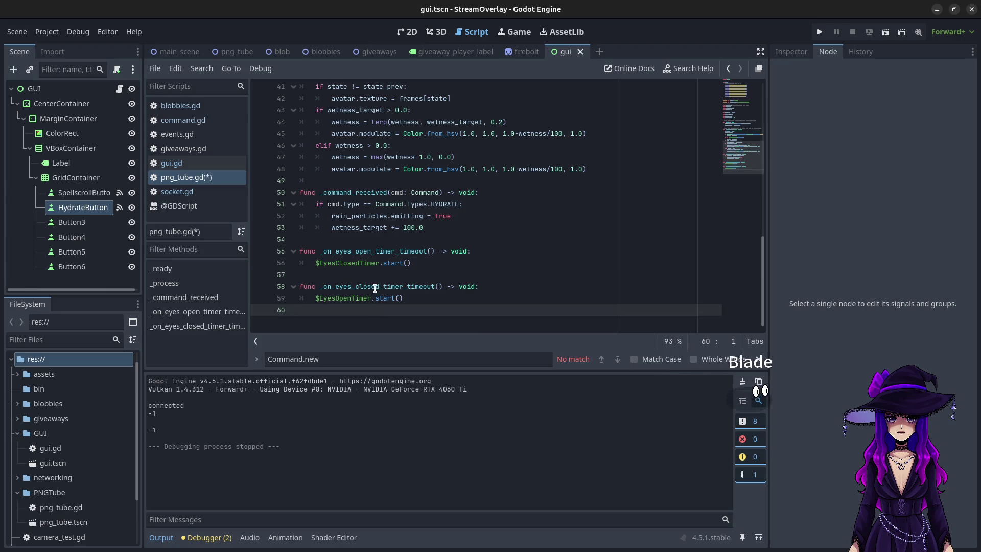
{"action": "left_click", "coordinate": [410, 270]}
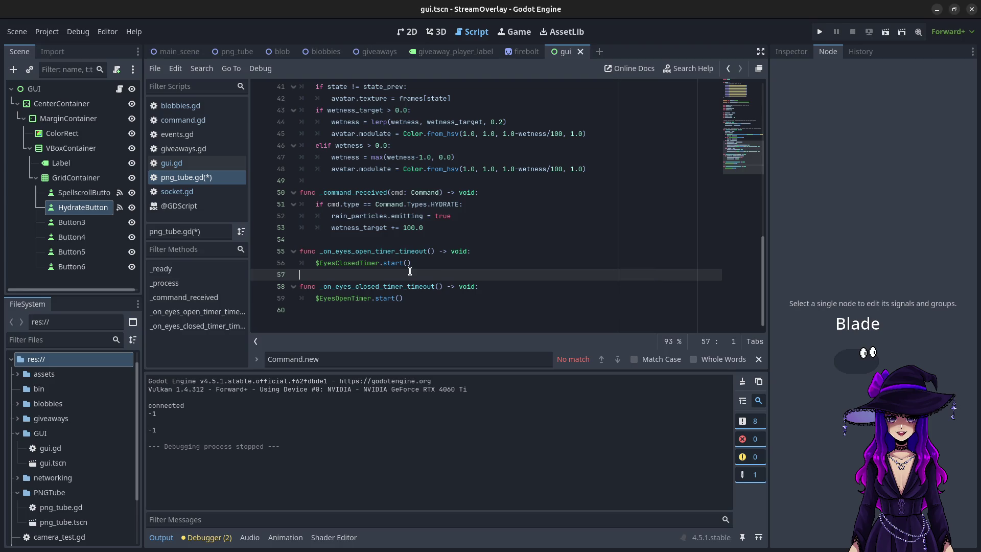
Step: Glance at the Command.new match in socket.gd, then return to png_tube.gd's wetness code
{"action": "scroll", "coordinate": [427, 281], "scroll_direction": "up", "scroll_amount": 8}
{"action": "left_click", "coordinate": [201, 177]}
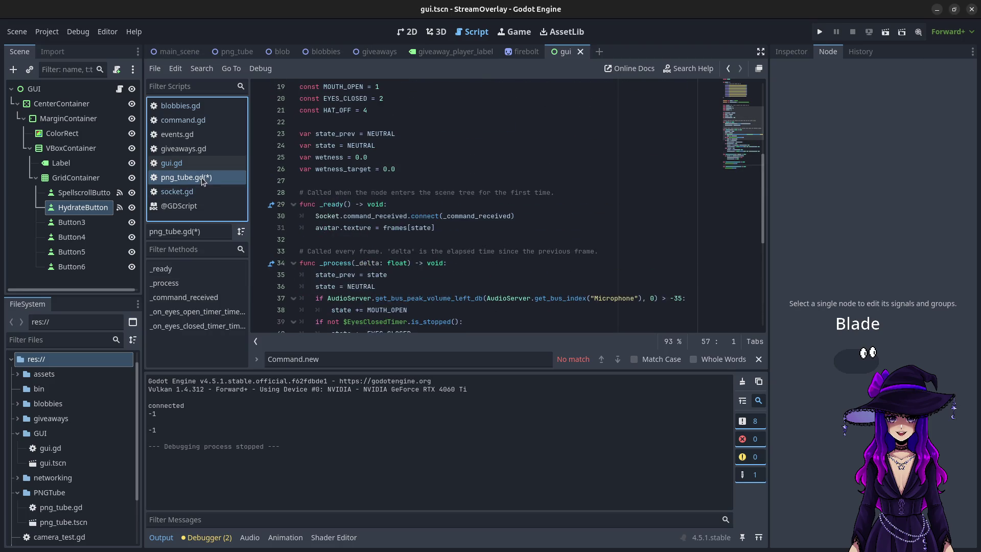
{"action": "scroll", "coordinate": [541, 249], "scroll_direction": "down", "scroll_amount": 6}
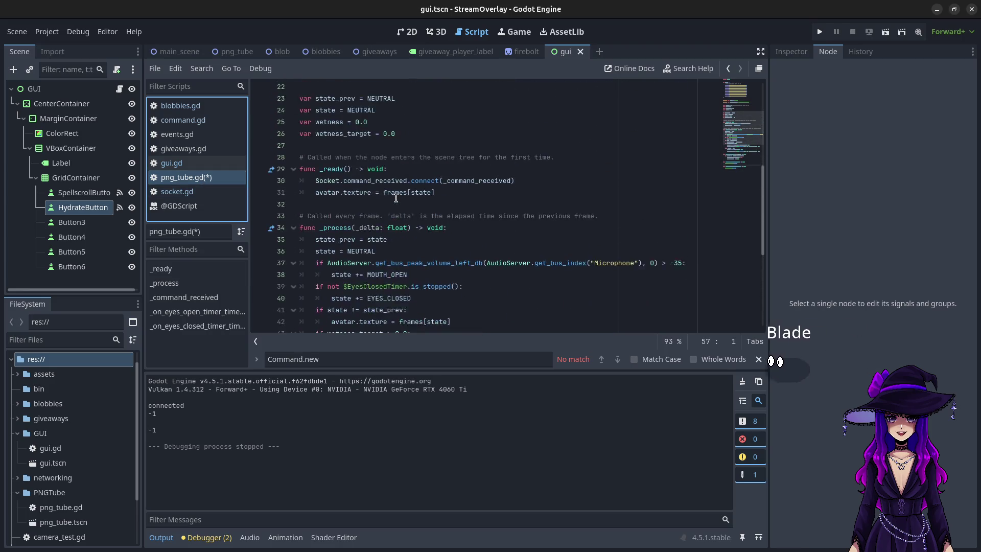
{"action": "key", "text": "alt+Left"}
{"action": "scroll", "coordinate": [510, 230], "scroll_direction": "up", "scroll_amount": 3}
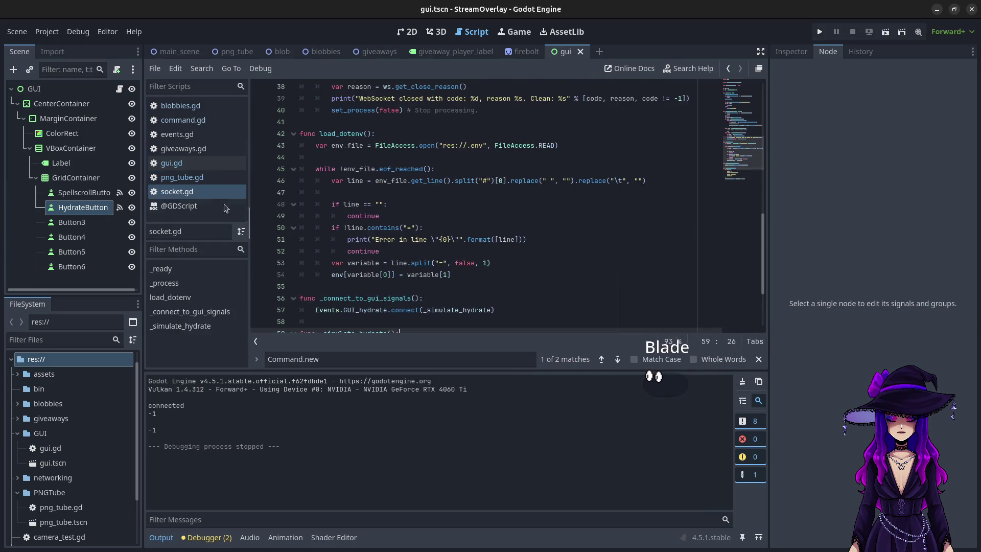
{"action": "scroll", "coordinate": [510, 230], "scroll_direction": "down", "scroll_amount": 3}
{"action": "scroll", "coordinate": [505, 240], "scroll_direction": "up", "scroll_amount": 12}
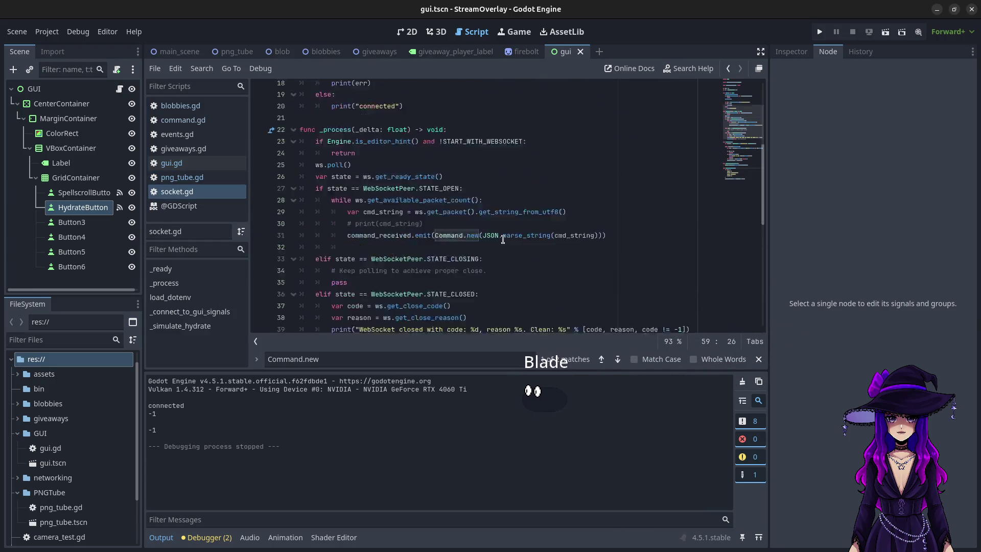
{"action": "scroll", "coordinate": [483, 209], "scroll_direction": "down", "scroll_amount": 5}
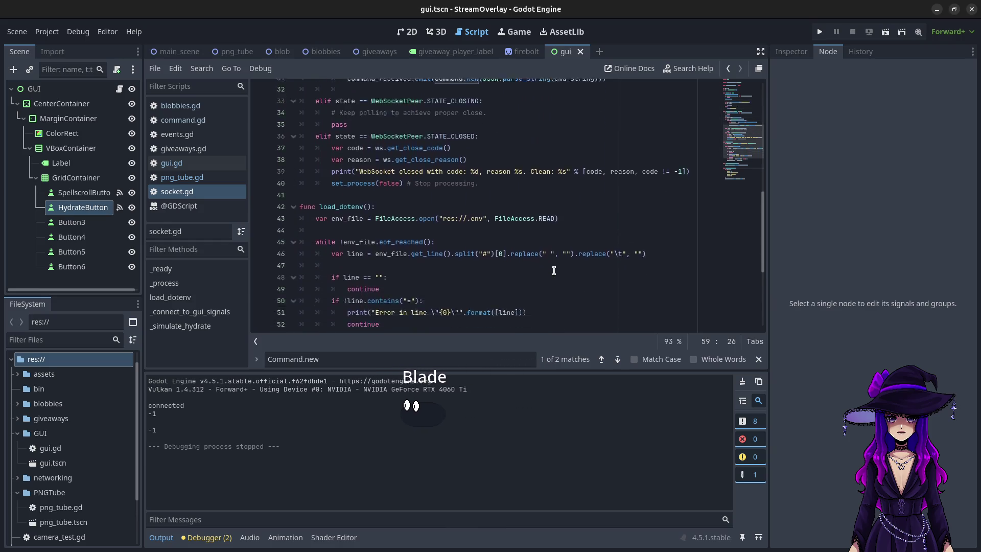
{"action": "scroll", "coordinate": [552, 267], "scroll_direction": "up", "scroll_amount": 3}
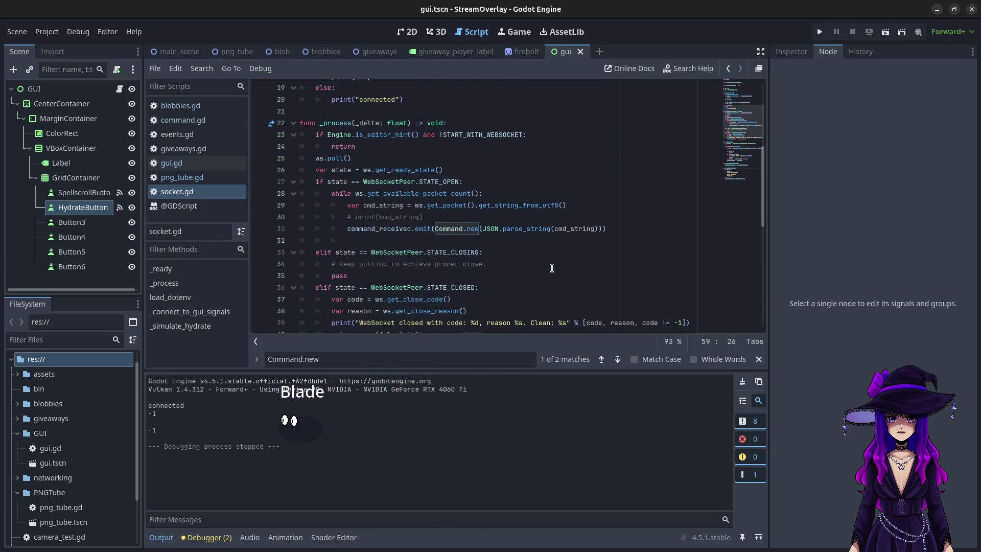
{"action": "left_click", "coordinate": [207, 177]}
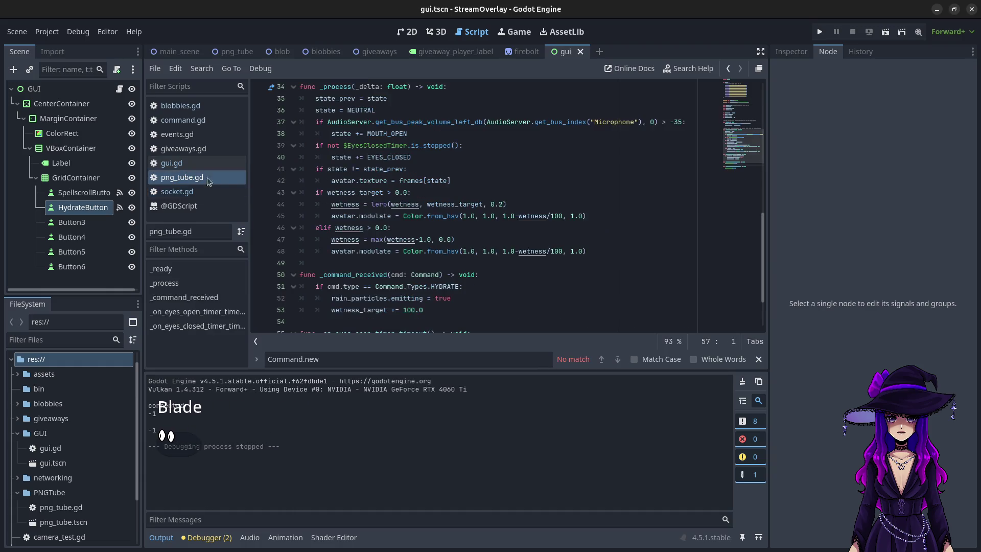
{"action": "scroll", "coordinate": [510, 228], "scroll_direction": "up", "scroll_amount": 5}
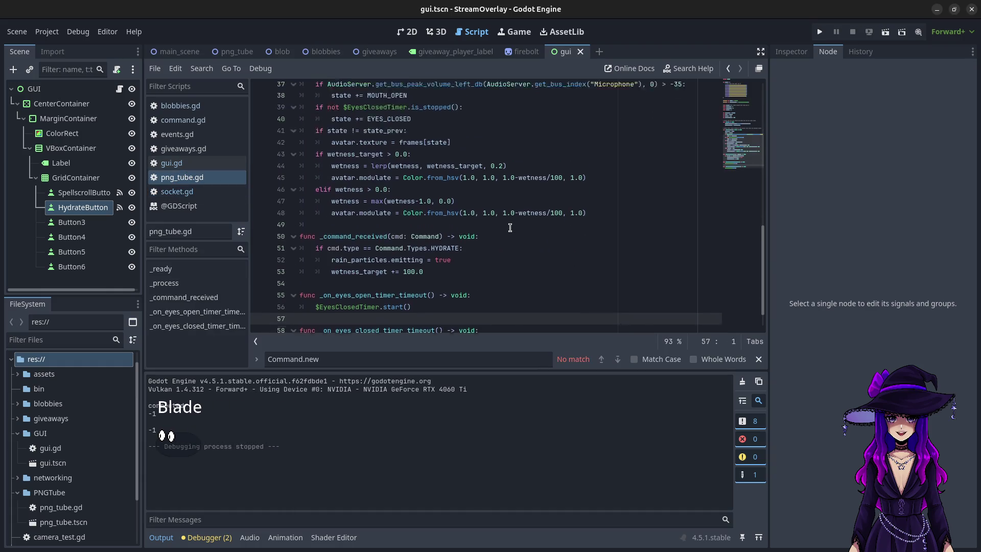
{"action": "scroll", "coordinate": [507, 233], "scroll_direction": "down", "scroll_amount": 2}
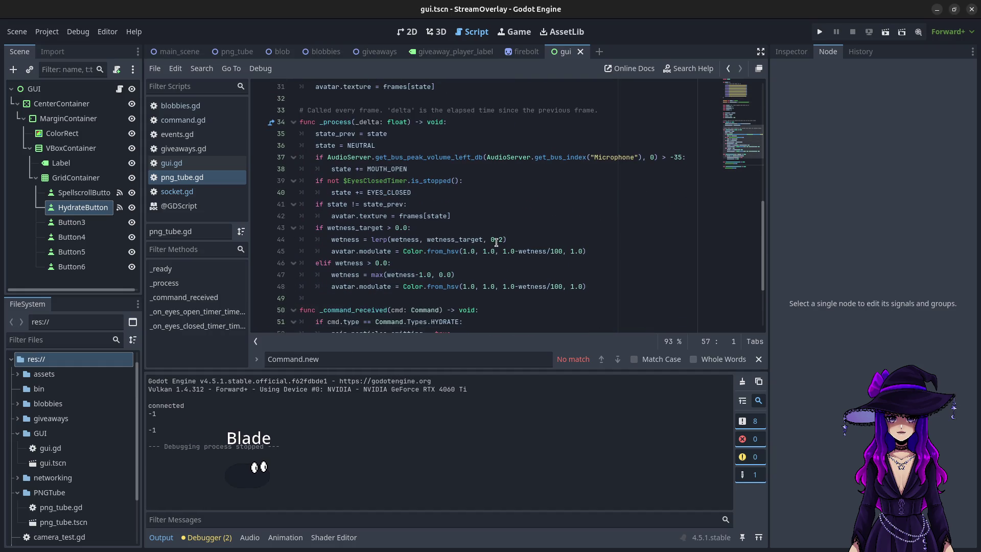
Step: Below line 45, add a check that resets wetness_target to 0.0 once wetness nears it
{"action": "left_click", "coordinate": [596, 254]}
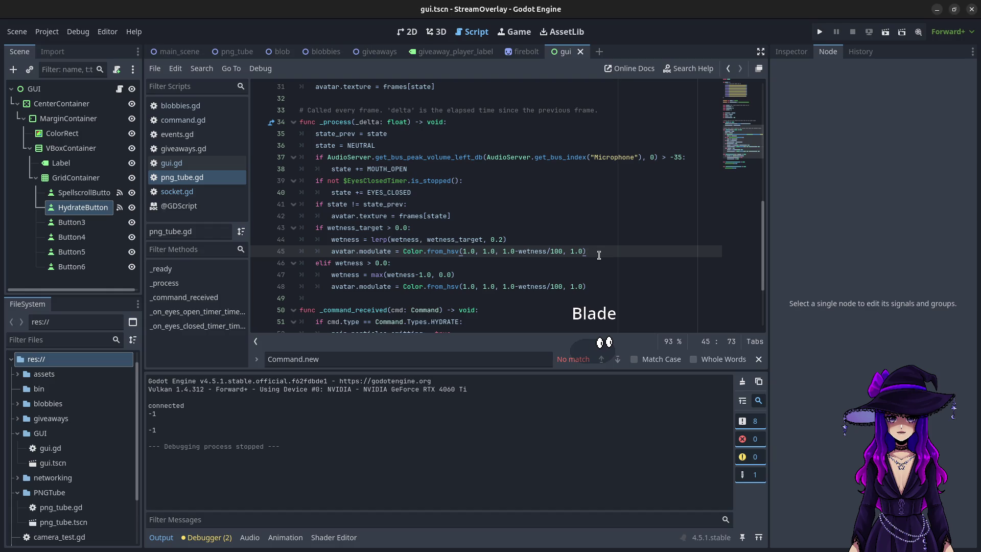
{"action": "key", "text": "Return"}
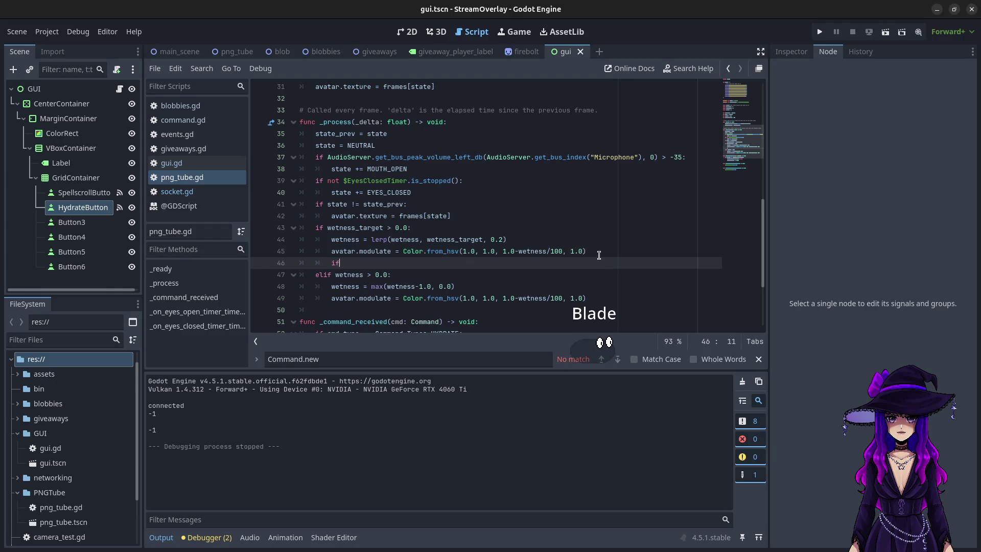
{"action": "type", "text": "wetne"}
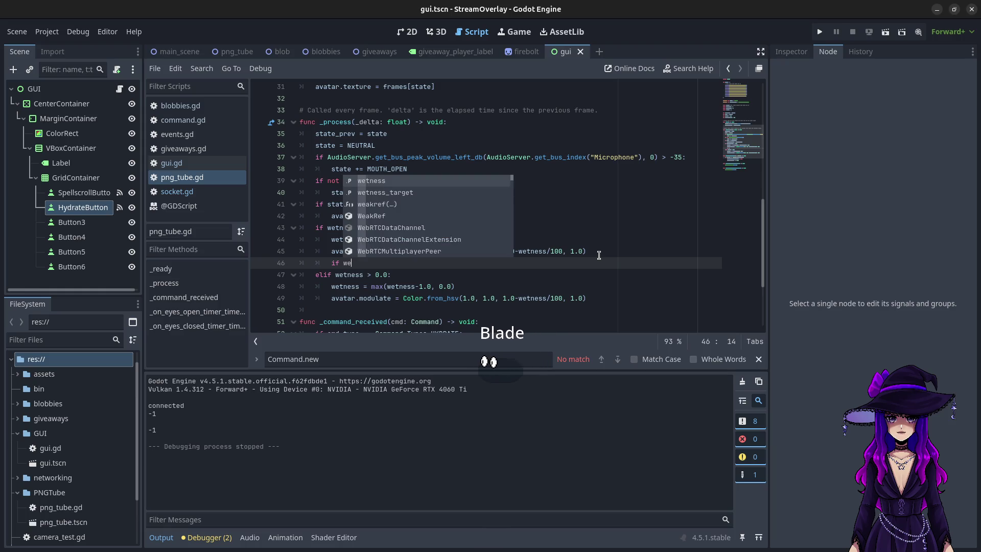
{"action": "type", "text": "ss +"}
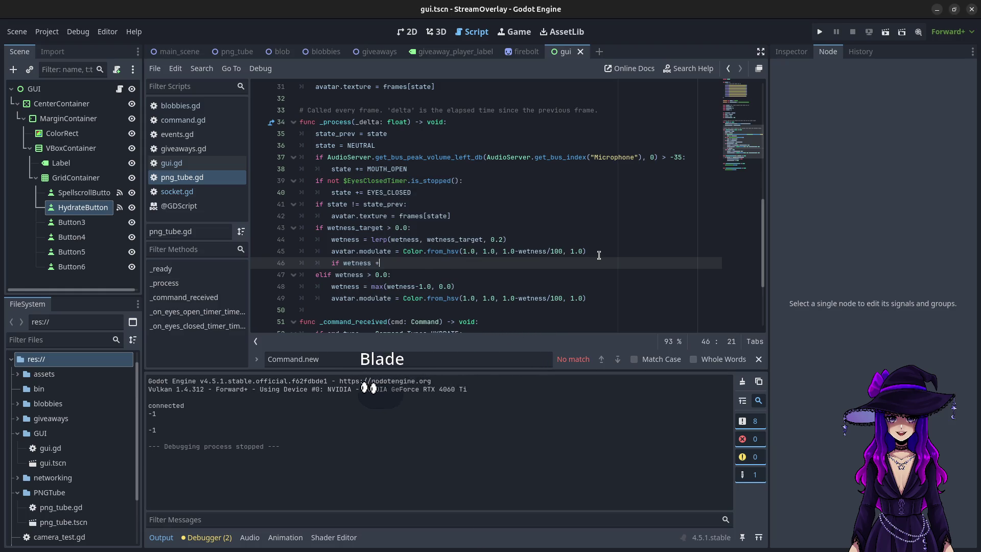
{"action": "type", "text": "1"}
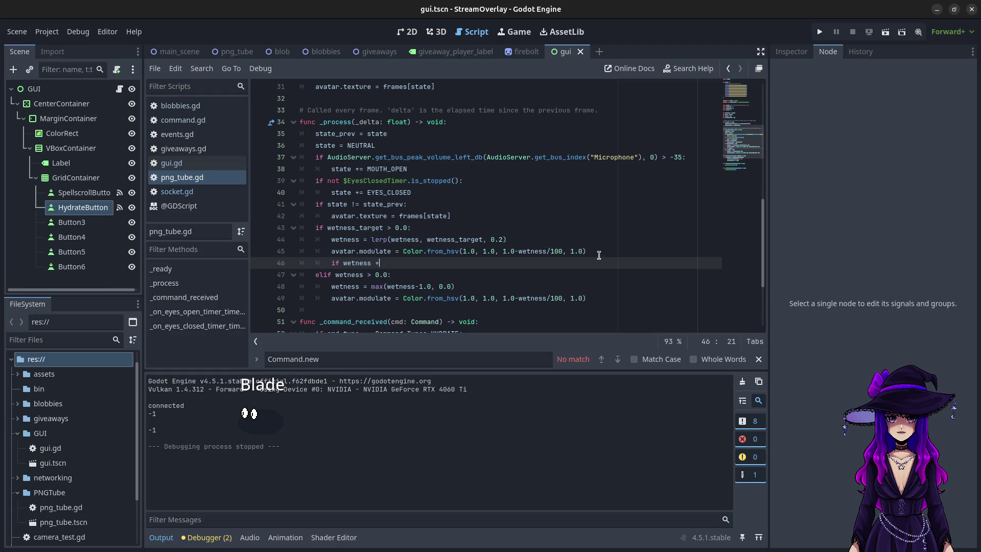
{"action": "type", "text": "5 >"}
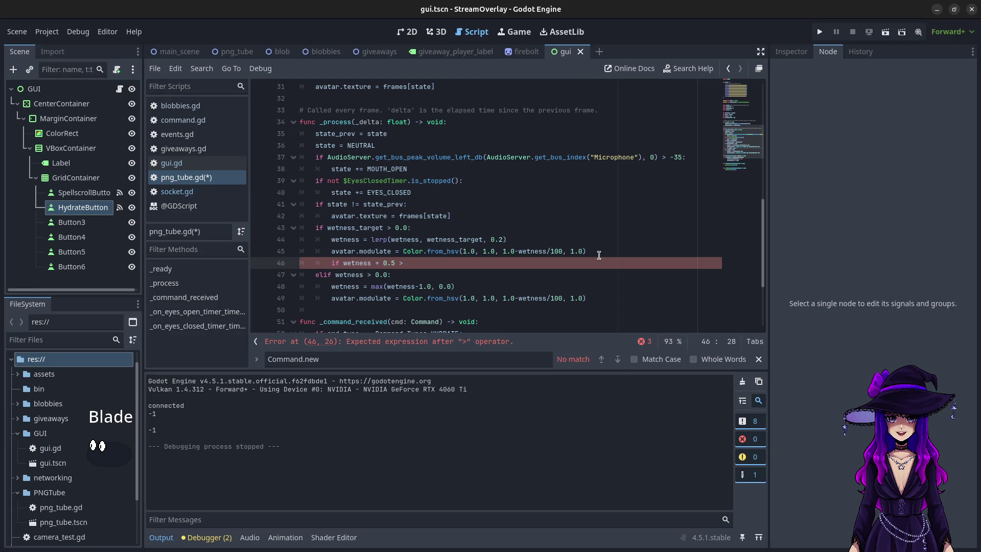
{"action": "type", "text": "atar."}
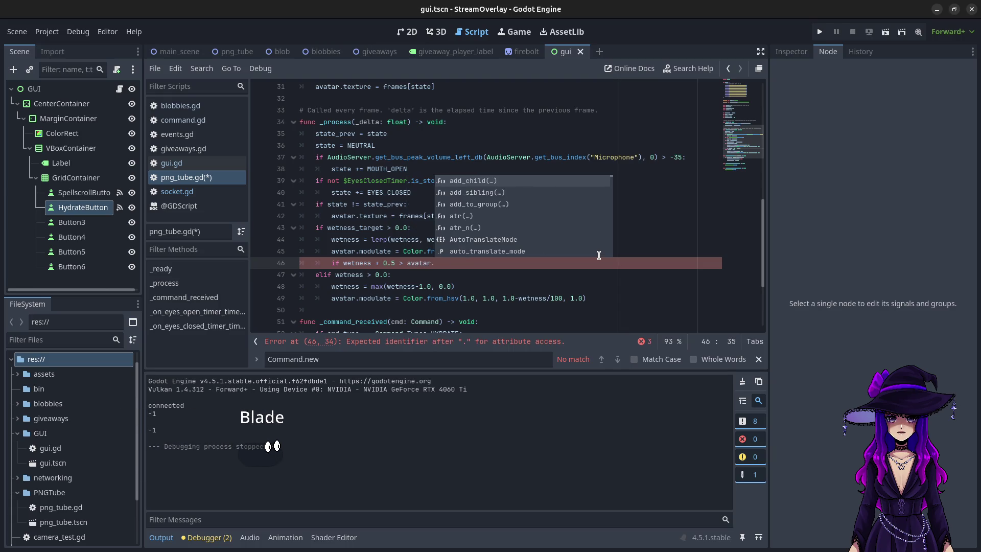
{"action": "key", "text": "BackSpace"}
{"action": "key", "text": "BackSpace"}
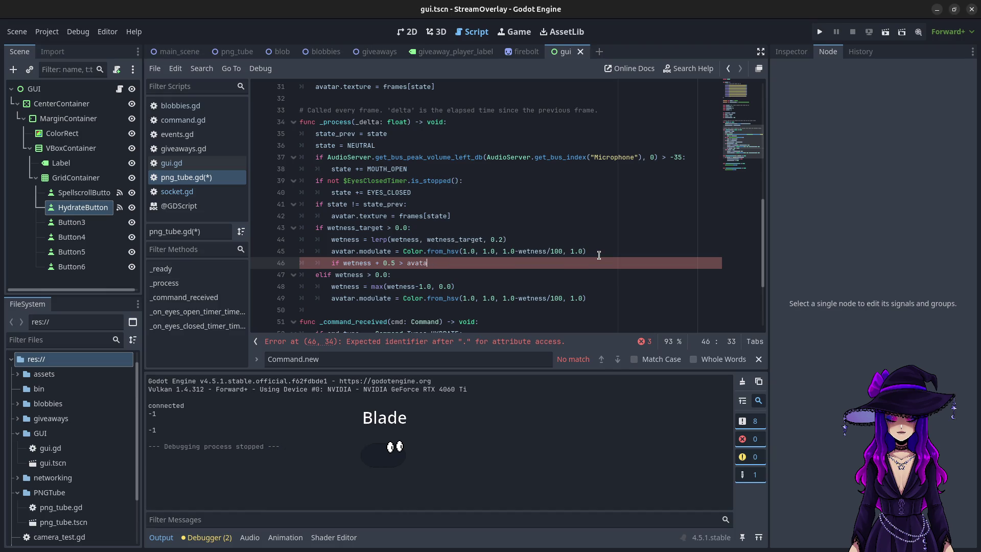
{"action": "type", "text": "wetnes"}
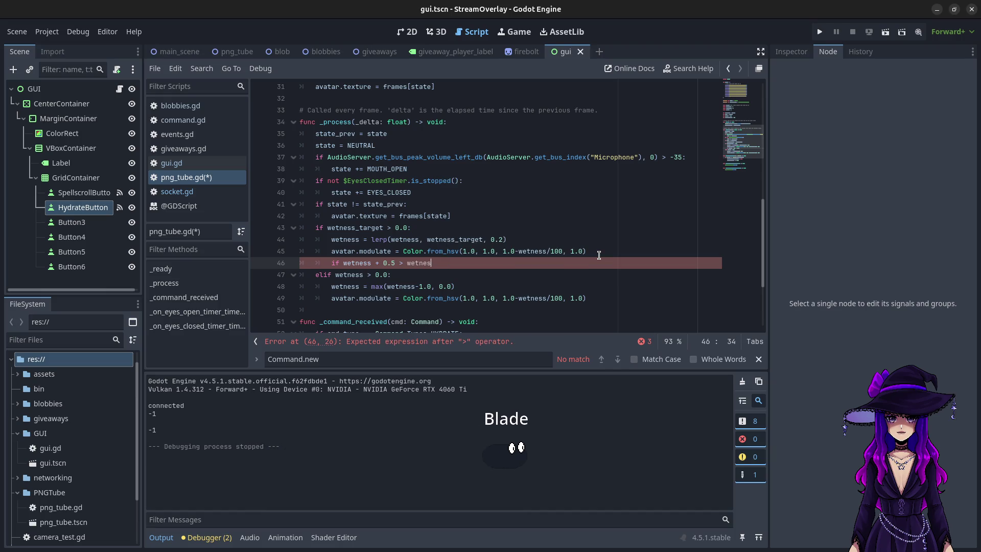
{"action": "type", "text": "tar"}
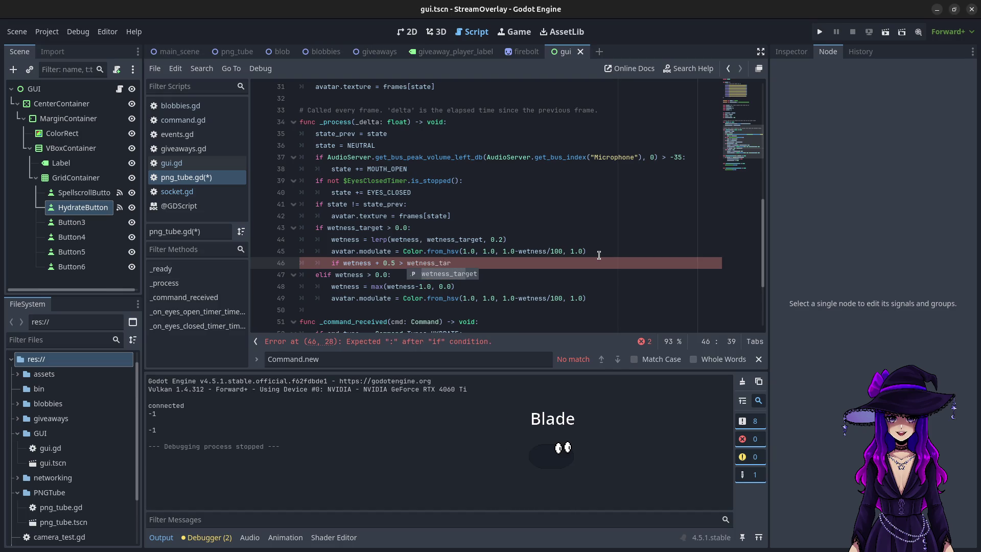
{"action": "key", "text": "Return"}
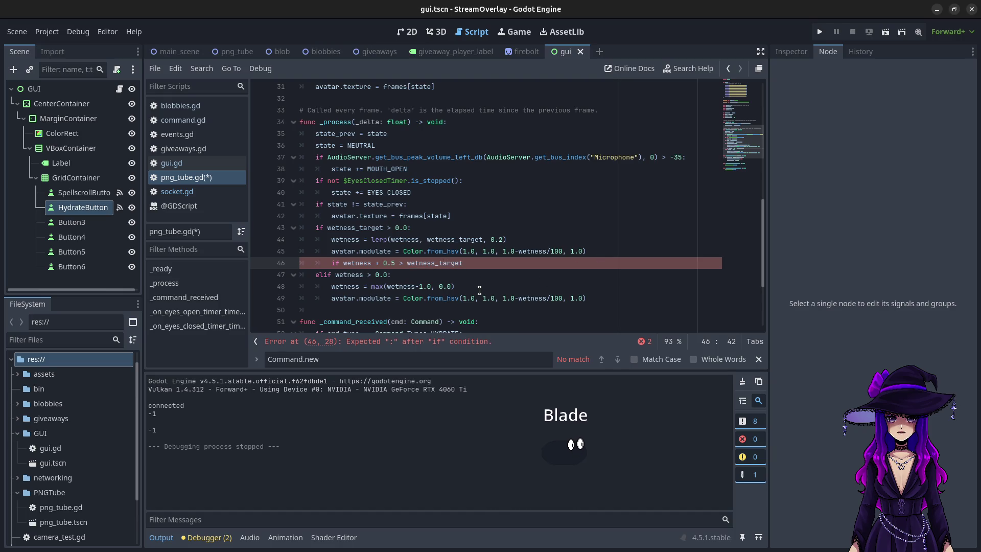
{"action": "key", "text": "Return"}
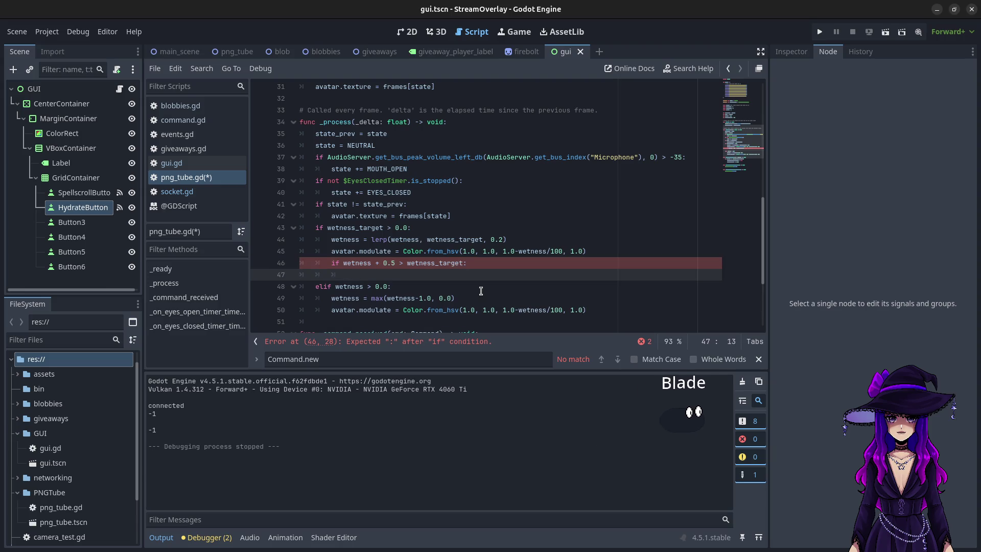
{"action": "key", "text": "Return"}
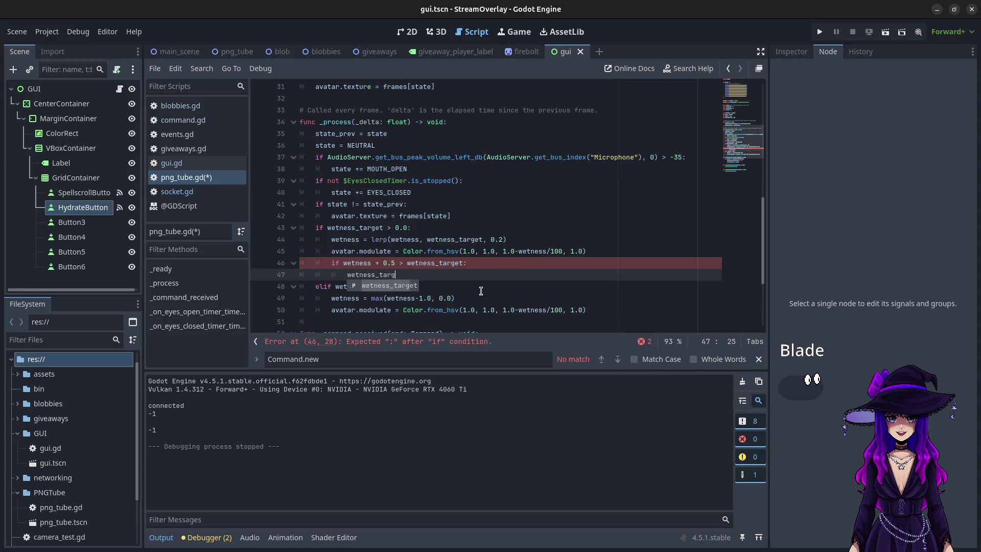
{"action": "type", "text": "= 0.0"}
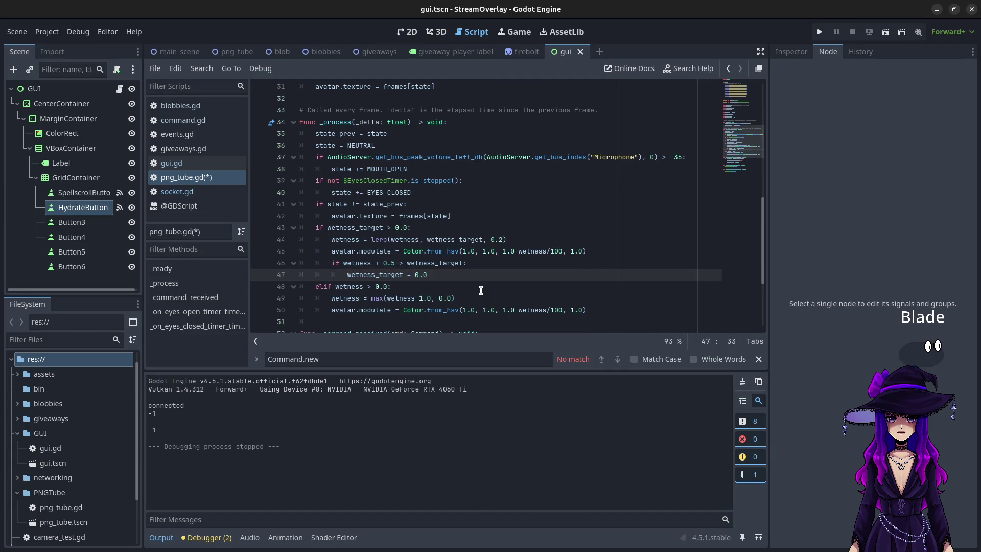
{"action": "left_click", "coordinate": [488, 293]}
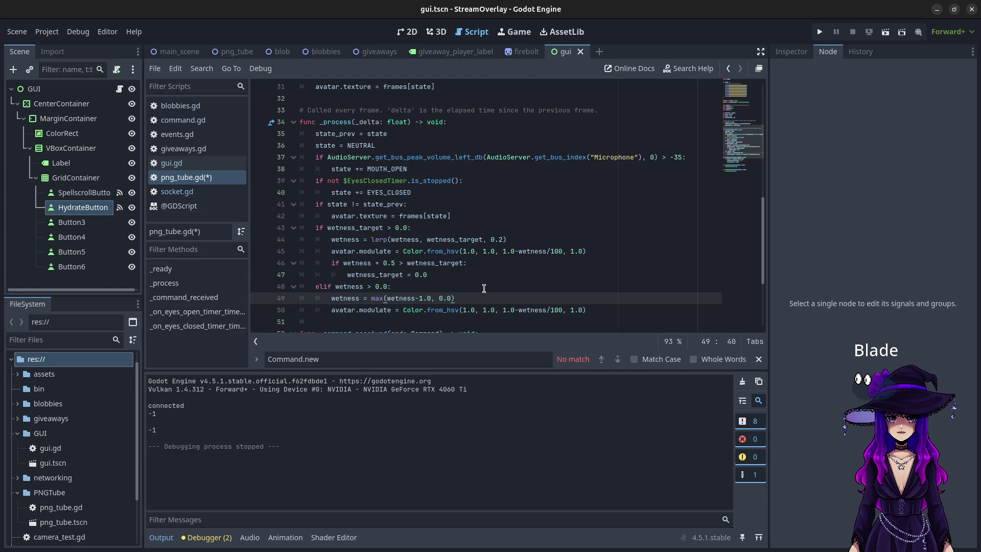
Step: Change line 45's wetness divisor from 100 to 200 and save png_tube.gd
{"action": "left_click", "coordinate": [550, 250]}
{"action": "key", "text": "Delete"}
{"action": "type", "text": "2"}
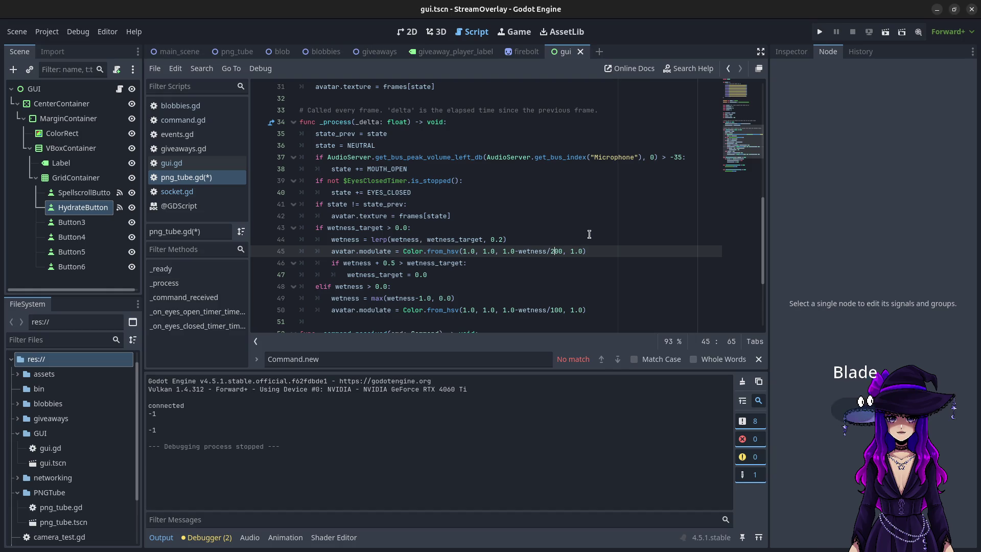
{"action": "left_click", "coordinate": [589, 233]}
{"action": "key", "text": "ctrl+s"}
{"action": "left_click", "coordinate": [821, 31]}
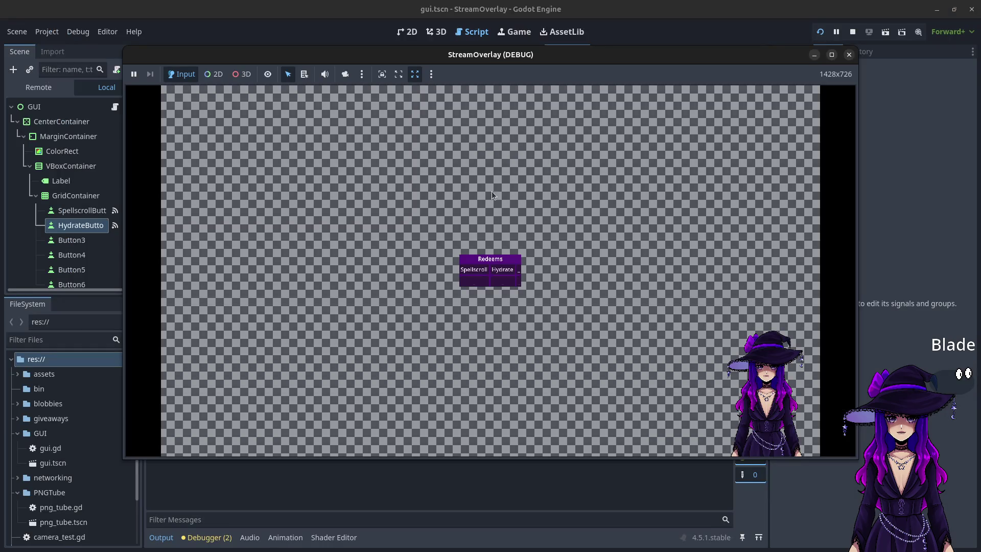
{"action": "left_click", "coordinate": [508, 271]}
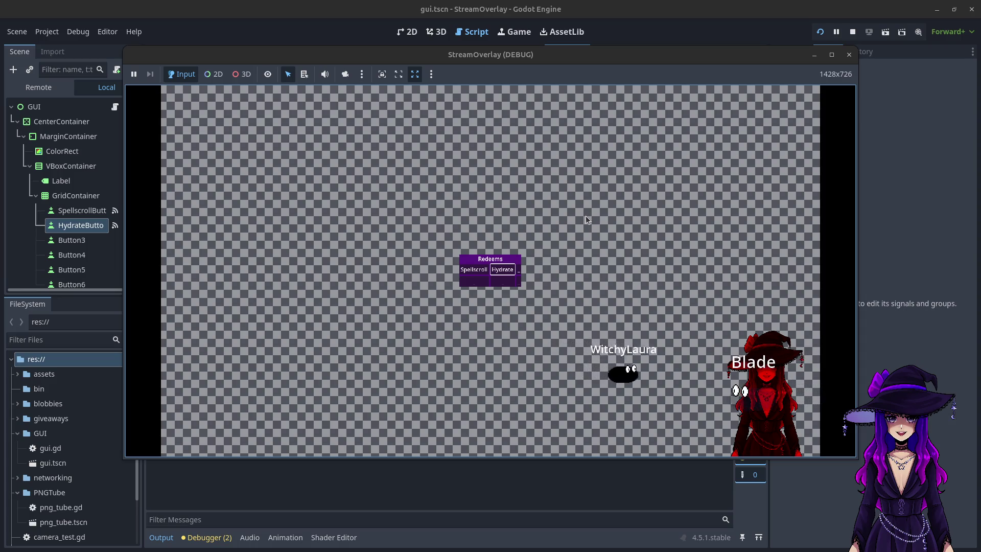
{"action": "left_click", "coordinate": [505, 272]}
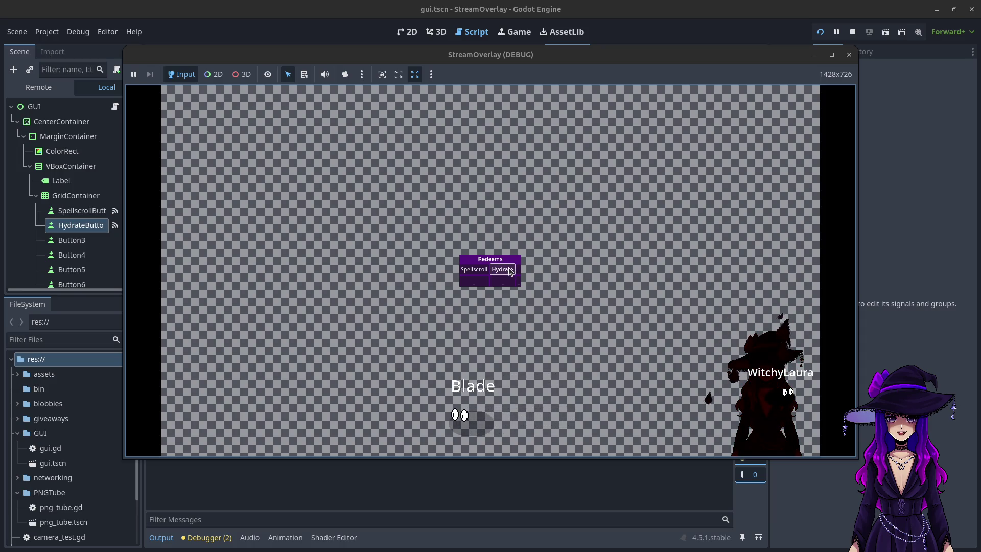
{"action": "left_click", "coordinate": [852, 31]}
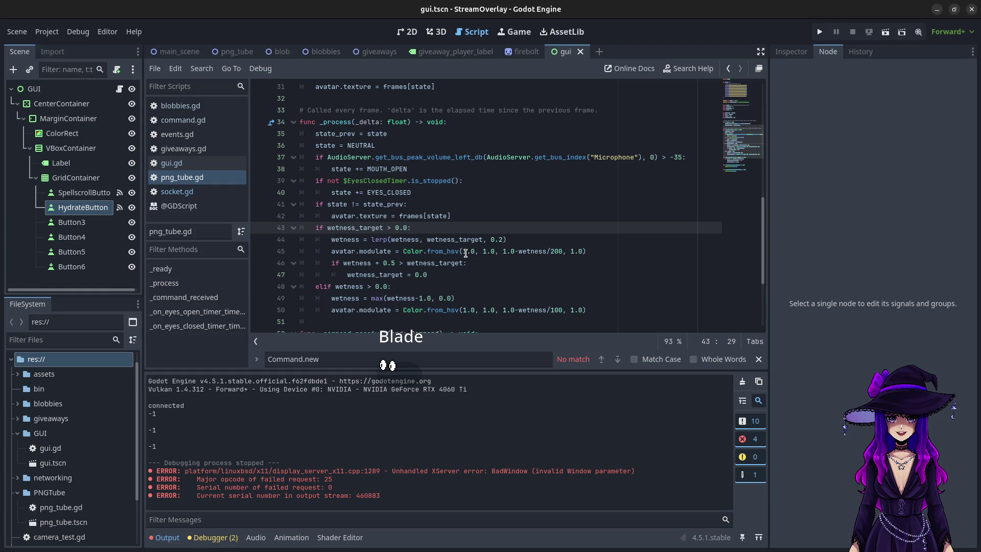
Step: Change the from_hsv saturation argument on lines 45 and 50 from 1.0 to 0.0
{"action": "left_click", "coordinate": [487, 251]}
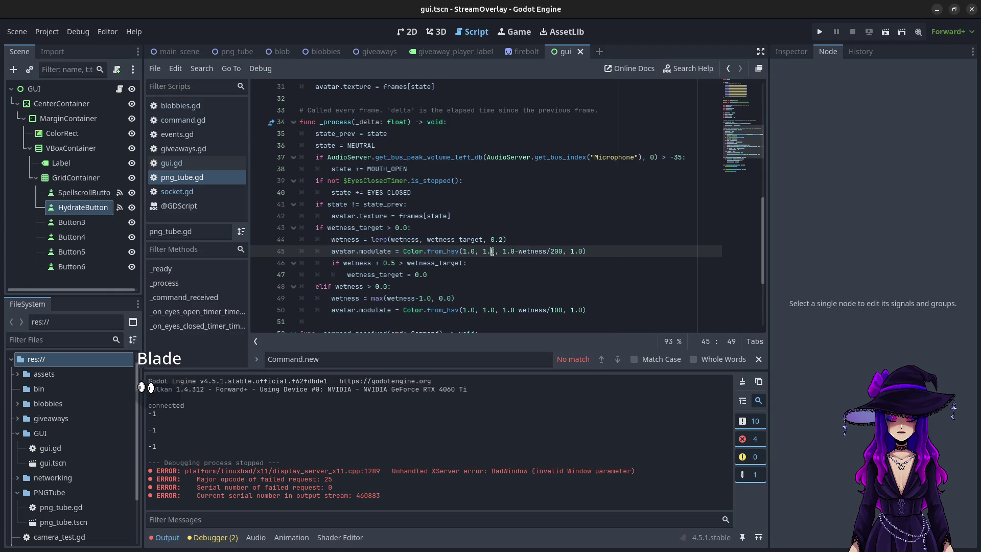
{"action": "key", "text": "BackSpace"}
{"action": "type", "text": "0"}
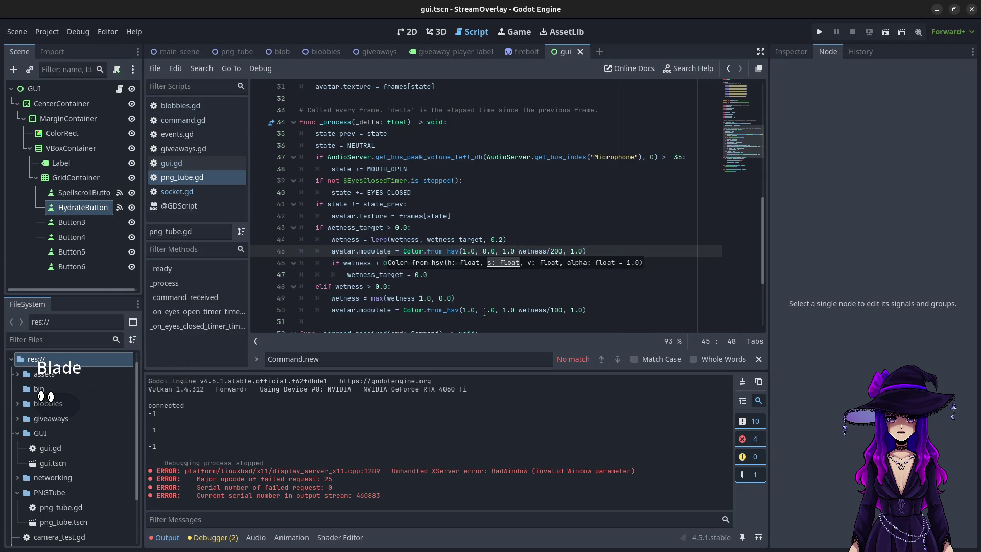
{"action": "left_click", "coordinate": [487, 310]}
{"action": "key", "text": "BackSpace"}
{"action": "type", "text": "0"}
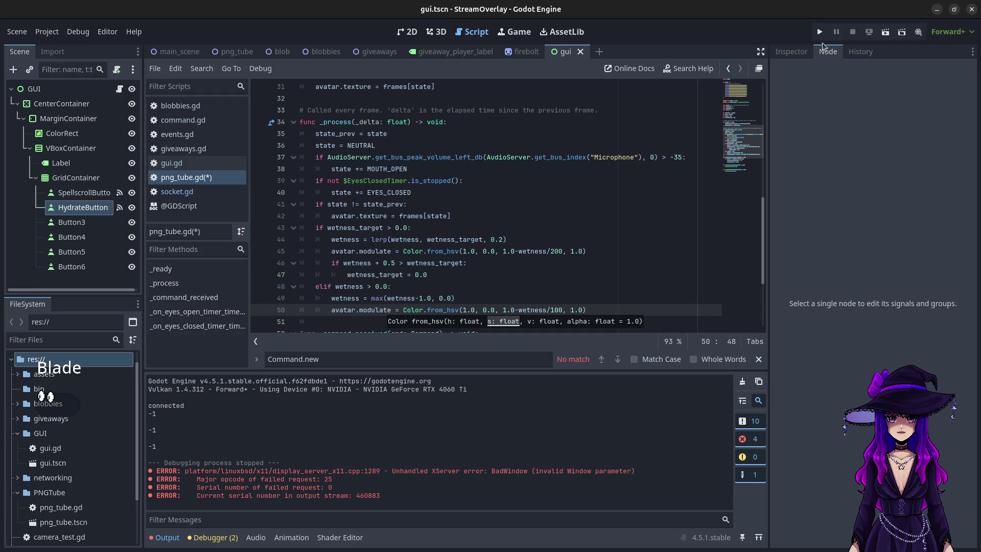
Step: Run the project, trigger the Hydrate redeem in the overlay, then stop the game
{"action": "left_click", "coordinate": [820, 36]}
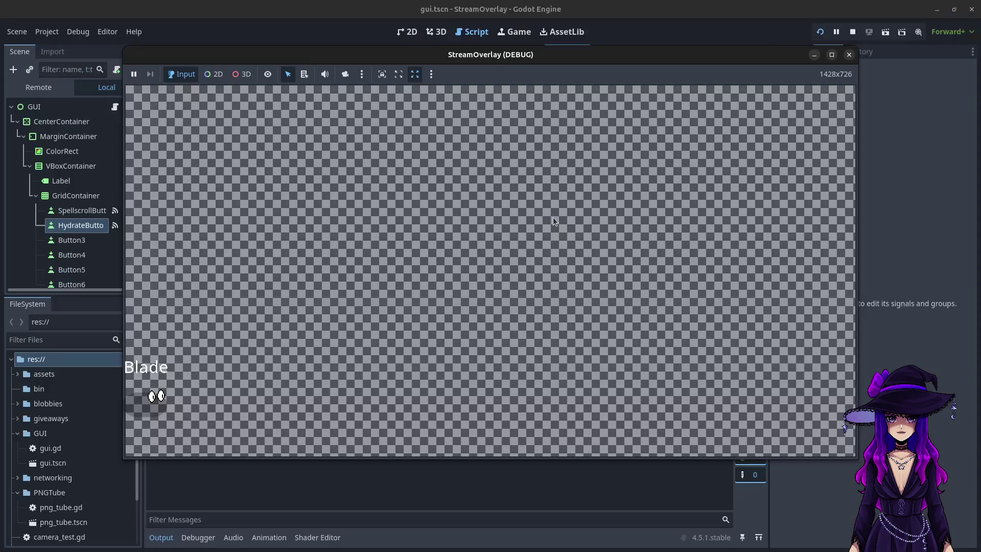
{"action": "left_click", "coordinate": [506, 275]}
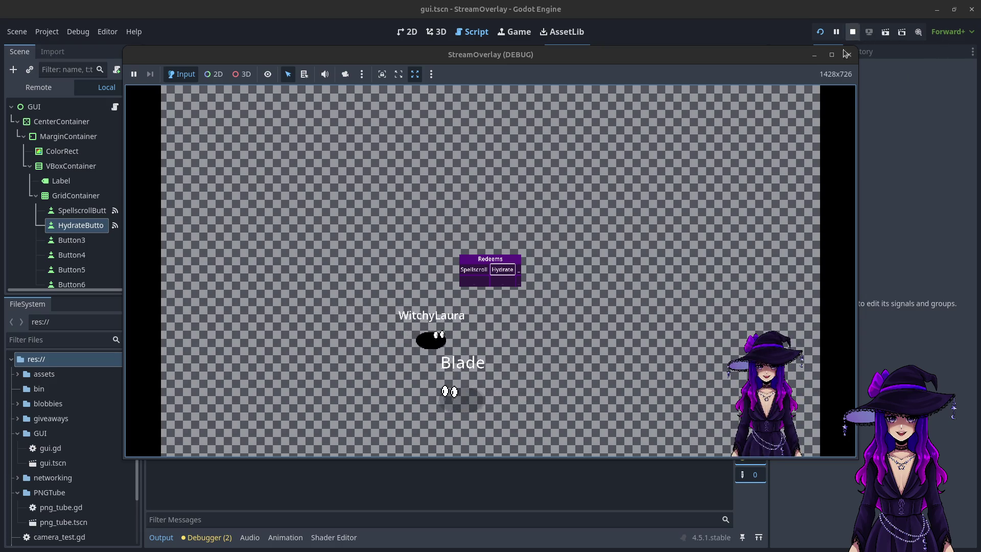
{"action": "left_click", "coordinate": [852, 32]}
{"action": "scroll", "coordinate": [512, 245], "scroll_direction": "down", "scroll_amount": 2}
{"action": "left_click", "coordinate": [379, 240]}
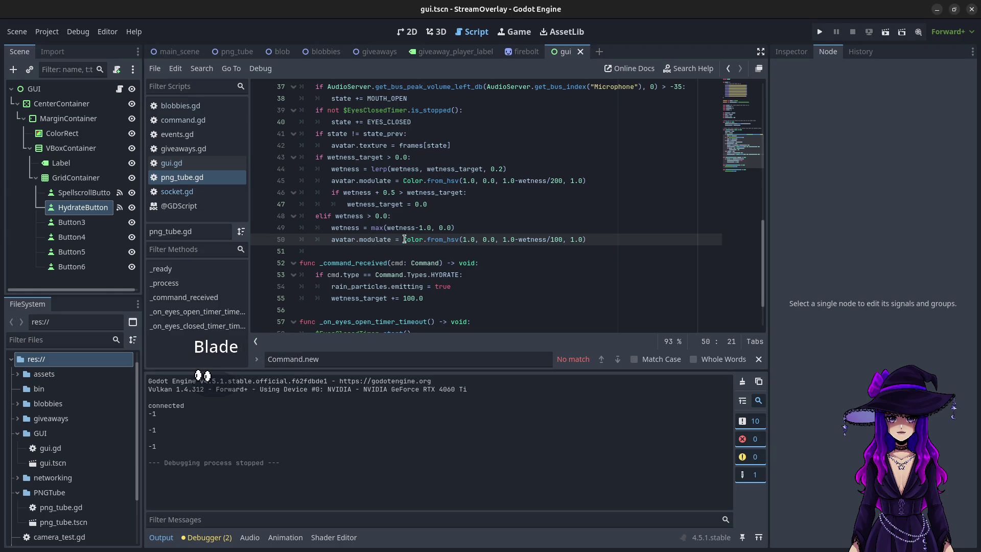
Step: Navigate to the wetness/100 divisor on line 50 of png_tube.gd
{"action": "left_click", "coordinate": [459, 204]}
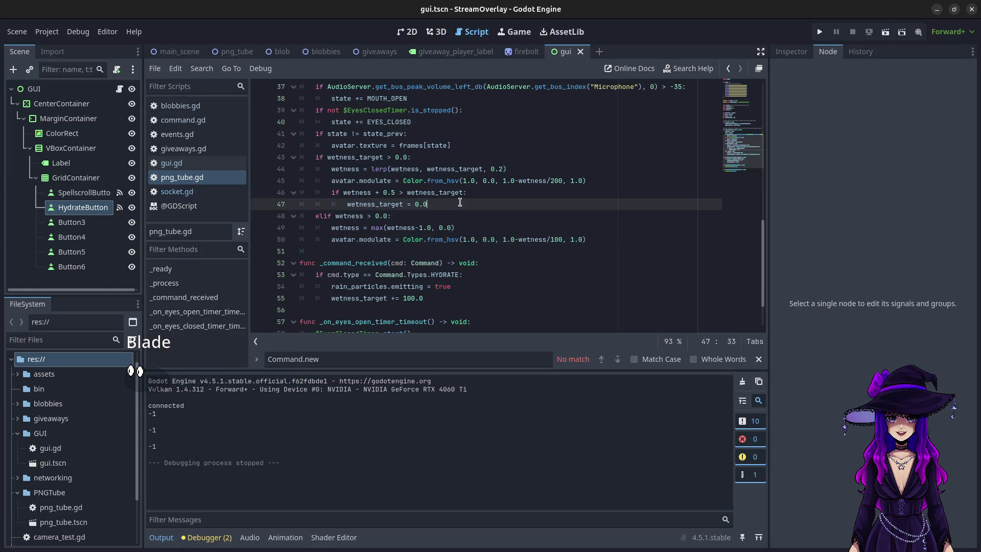
{"action": "scroll", "coordinate": [463, 204], "scroll_direction": "up", "scroll_amount": 1}
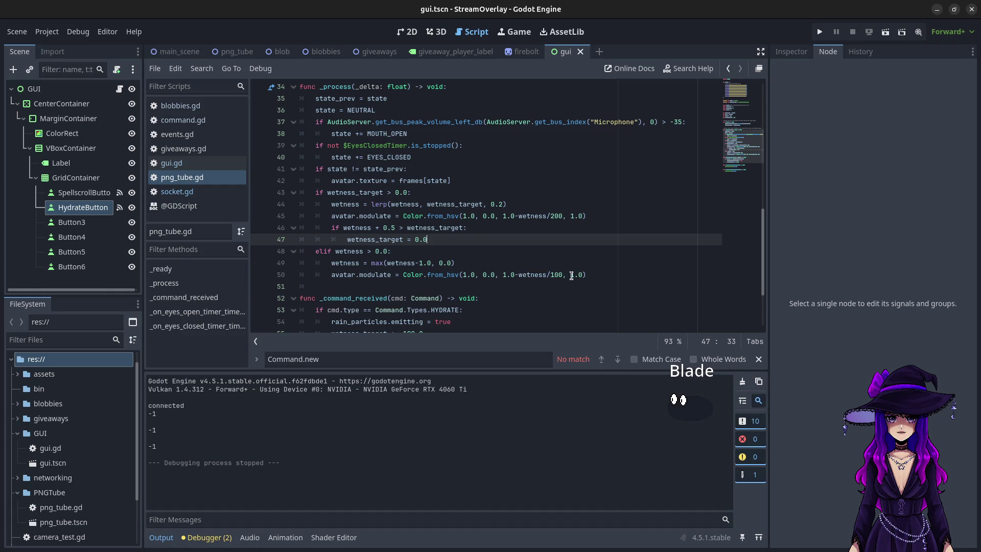
{"action": "left_click", "coordinate": [571, 276]}
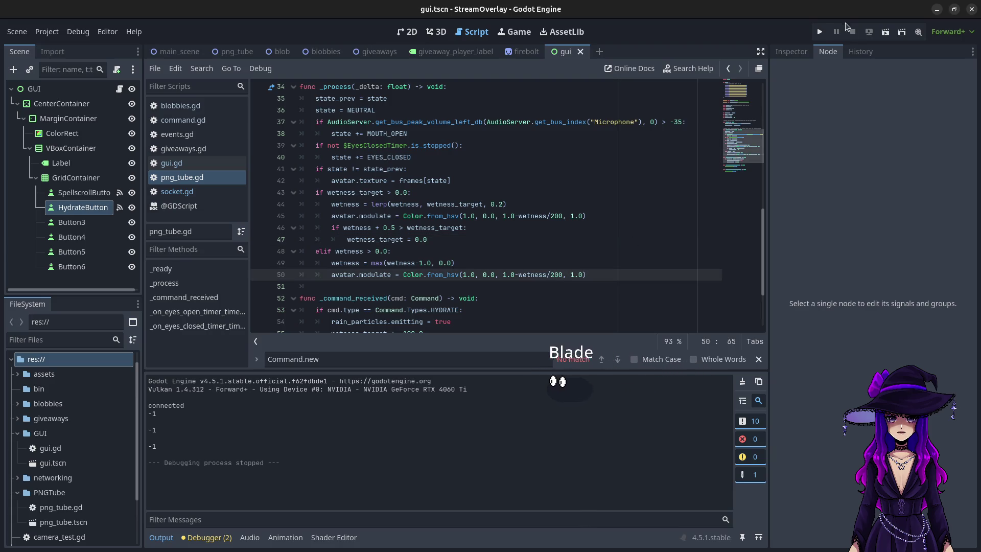
{"action": "key", "text": "F5"}
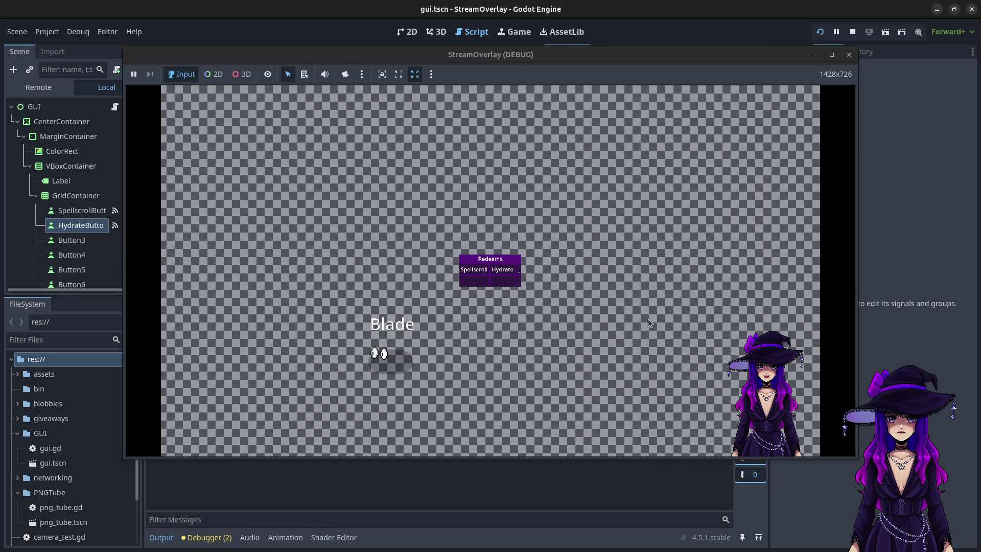
{"action": "left_click", "coordinate": [492, 269]}
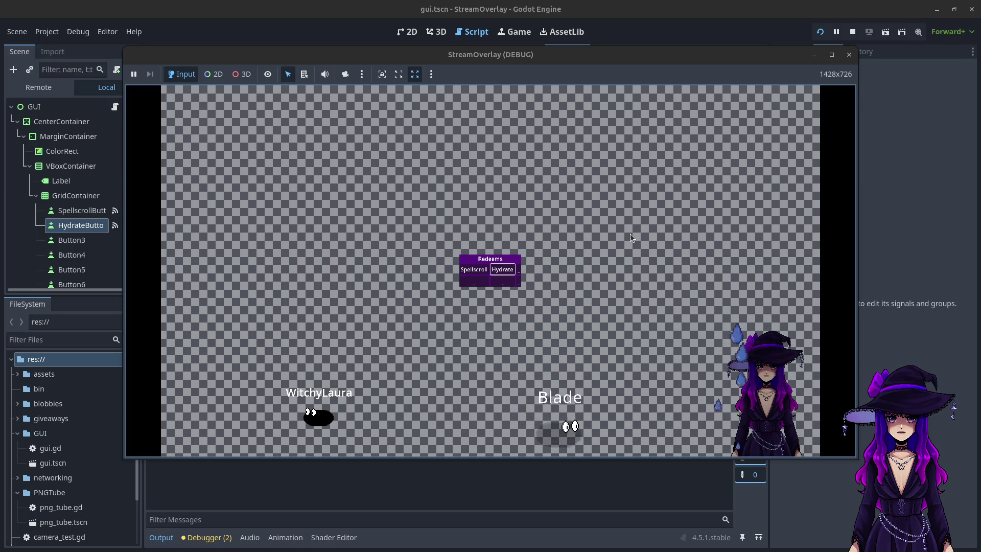
{"action": "left_click", "coordinate": [511, 271]}
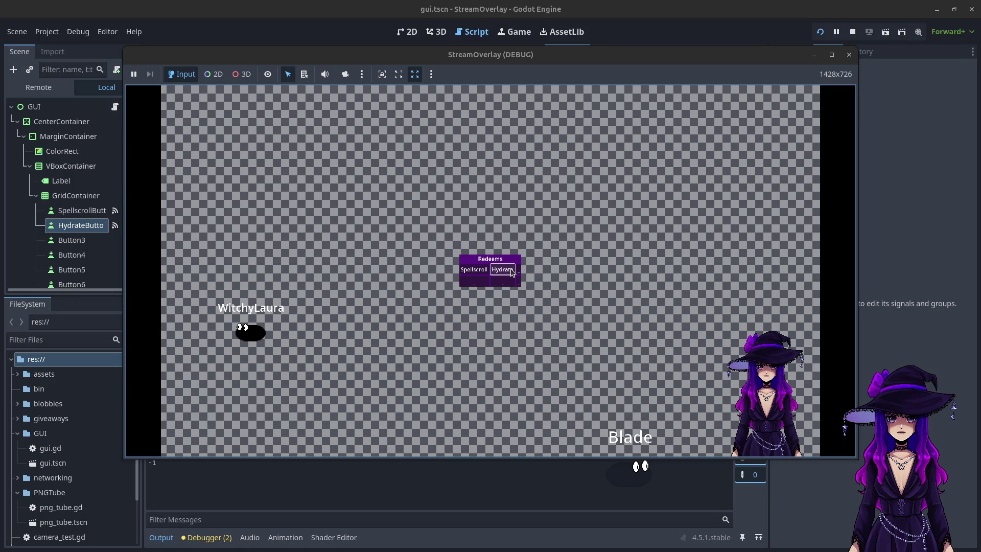
{"action": "left_click", "coordinate": [512, 271]}
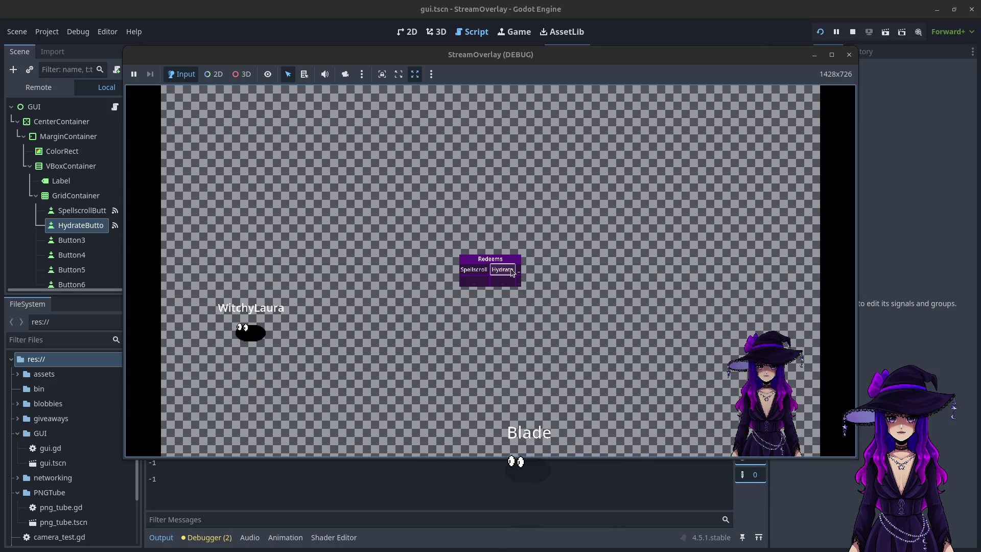
{"action": "left_click", "coordinate": [512, 271]}
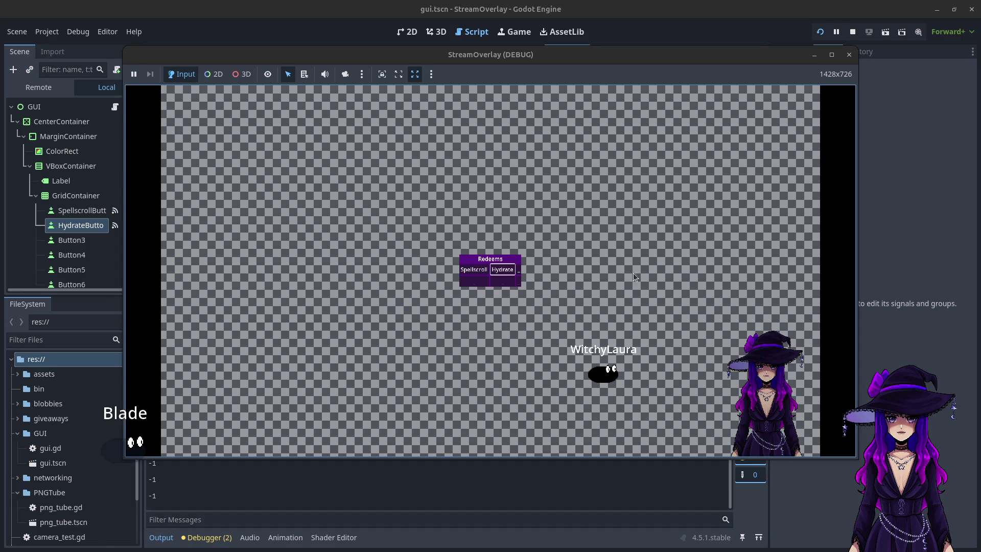
{"action": "left_click", "coordinate": [508, 272]}
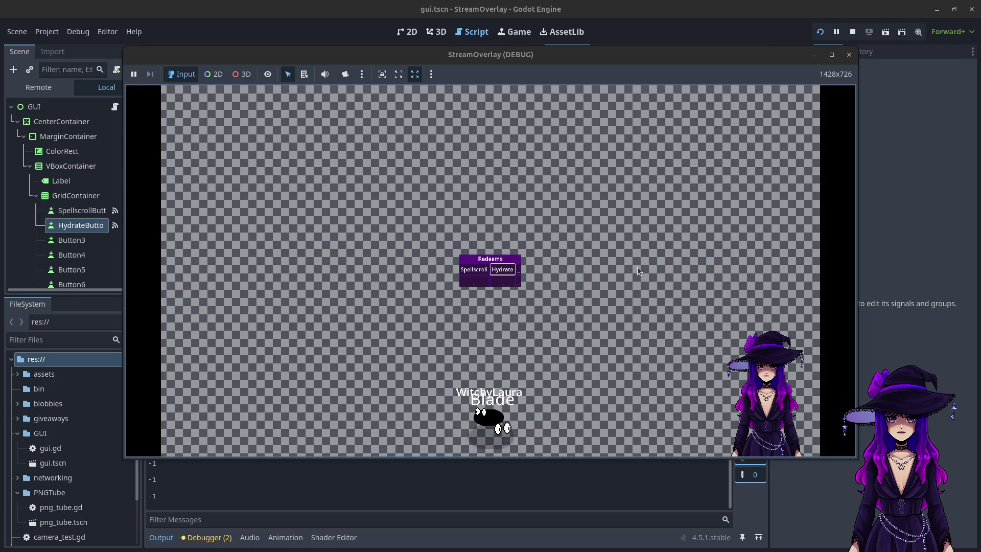
{"action": "left_click", "coordinate": [498, 275]}
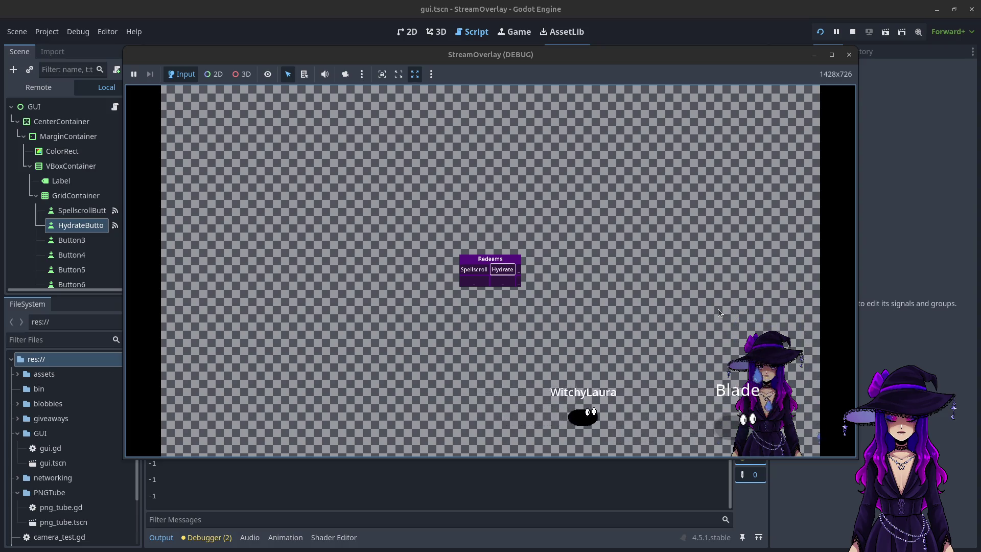
{"action": "left_click", "coordinate": [854, 32]}
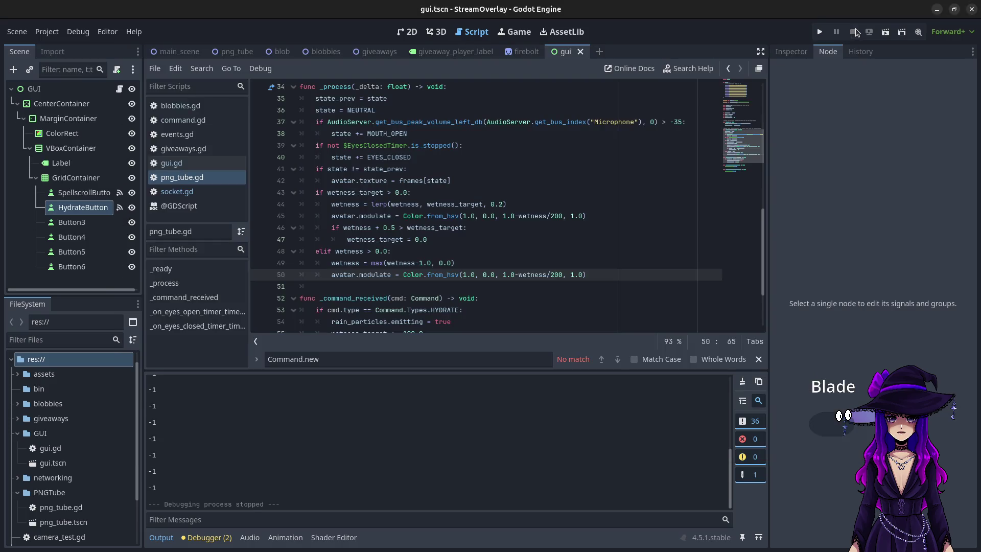
Step: Save the scene, open gui.gd from the GUI node's script icon, and open the Project menu
{"action": "left_click", "coordinate": [483, 254]}
{"action": "key", "text": "ctrl+s"}
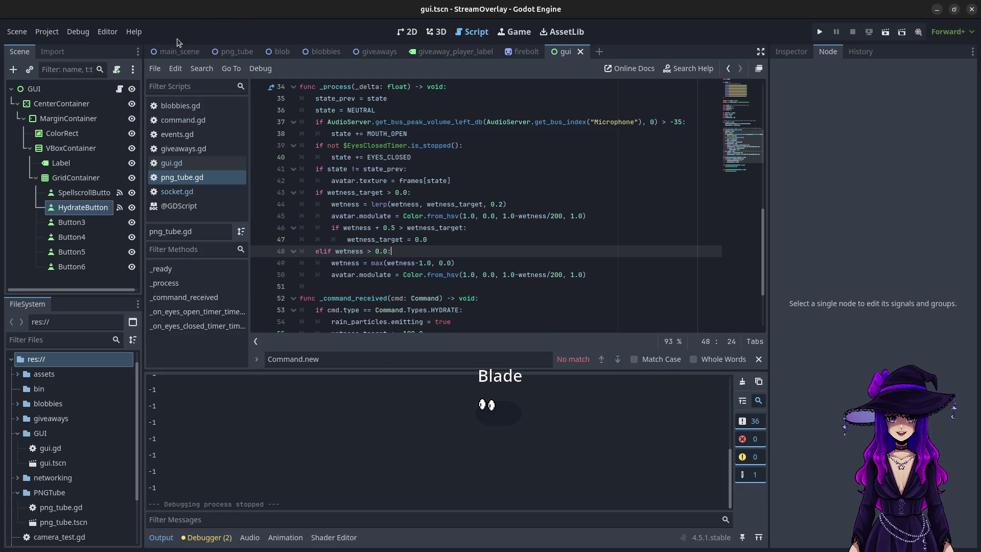
{"action": "scroll", "coordinate": [444, 237], "scroll_direction": "up", "scroll_amount": 2}
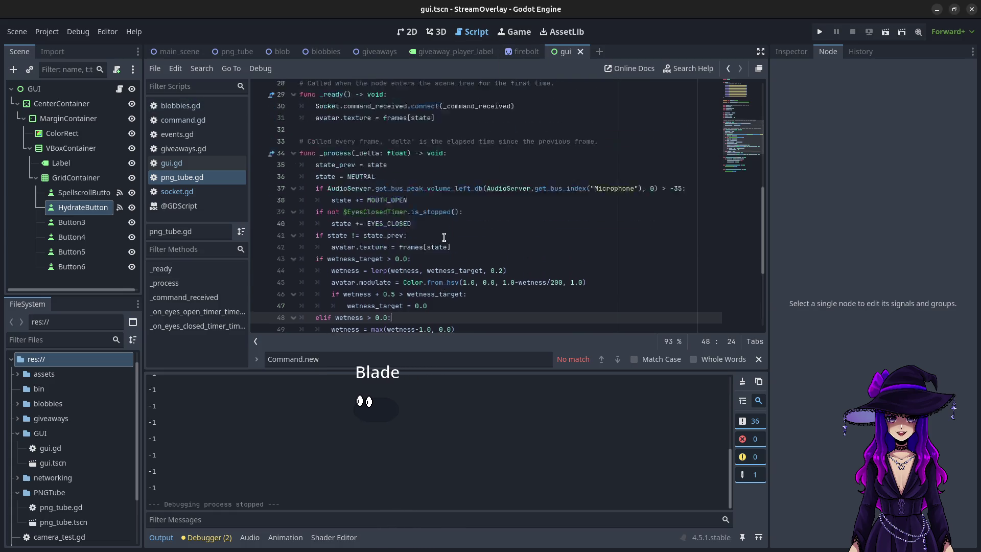
{"action": "scroll", "coordinate": [444, 237], "scroll_direction": "up", "scroll_amount": 9}
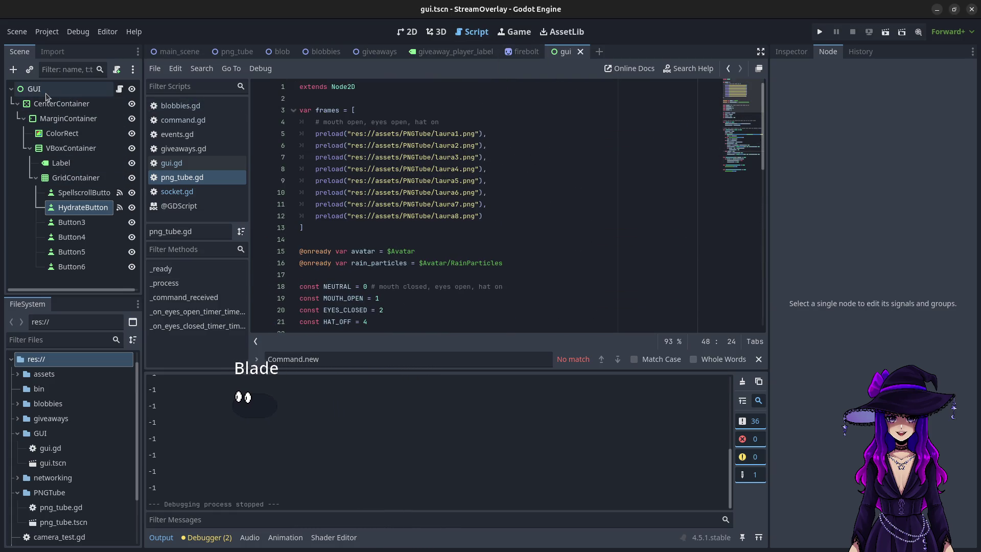
{"action": "left_click", "coordinate": [120, 89]}
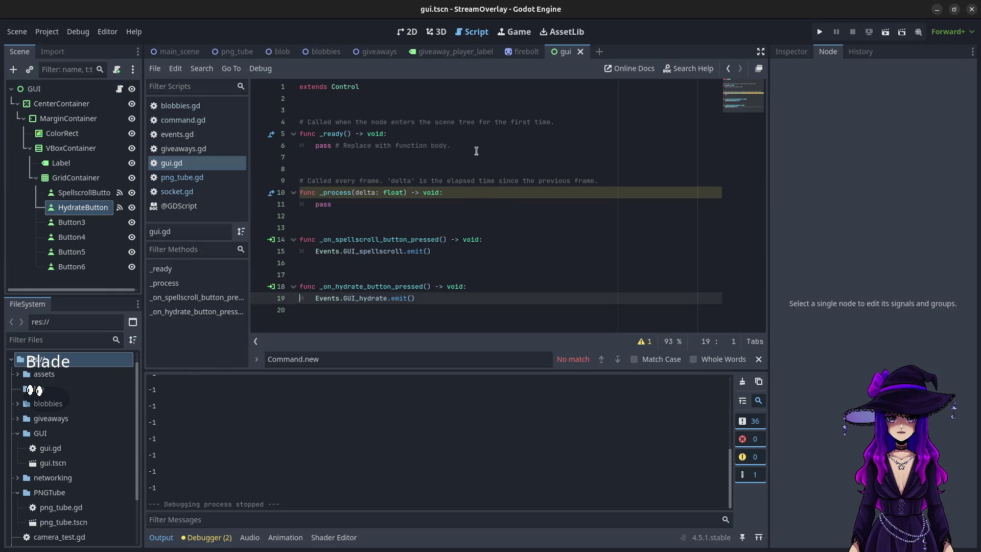
{"action": "left_click", "coordinate": [47, 32]}
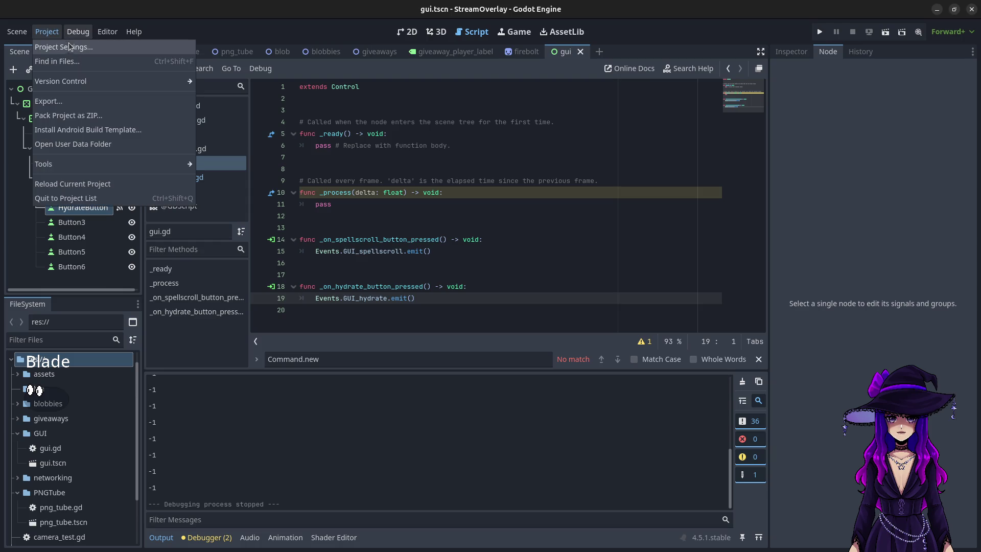
Step: Add a new input action named toggle_gui in the Project Settings Input Map
{"action": "left_click", "coordinate": [71, 48]}
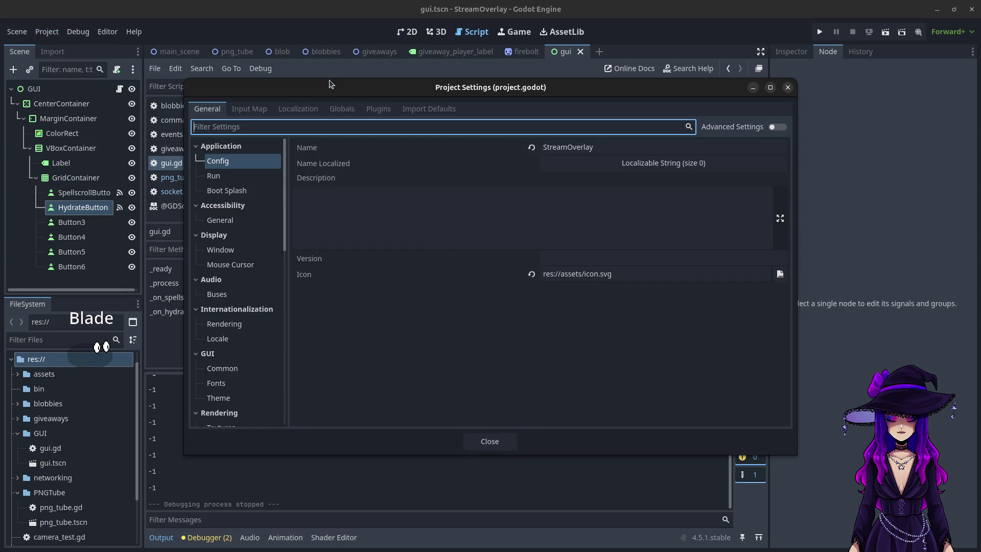
{"action": "left_click", "coordinate": [337, 109]}
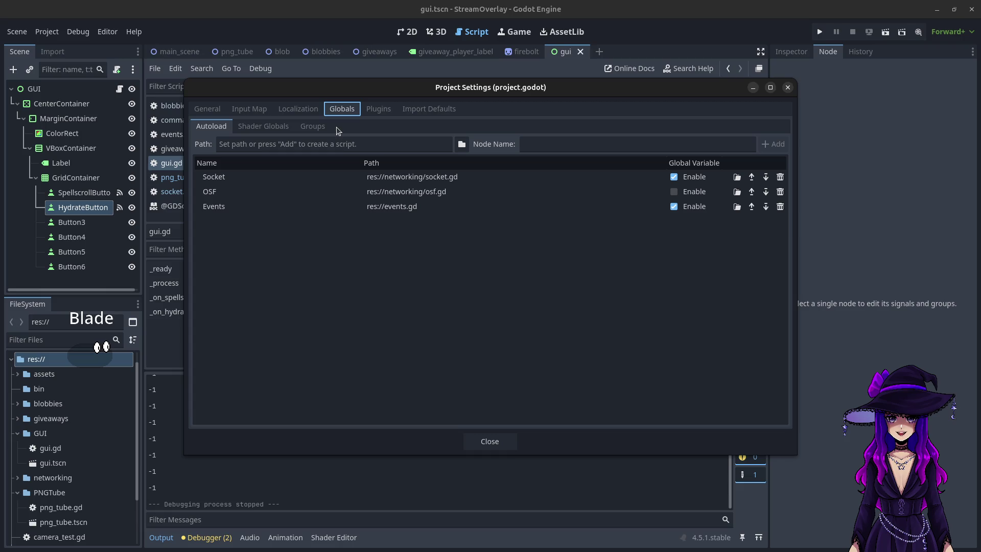
{"action": "left_click", "coordinate": [378, 109]}
{"action": "left_click", "coordinate": [250, 109]}
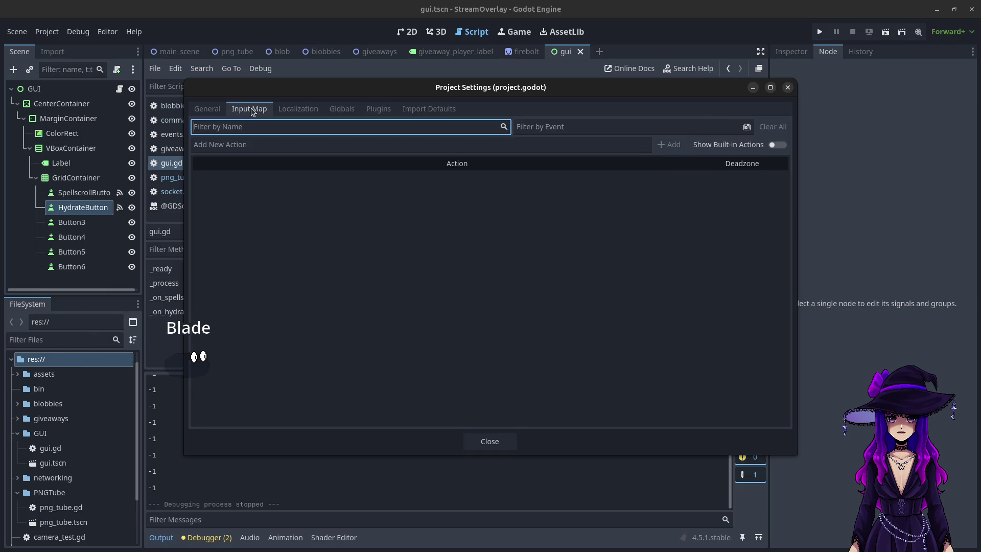
{"action": "left_click", "coordinate": [288, 144]}
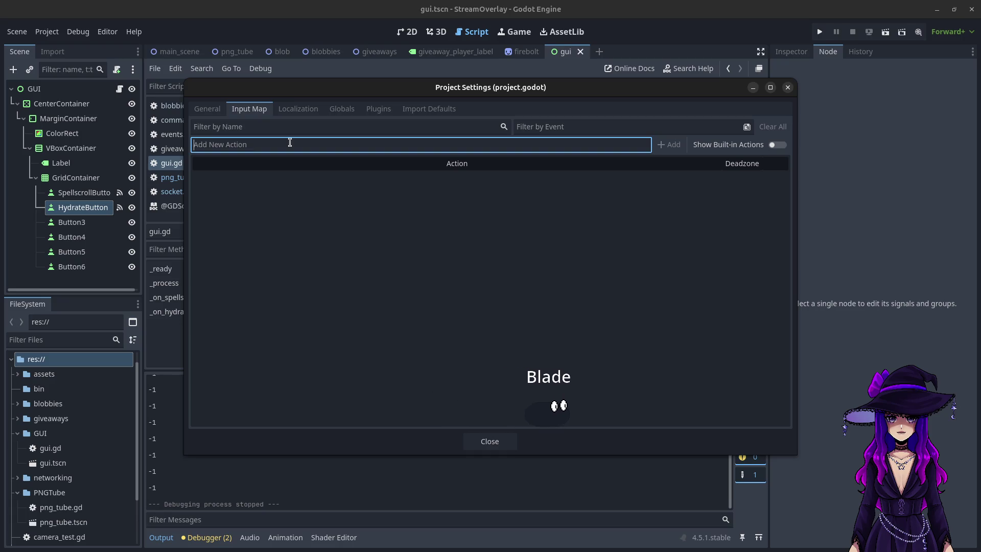
{"action": "type", "text": "toggle_gui"}
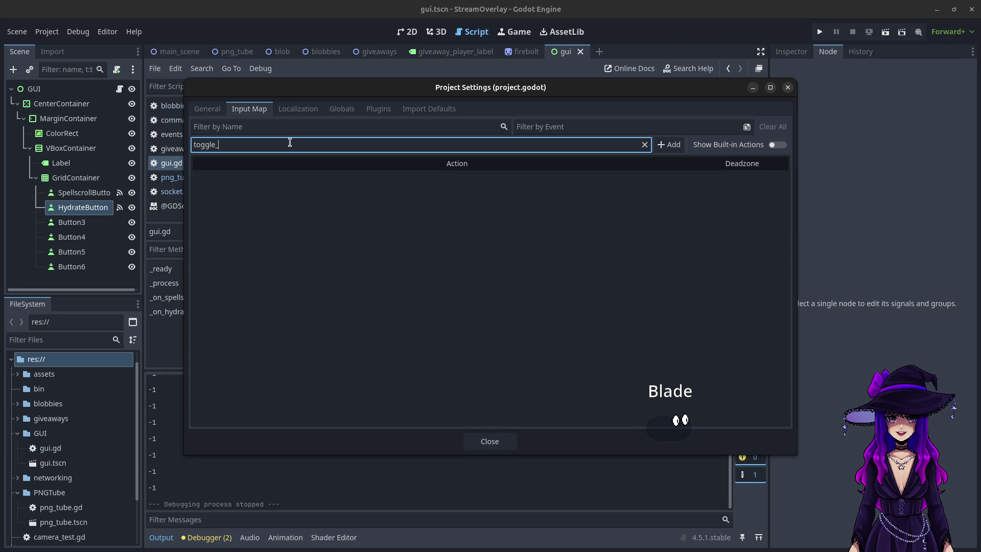
{"action": "key", "text": "Return"}
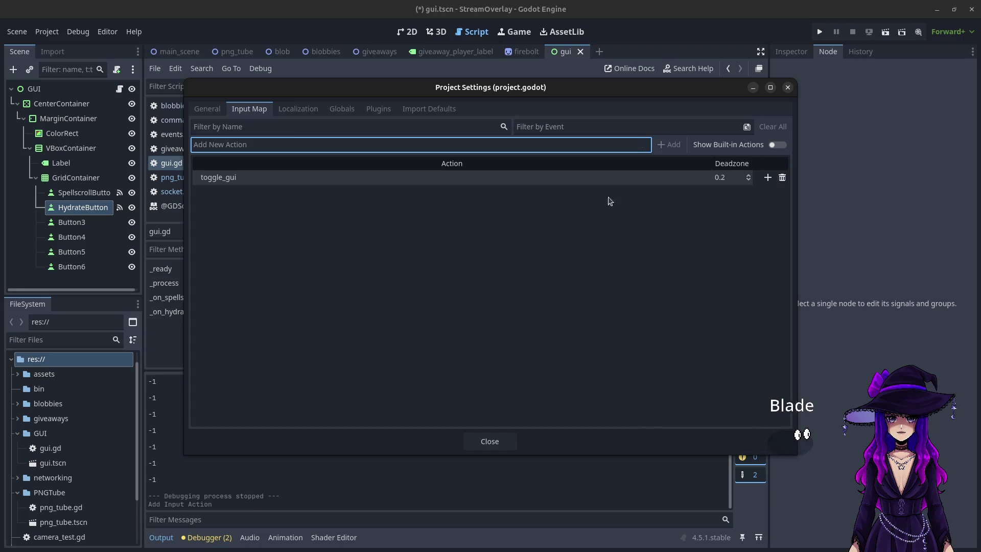
{"action": "left_click", "coordinate": [768, 178]}
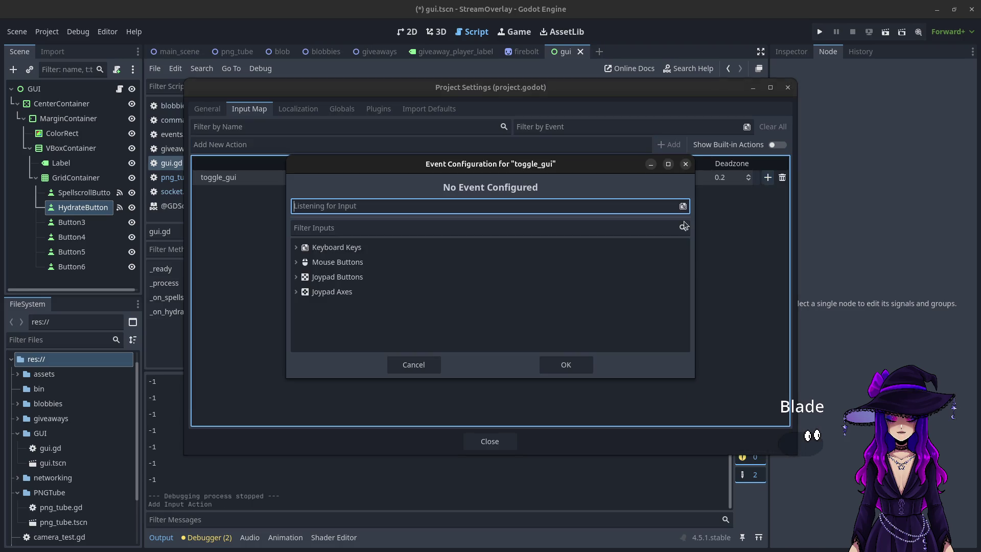
Step: Bind the Escape key to toggle_gui and close Project Settings
{"action": "key", "text": "s"}
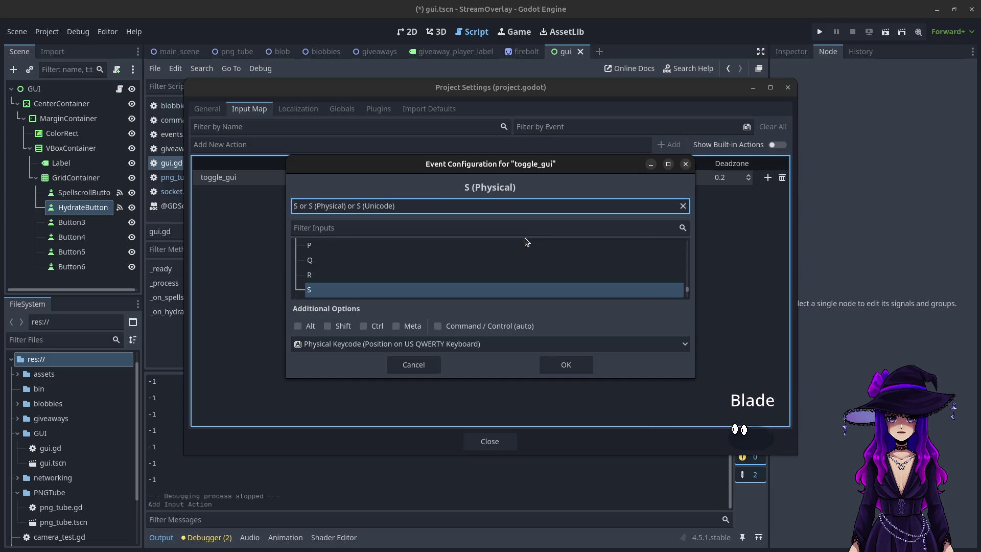
{"action": "key", "text": "c"}
{"action": "left_click", "coordinate": [374, 227]}
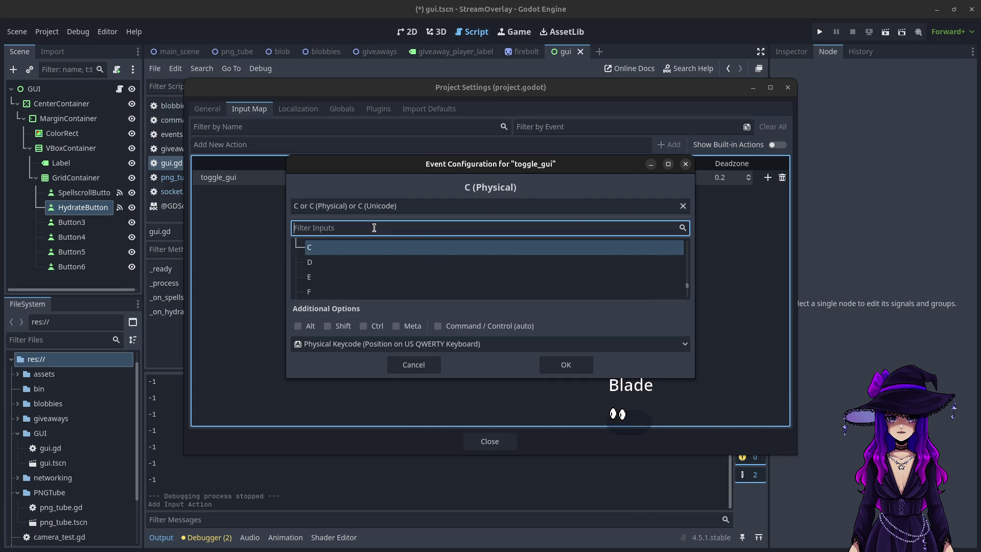
{"action": "type", "text": "esc"}
{"action": "left_click", "coordinate": [394, 209]}
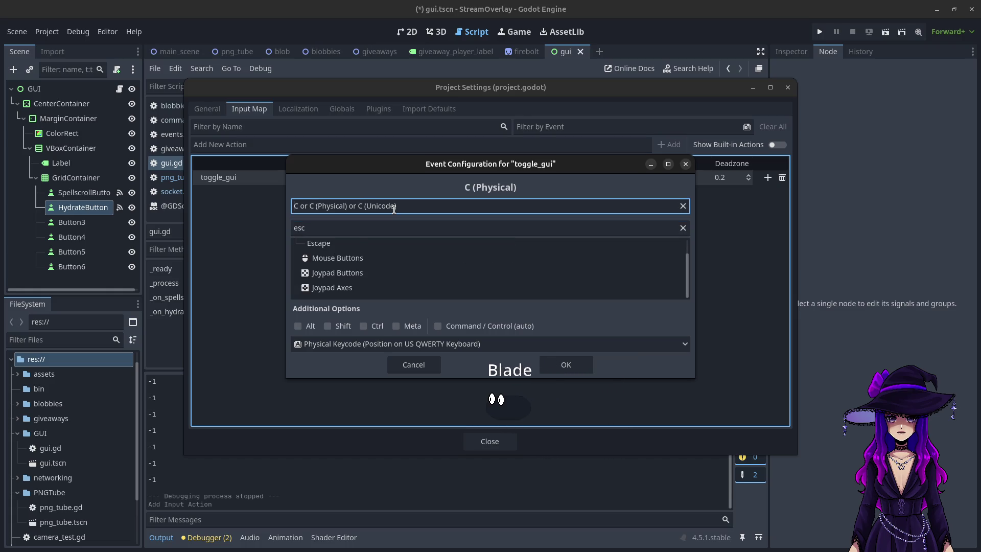
{"action": "left_click", "coordinate": [394, 209]}
{"action": "key", "text": "c"}
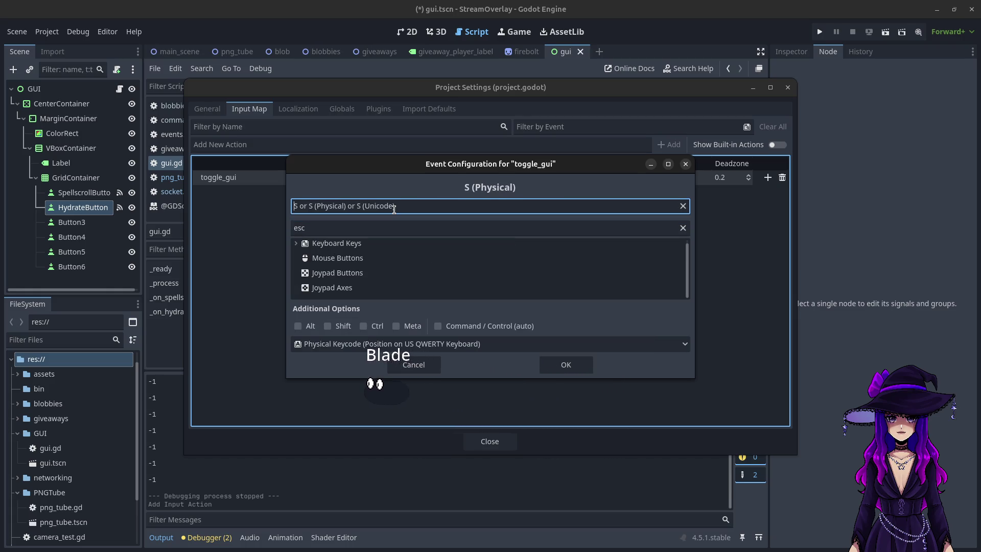
{"action": "left_click", "coordinate": [394, 208]}
{"action": "key", "text": "Escape"}
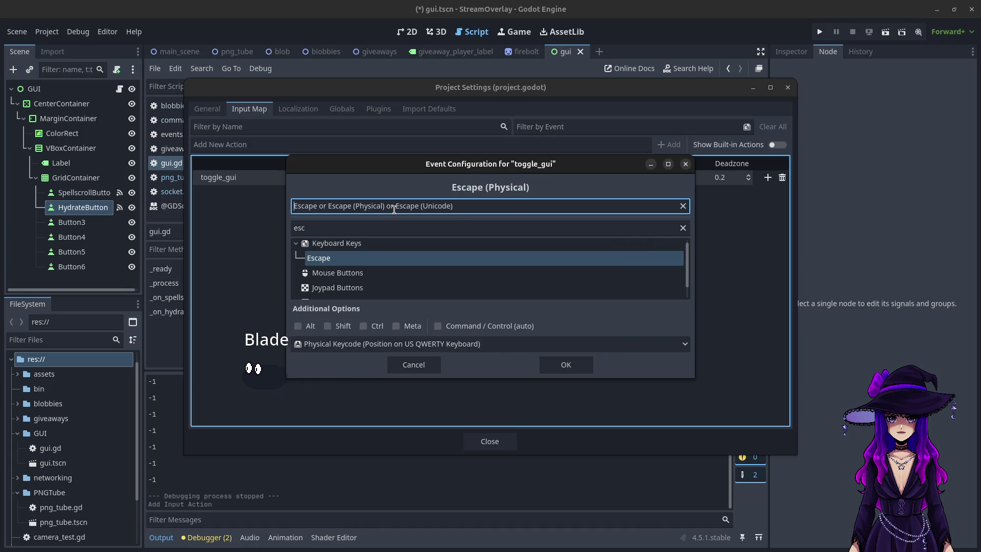
{"action": "left_click", "coordinate": [363, 258]}
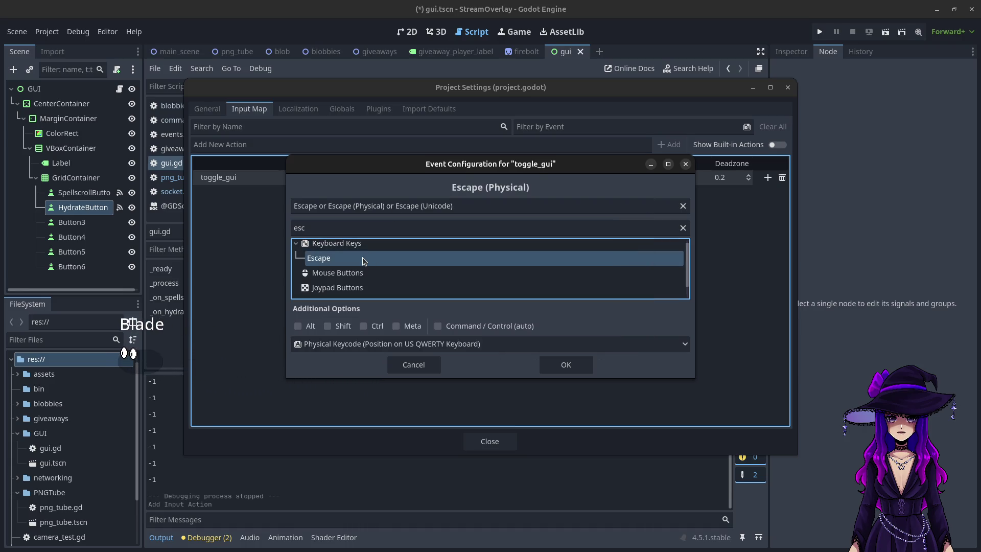
{"action": "left_click", "coordinate": [561, 363]}
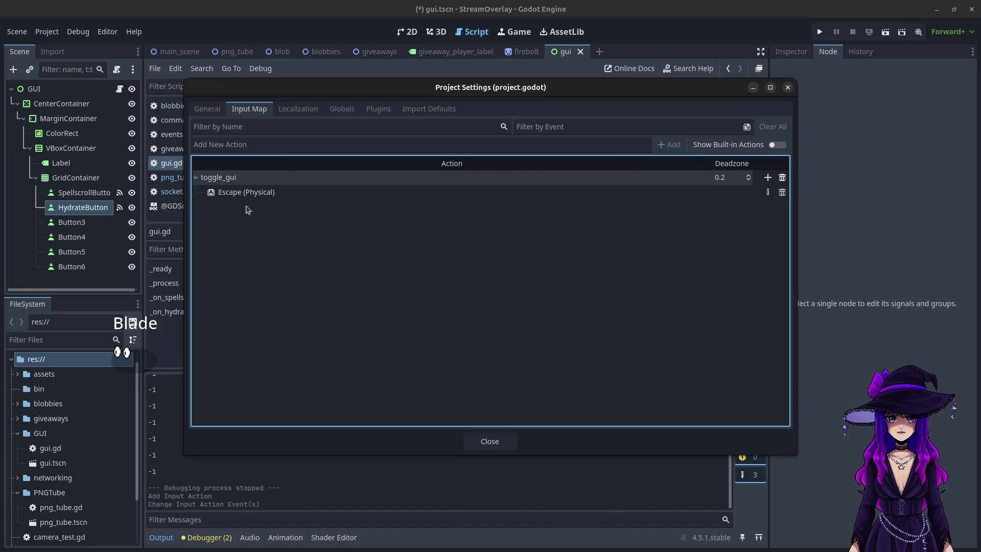
{"action": "left_click", "coordinate": [487, 440]}
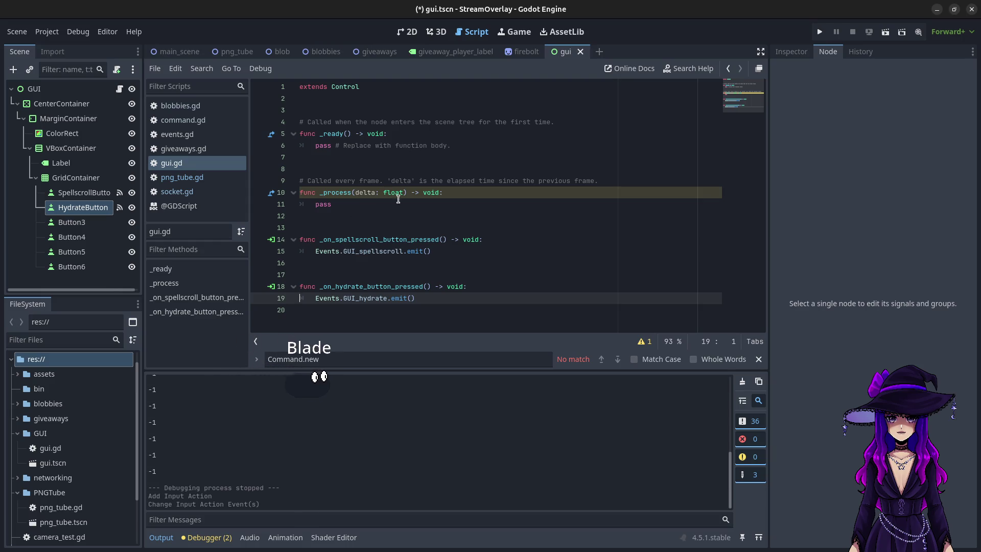
Step: Replace pass in _process with an is_action_just_pressed("toggle_gui") check that flips visible
{"action": "left_click", "coordinate": [369, 206]}
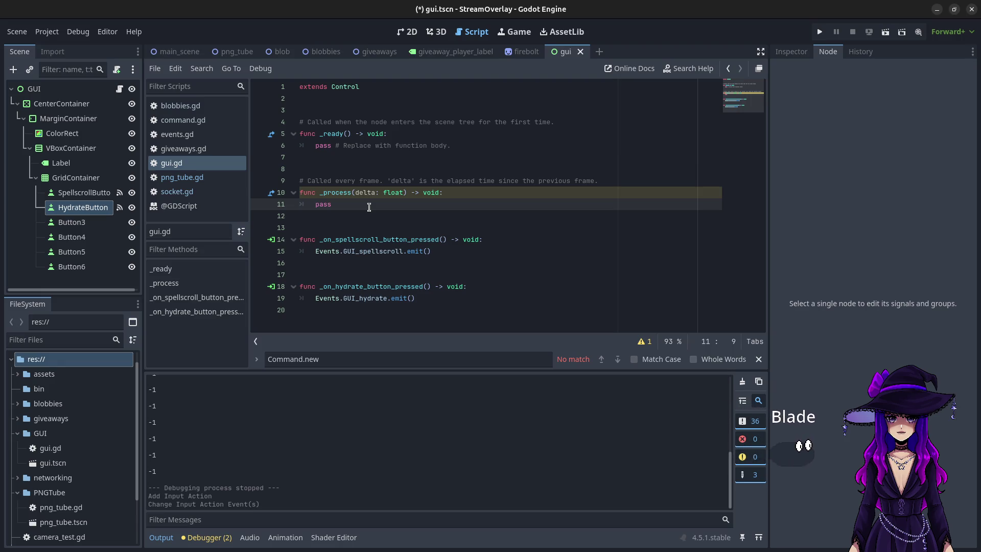
{"action": "key", "text": "BackSpace"}
{"action": "key", "text": "BackSpace"}
{"action": "key", "text": "BackSpace"}
{"action": "type", "text": "if Inpu"}
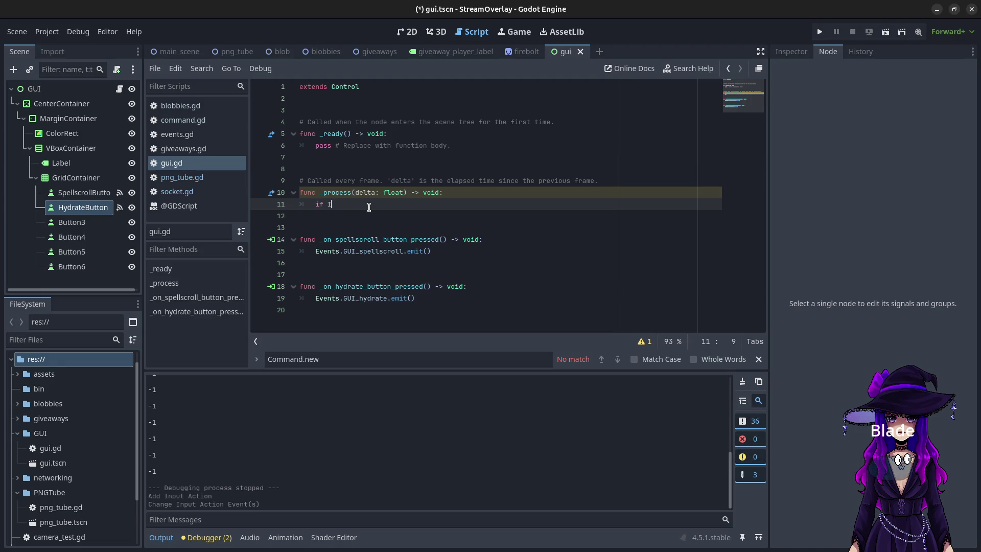
{"action": "type", "text": "t.is_action"}
{"action": "key", "text": "Return"}
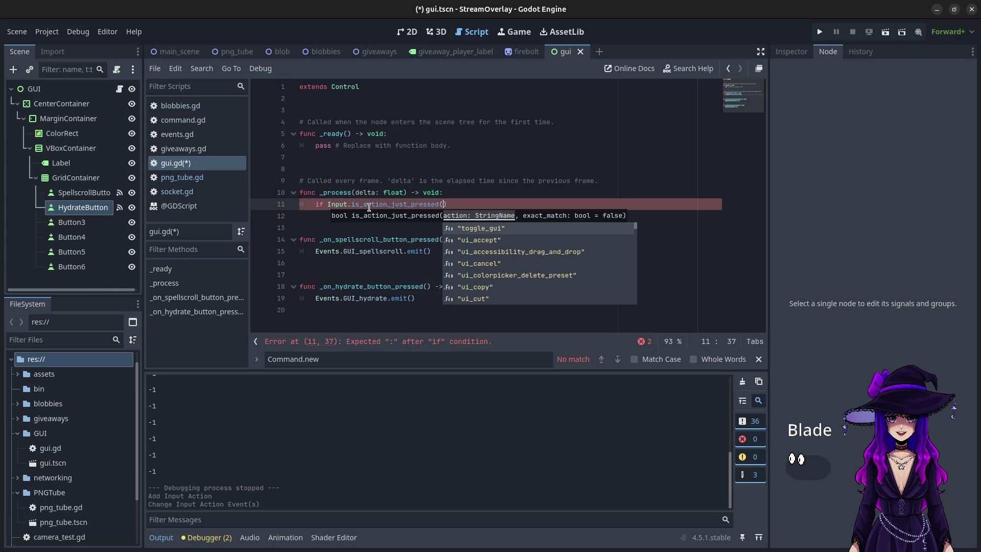
{"action": "key", "text": "Return"}
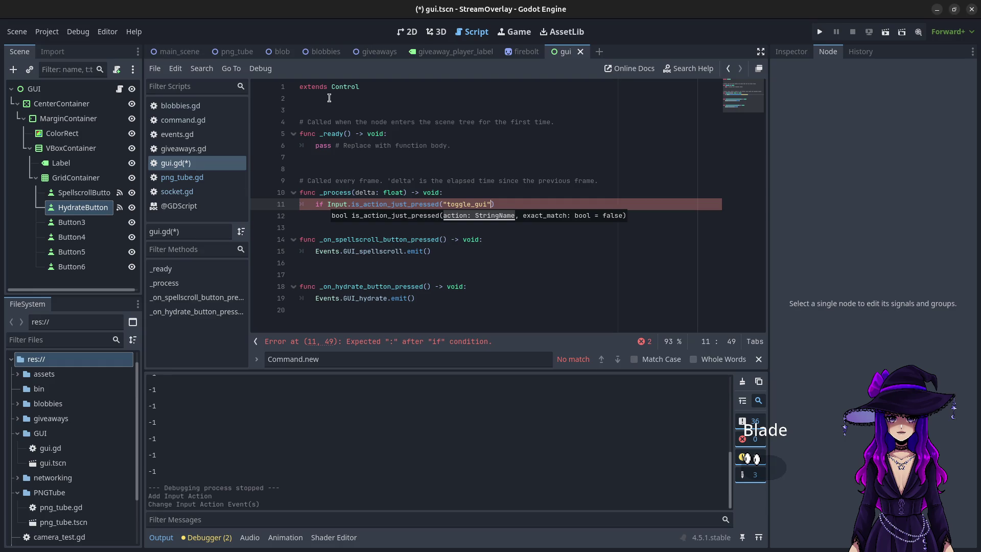
{"action": "left_click", "coordinate": [330, 97]}
{"action": "key", "text": "Return"}
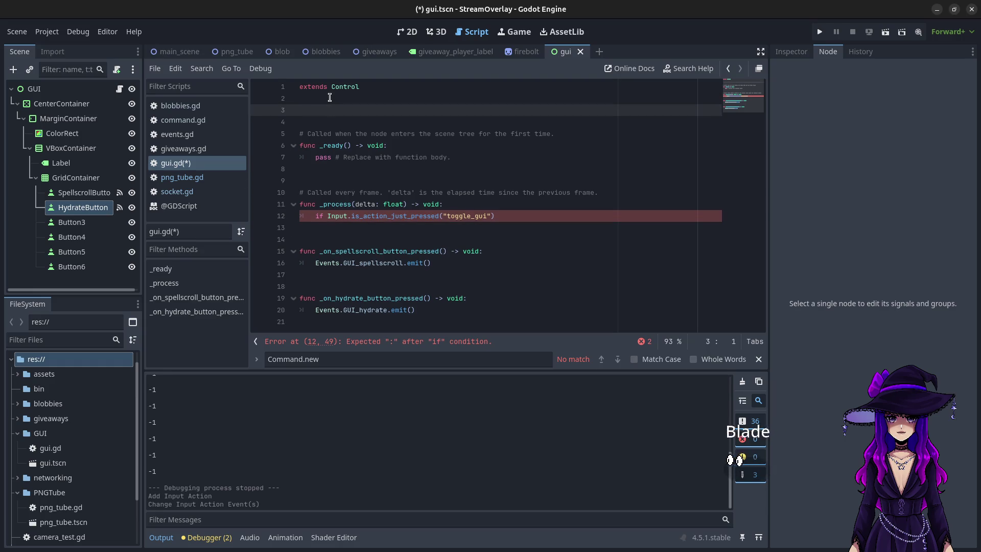
{"action": "key", "text": "BackSpace"}
{"action": "key", "text": "BackSpace"}
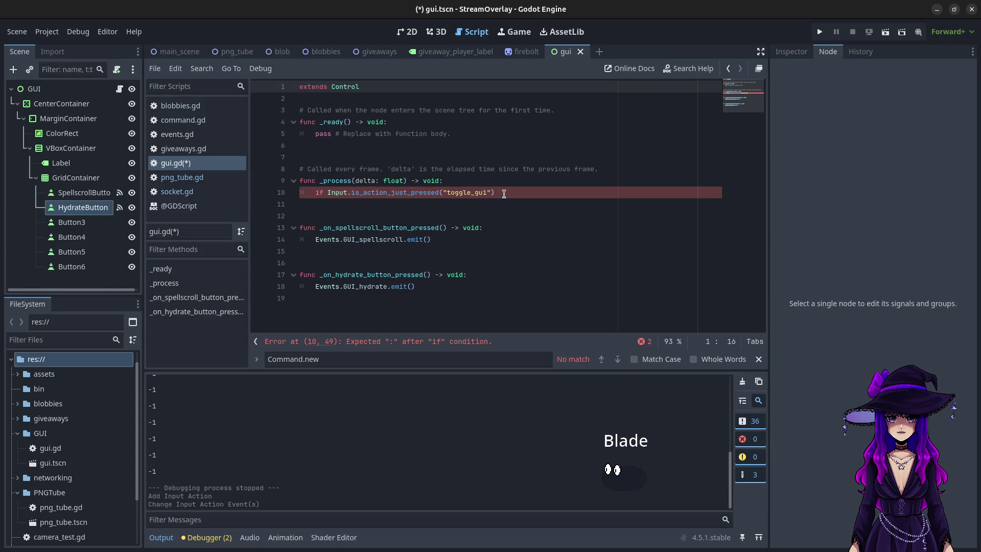
{"action": "left_click", "coordinate": [504, 194]}
{"action": "key", "text": "Return"}
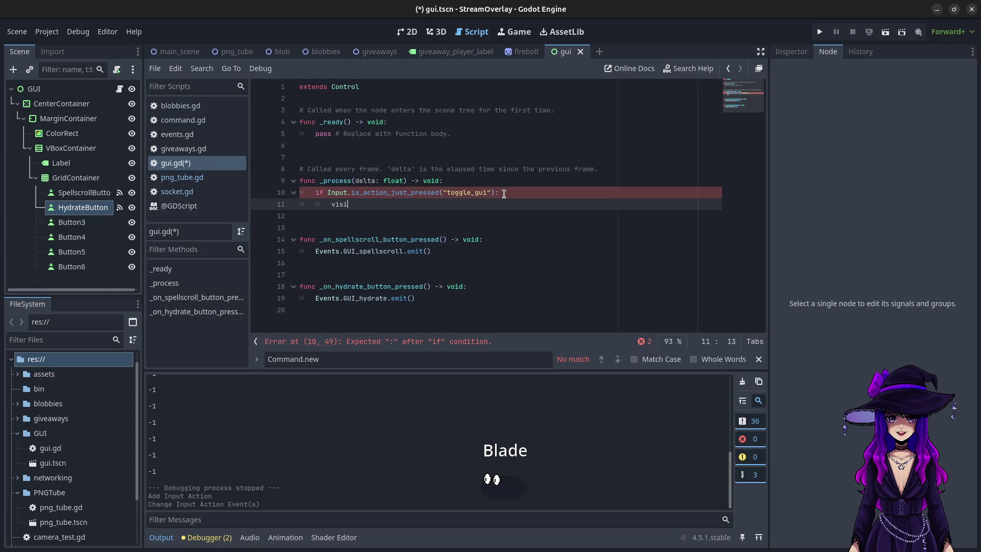
{"action": "type", "text": "!n"}
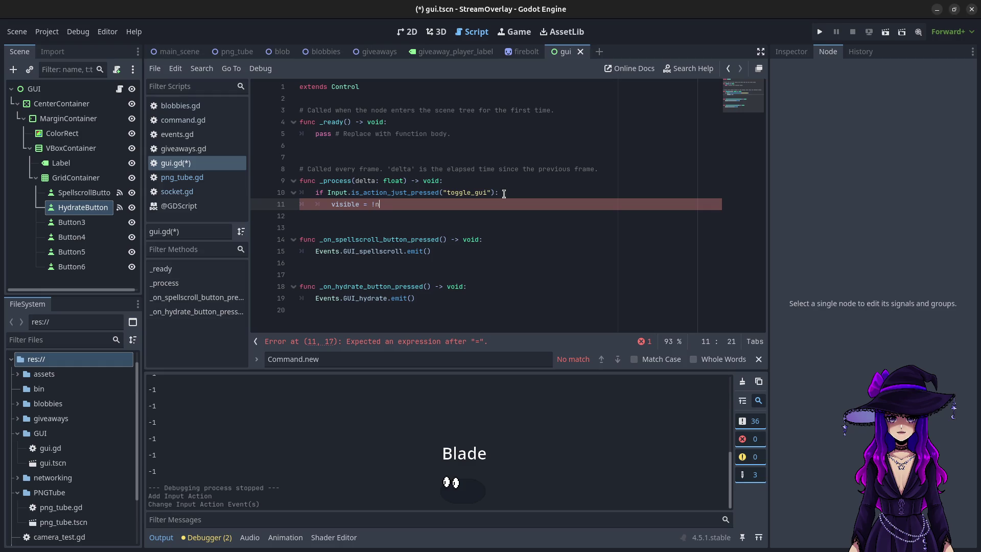
{"action": "type", "text": "ible"}
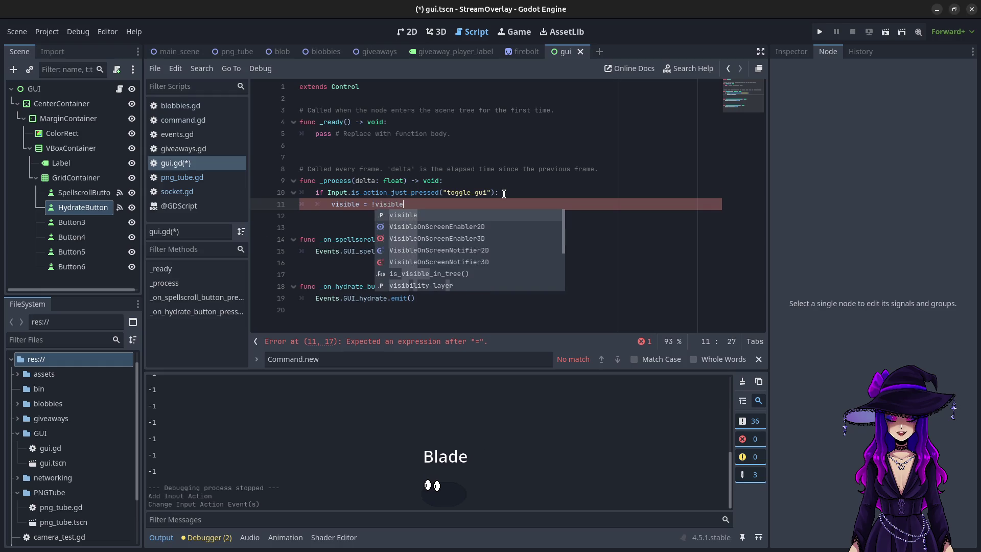
Step: Set visible = false in _ready, save gui.gd, and run the project
{"action": "left_click", "coordinate": [468, 134]}
{"action": "key", "text": "shift+Home"}
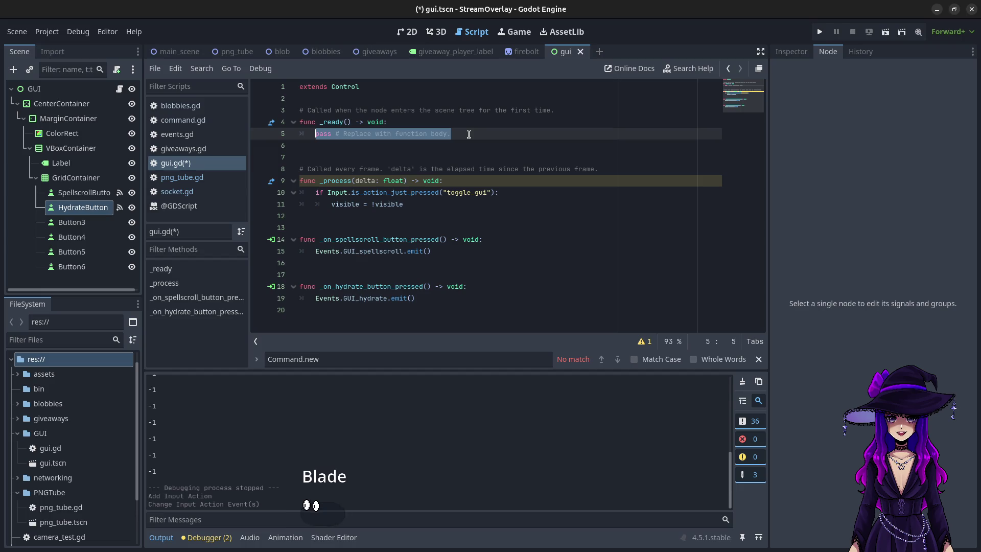
{"action": "type", "text": "visible = false"}
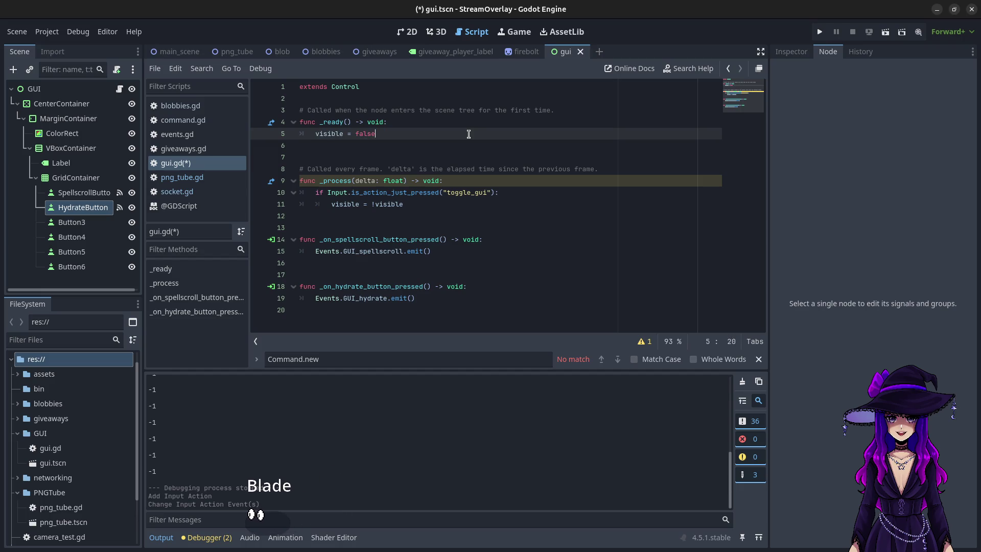
{"action": "key", "text": "ctrl+s"}
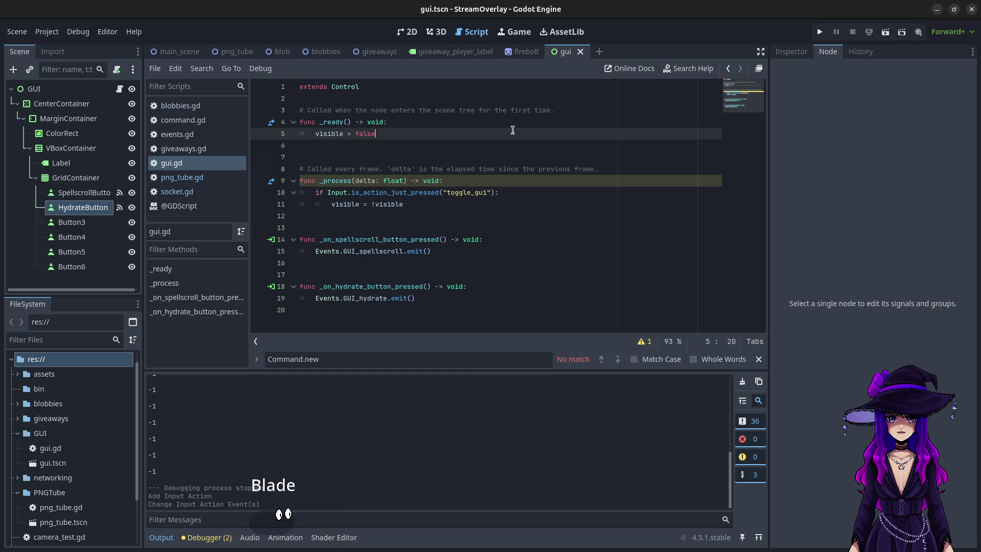
{"action": "left_click", "coordinate": [371, 181]}
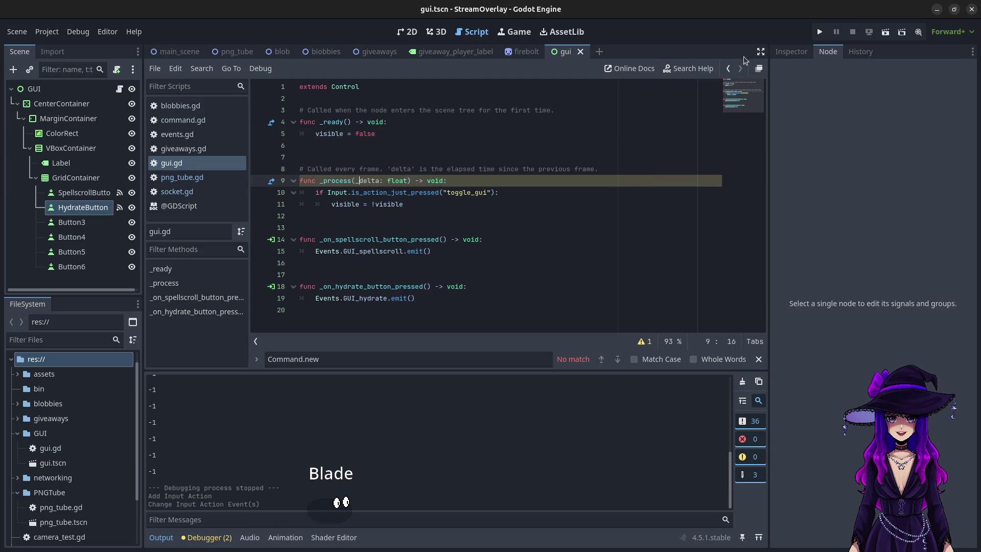
{"action": "key", "text": "ctrl+z"}
{"action": "left_click", "coordinate": [821, 33]}
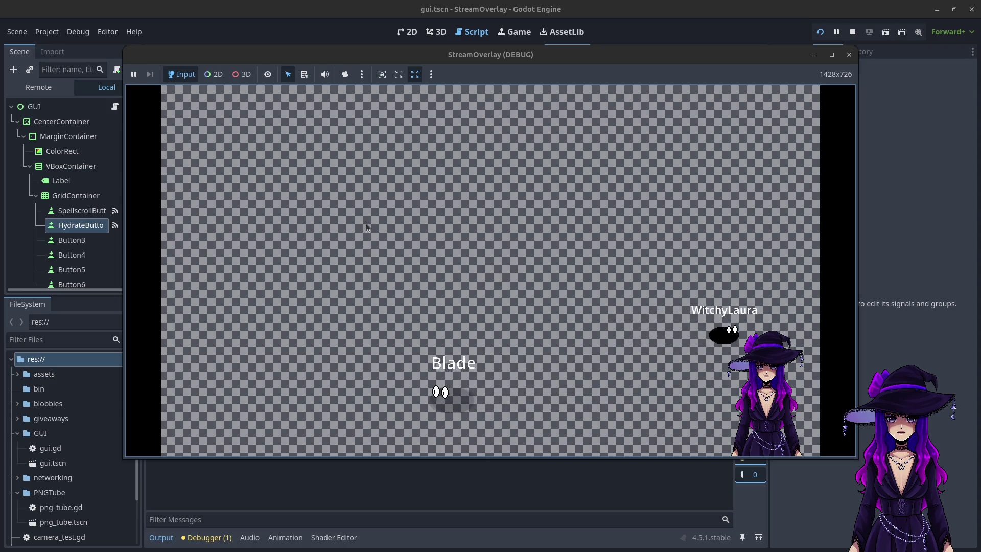
Step: Test toggling the overlay in the running game, stop it, and switch to the giveaways scene
{"action": "left_click", "coordinate": [503, 272]}
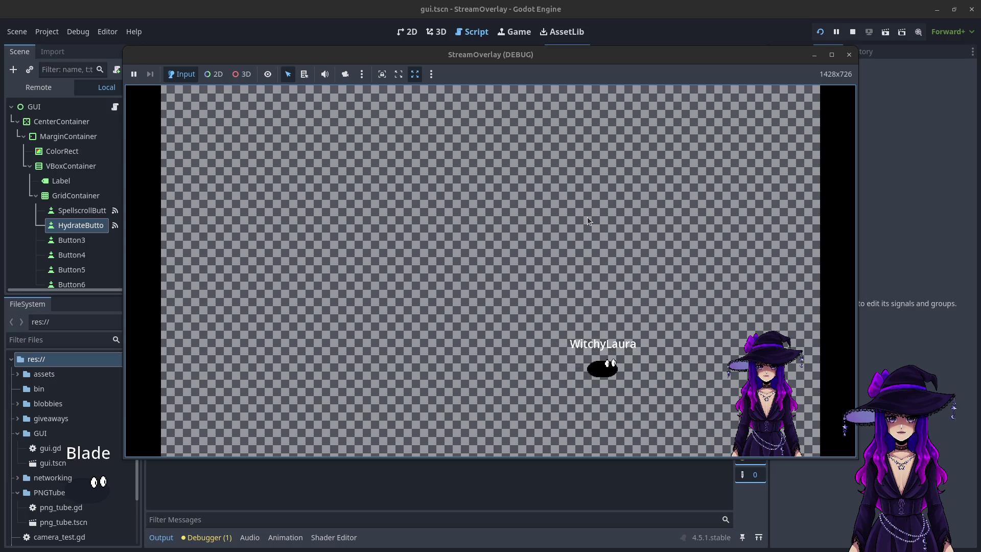
{"action": "left_click", "coordinate": [852, 32]}
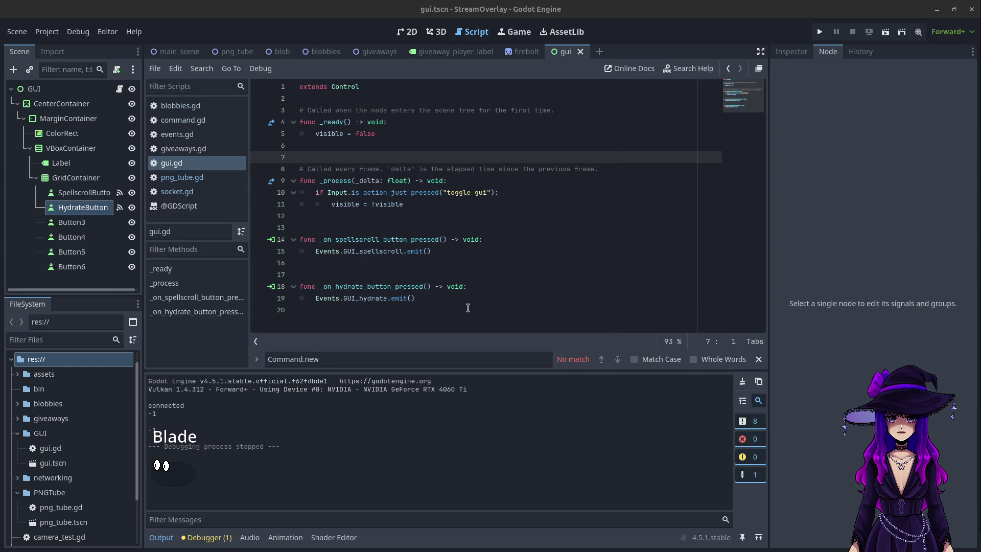
{"action": "left_click", "coordinate": [455, 228]}
Step: Show giveaways.tscn in the 2D editor and select its Giveaways root node
{"action": "left_click", "coordinate": [379, 52]}
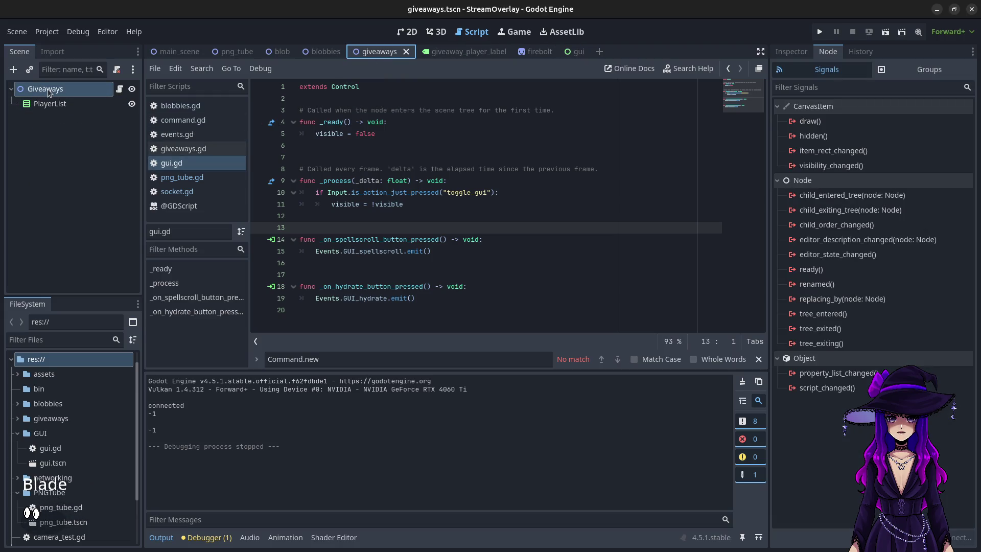
{"action": "left_click", "coordinate": [50, 104]}
{"action": "left_click", "coordinate": [407, 32]}
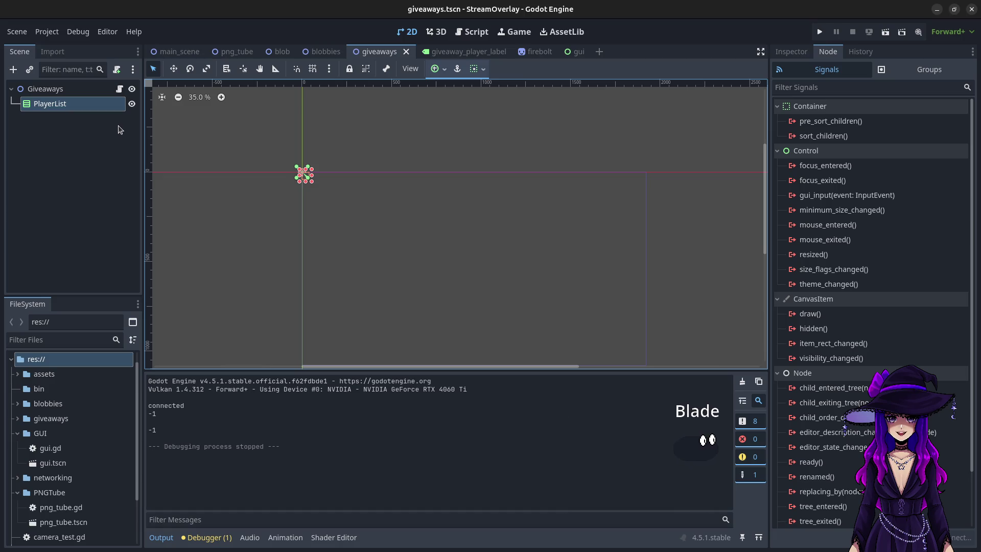
{"action": "left_click", "coordinate": [67, 90]}
{"action": "left_click", "coordinate": [50, 104]}
{"action": "left_click", "coordinate": [64, 90]}
{"action": "right_click", "coordinate": [64, 90]}
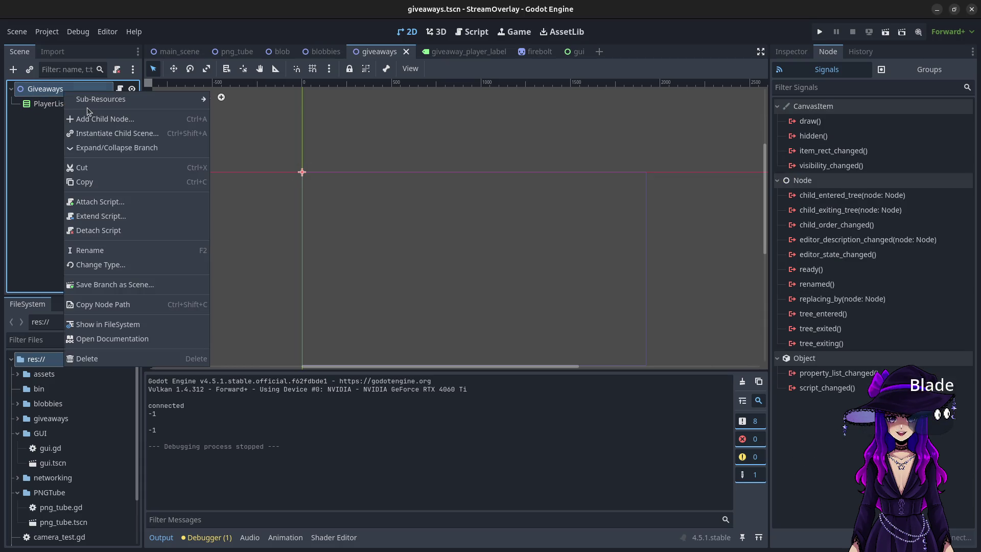
Step: Add a VBoxContainer child under Giveaways and move PlayerList into it
{"action": "left_click", "coordinate": [94, 118]}
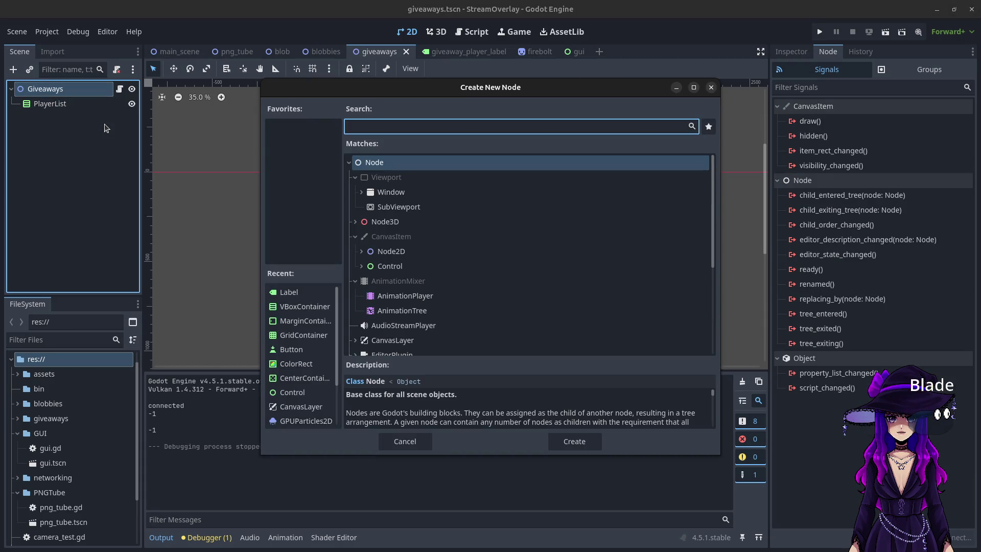
{"action": "type", "text": "vbox"}
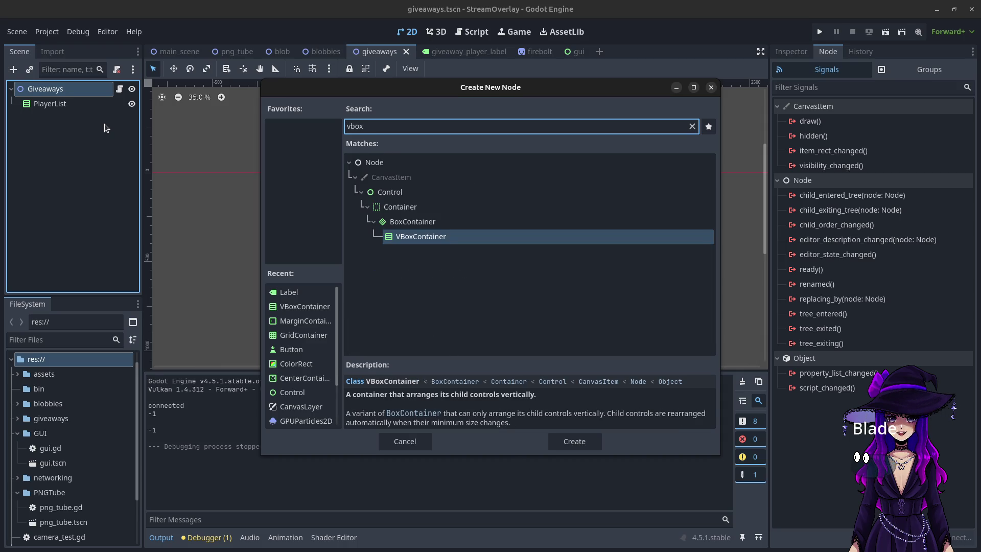
{"action": "key", "text": "Return"}
{"action": "mouse_move", "coordinate": [92, 121]}
{"action": "left_mouse_down"}
{"action": "mouse_move", "coordinate": [94, 108]}
{"action": "mouse_move", "coordinate": [70, 105]}
{"action": "left_mouse_up"}
{"action": "left_click", "coordinate": [80, 105]}
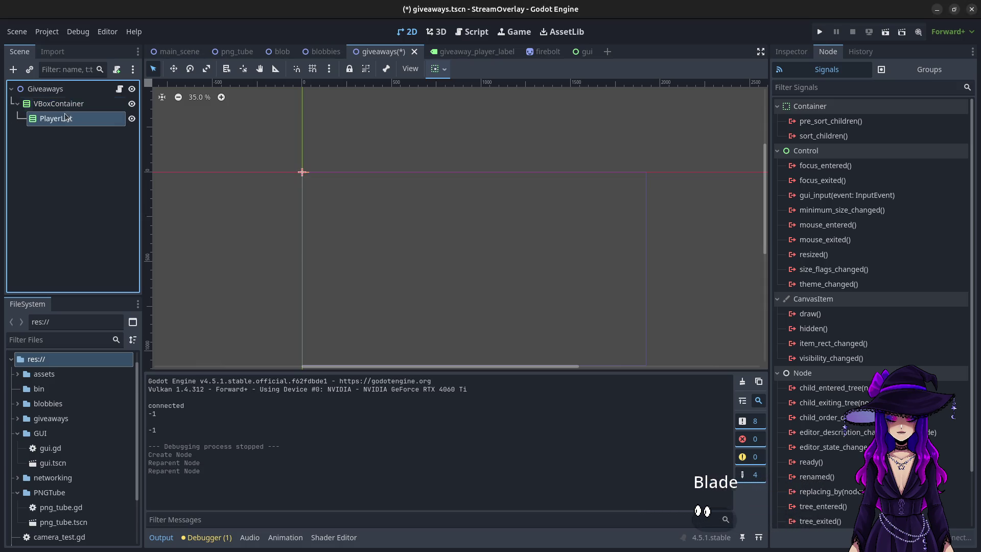
{"action": "left_click", "coordinate": [59, 104]}
Step: Add a Label under the VBoxContainer and place it above PlayerList
{"action": "right_click", "coordinate": [62, 108]}
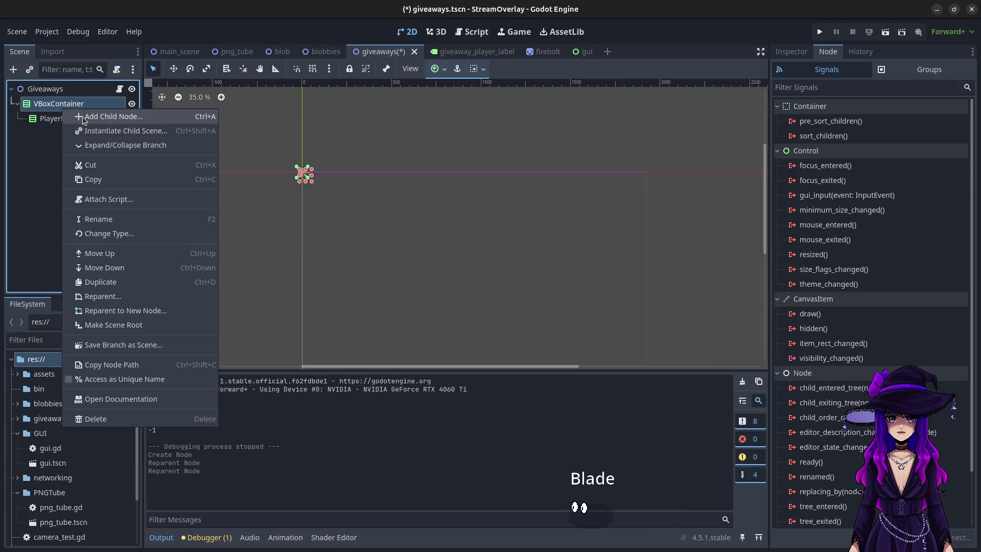
{"action": "left_click", "coordinate": [78, 116]}
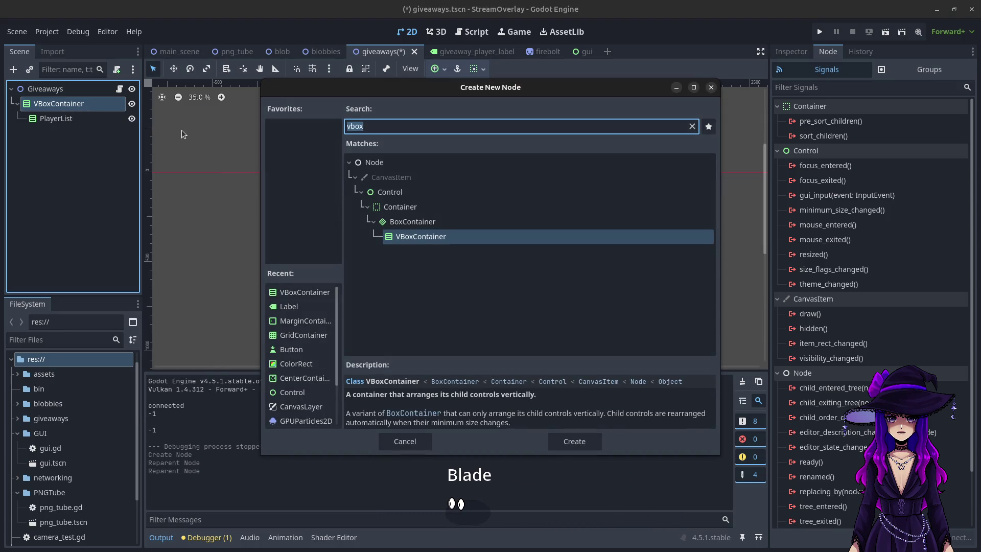
{"action": "type", "text": "Label"}
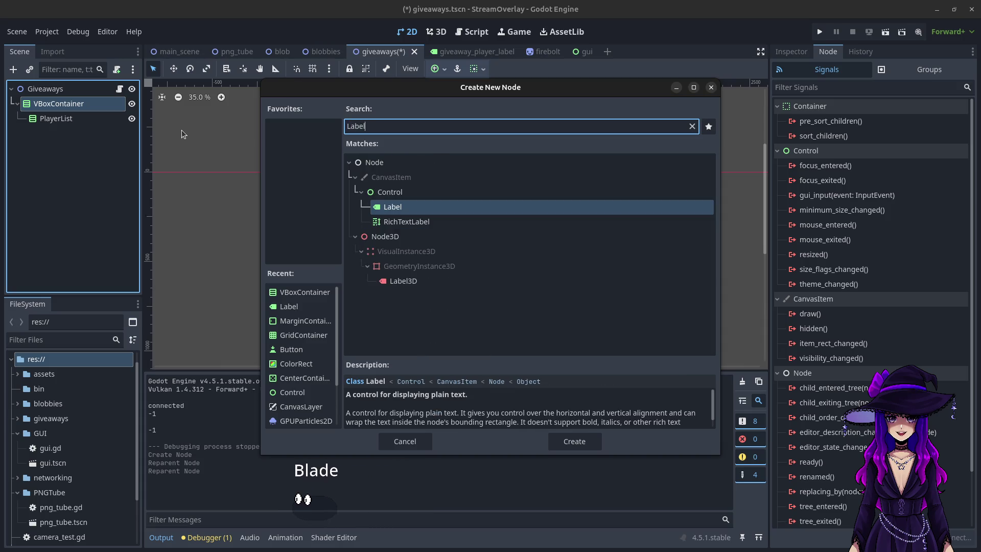
{"action": "key", "text": "Return"}
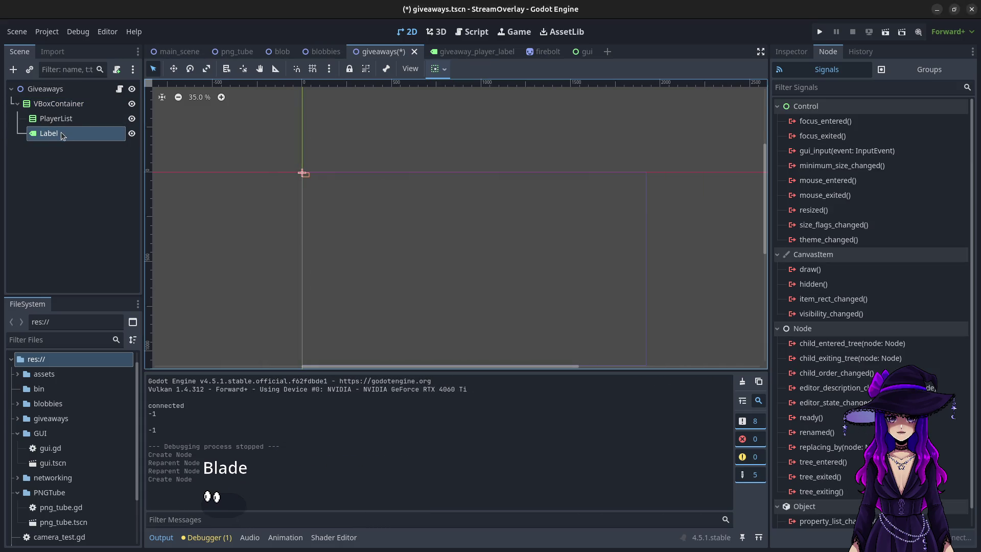
{"action": "left_click_drag", "start_coordinate": [62, 134], "coordinate": [71, 116]}
{"action": "left_click", "coordinate": [73, 119]}
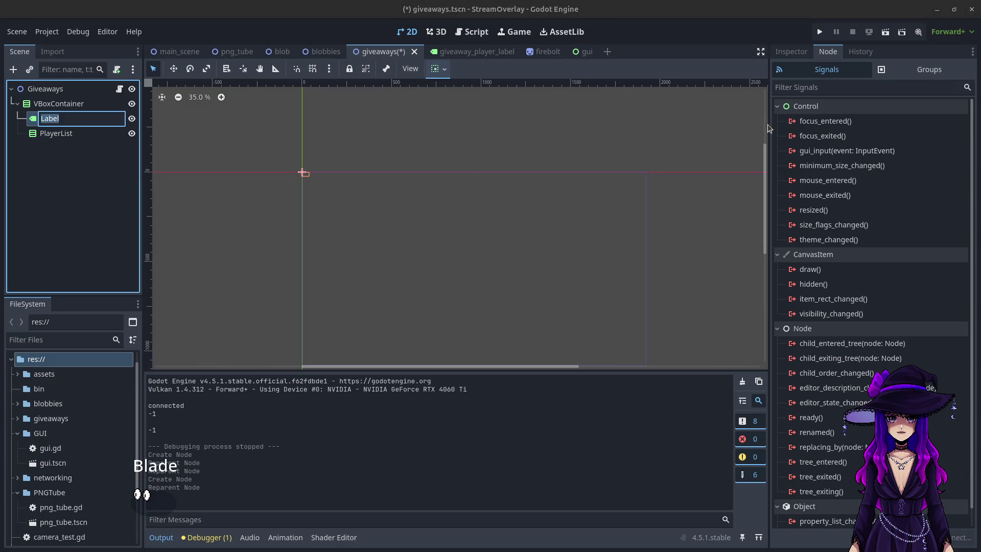
Step: Set the Label's text to 'Giveaway' in the Inspector
{"action": "left_click", "coordinate": [791, 52]}
{"action": "left_click", "coordinate": [854, 152]}
{"action": "type", "text": "G"}
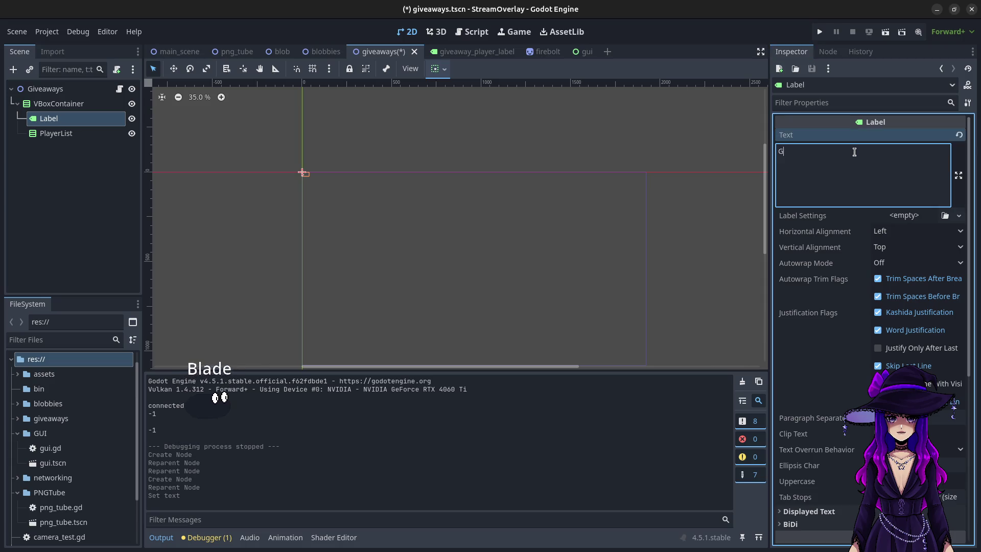
{"action": "type", "text": "iveaway:"}
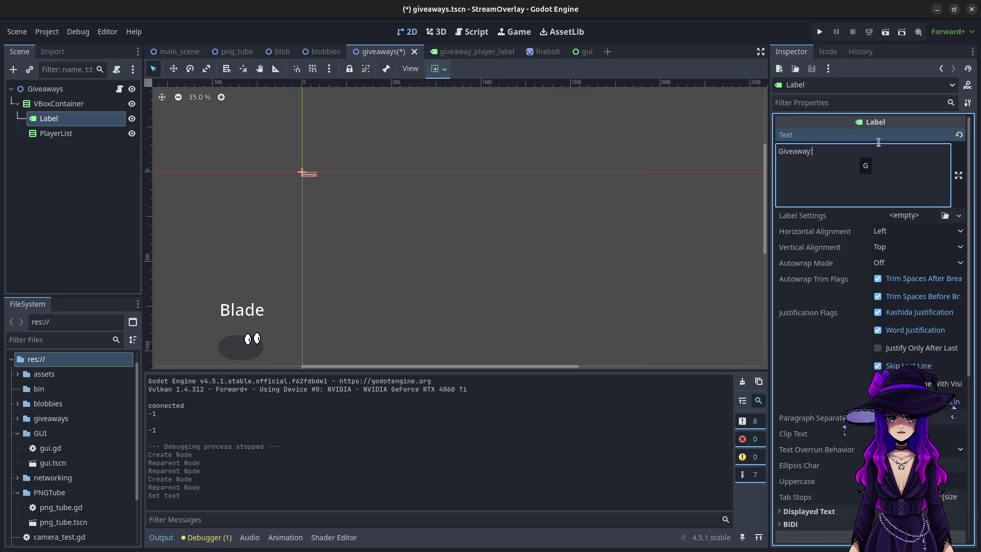
{"action": "left_click", "coordinate": [94, 157]}
{"action": "left_click", "coordinate": [83, 118]}
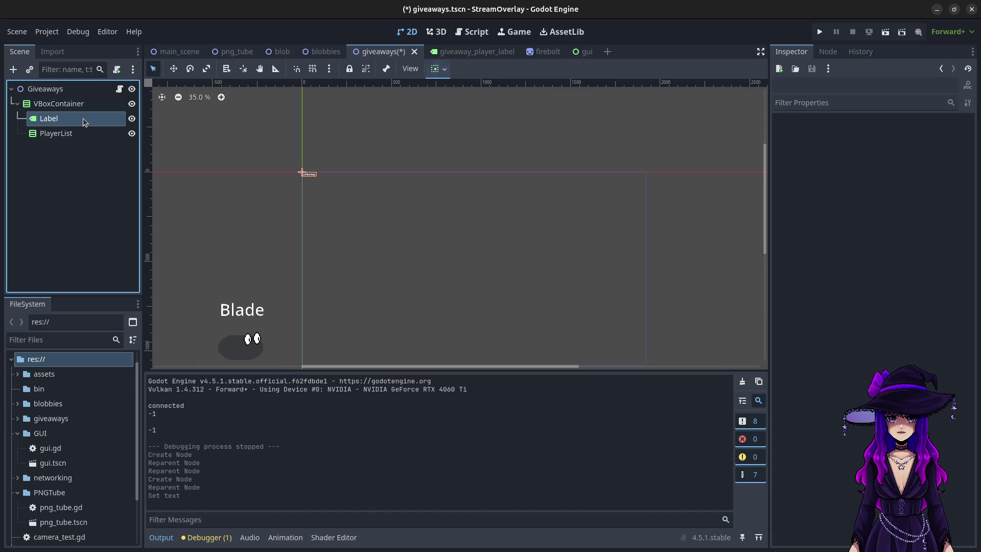
{"action": "left_click", "coordinate": [96, 109]}
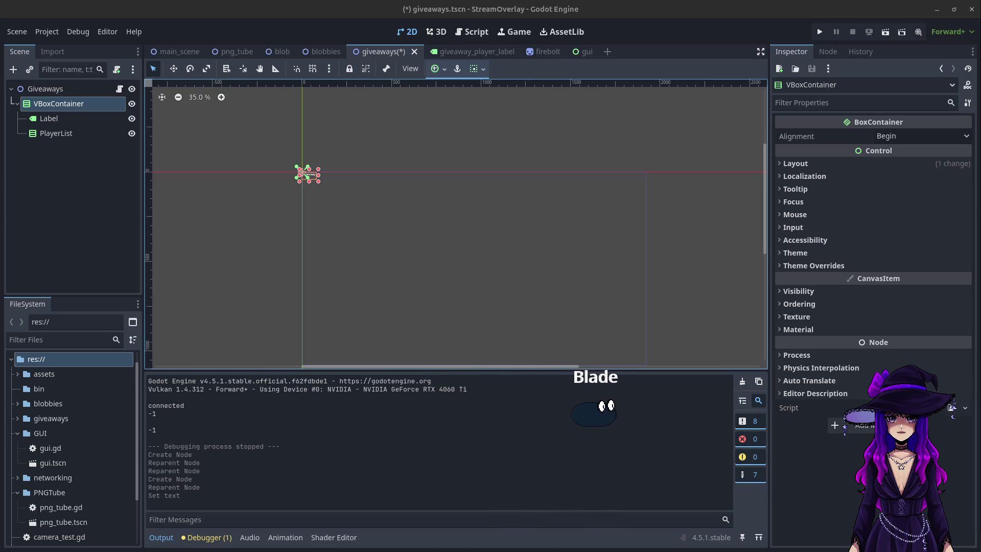
Step: Check the exported build in the file manager, then return to Godot and save giveaways.tscn
{"action": "key", "text": "super+2"}
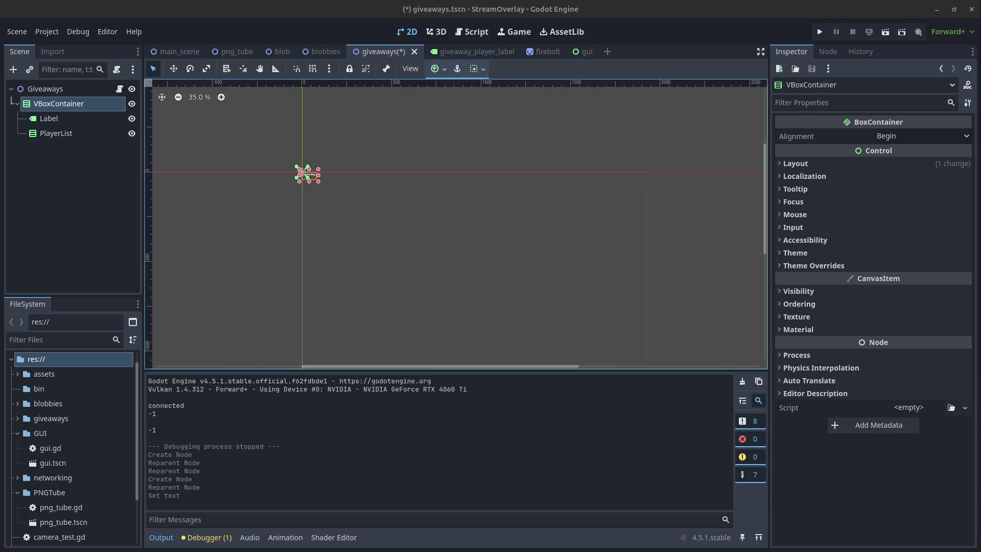
{"action": "key", "text": "super+2"}
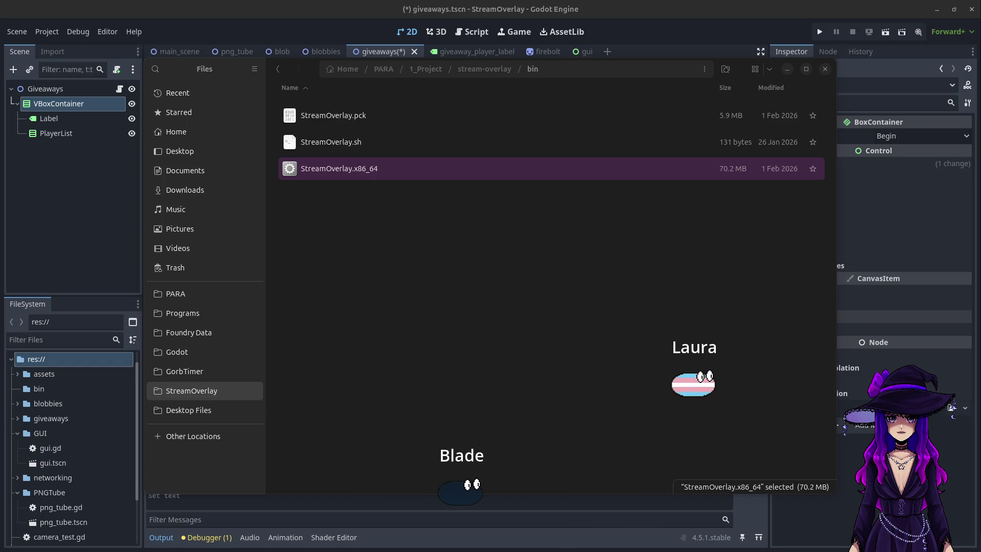
{"action": "key", "text": "alt+Tab"}
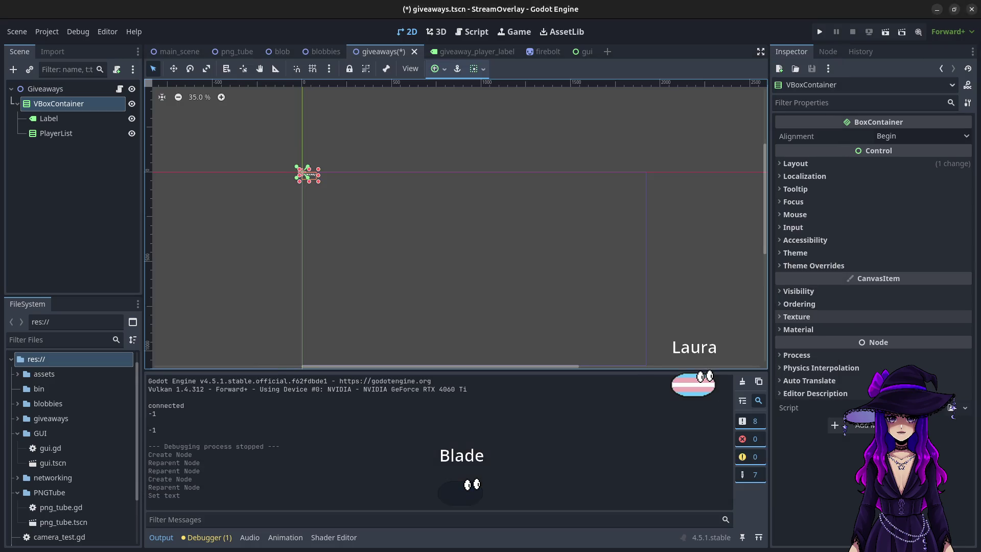
{"action": "key", "text": "ctrl+s"}
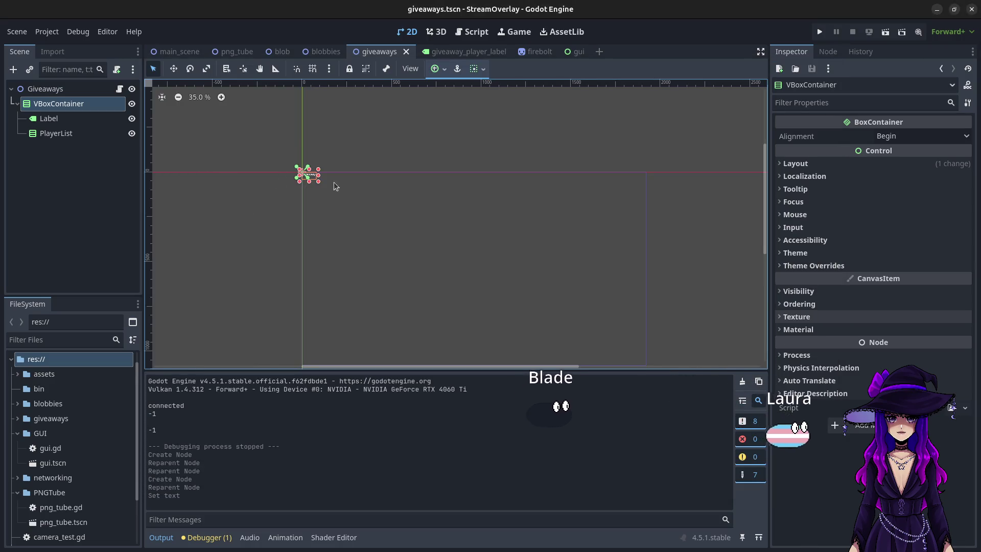
Step: Open the Giveaways scene's script and check the preloaded player label scene path
{"action": "scroll", "coordinate": [306, 176], "scroll_direction": "up", "scroll_amount": 5}
{"action": "scroll", "coordinate": [330, 169], "scroll_direction": "up", "scroll_amount": 5}
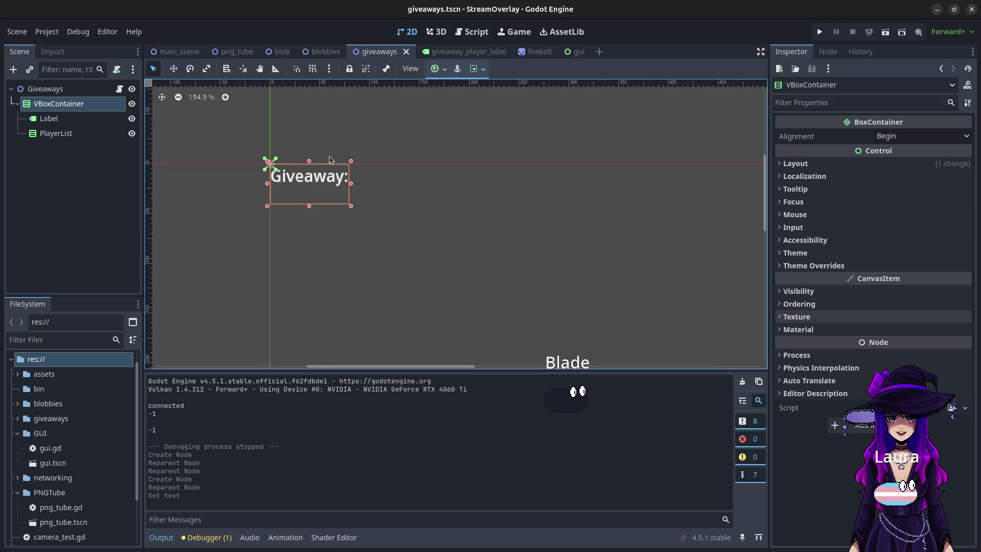
{"action": "left_click", "coordinate": [56, 123]}
{"action": "left_click", "coordinate": [56, 128]}
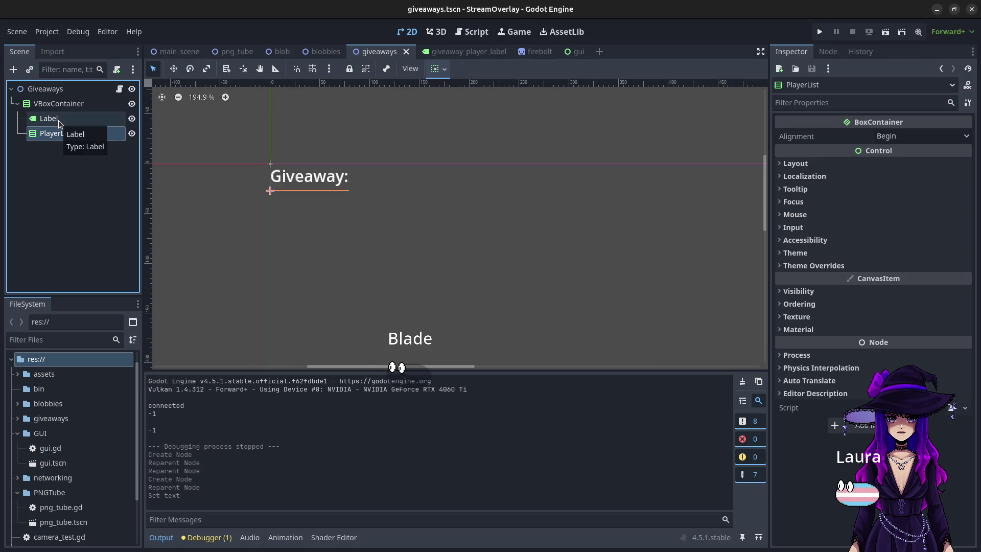
{"action": "left_click", "coordinate": [58, 121]}
{"action": "left_click", "coordinate": [82, 104]}
{"action": "left_click", "coordinate": [119, 89]}
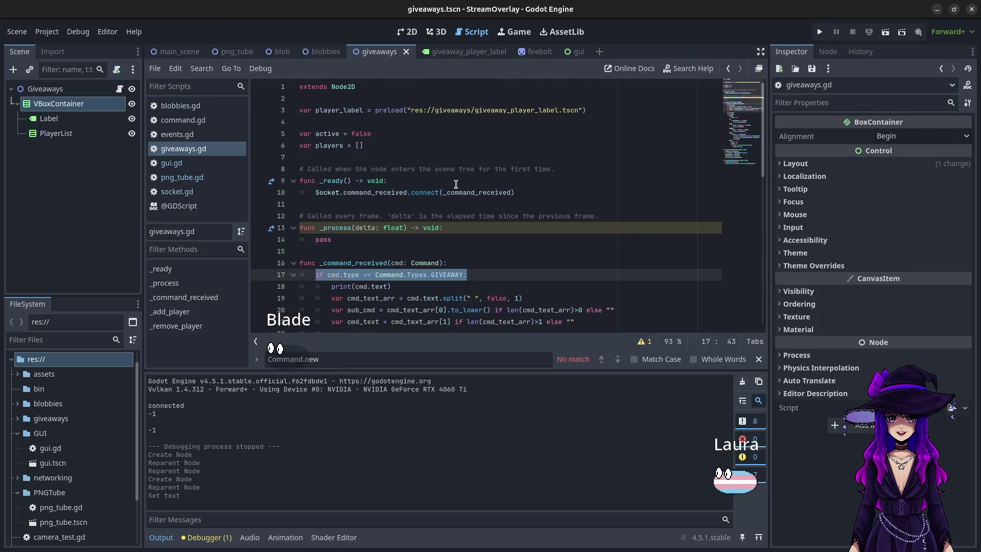
{"action": "left_click", "coordinate": [396, 105]}
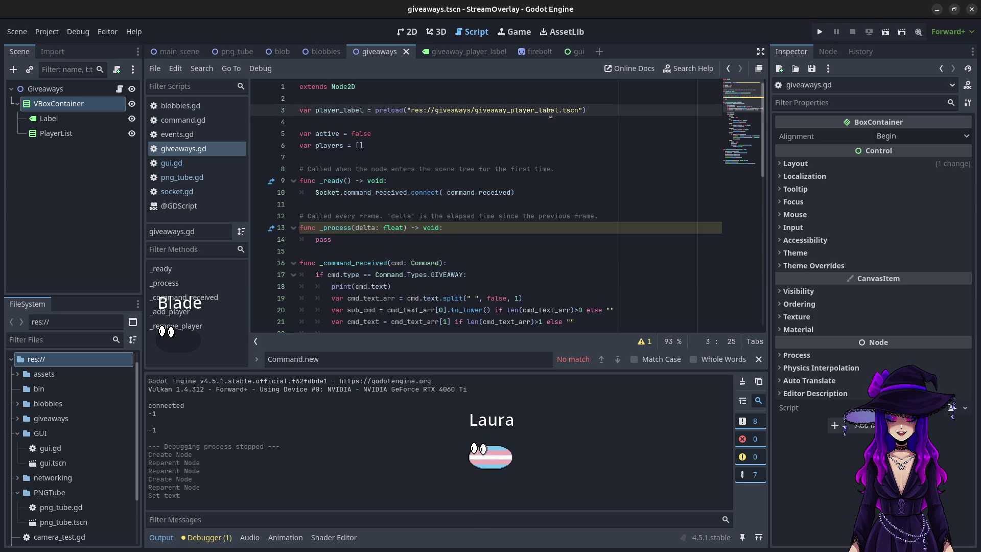
Step: Open giveaway_player_label.tscn from the giveaways folder in the FileSystem dock
{"action": "scroll", "coordinate": [71, 439], "scroll_direction": "down", "scroll_amount": 3}
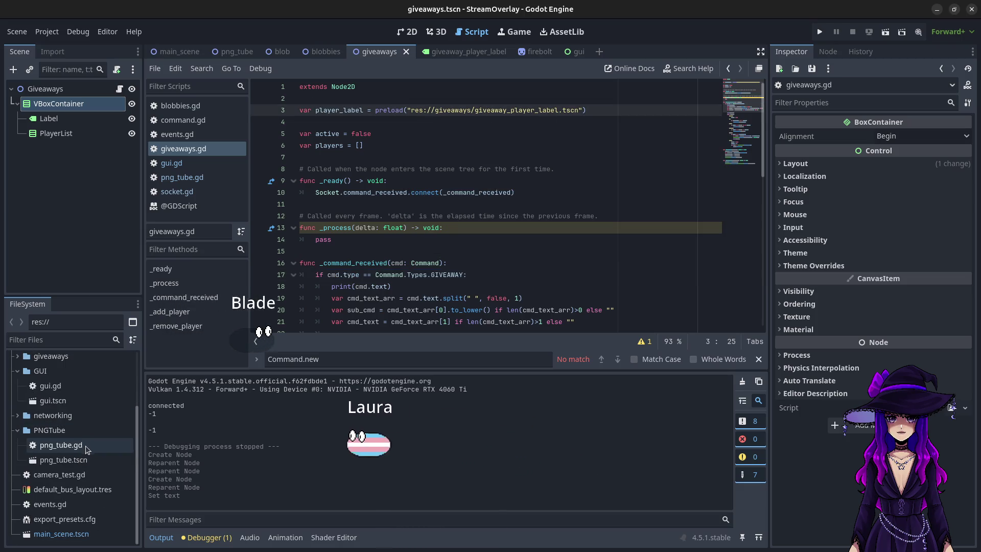
{"action": "left_click", "coordinate": [18, 429]}
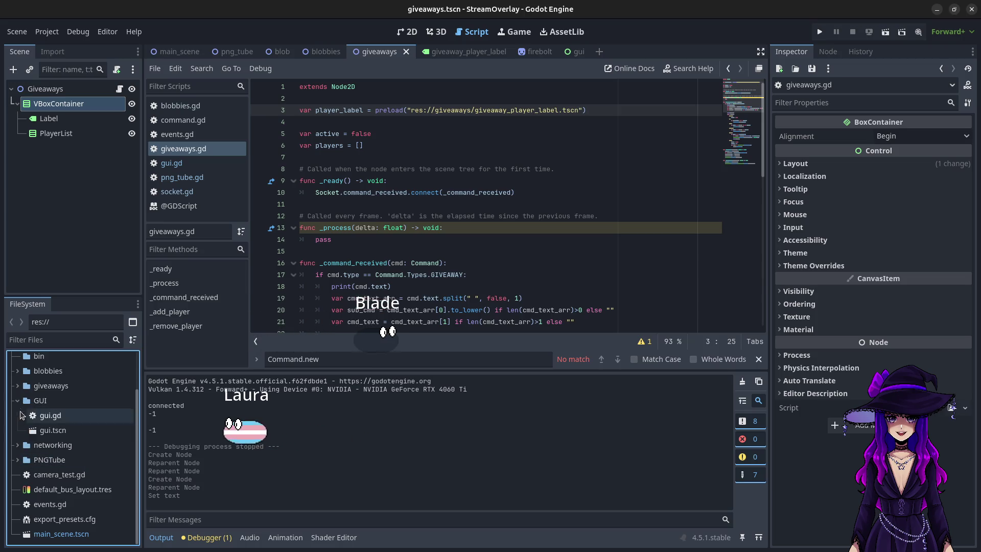
{"action": "left_click", "coordinate": [18, 401]}
{"action": "left_click", "coordinate": [18, 416]}
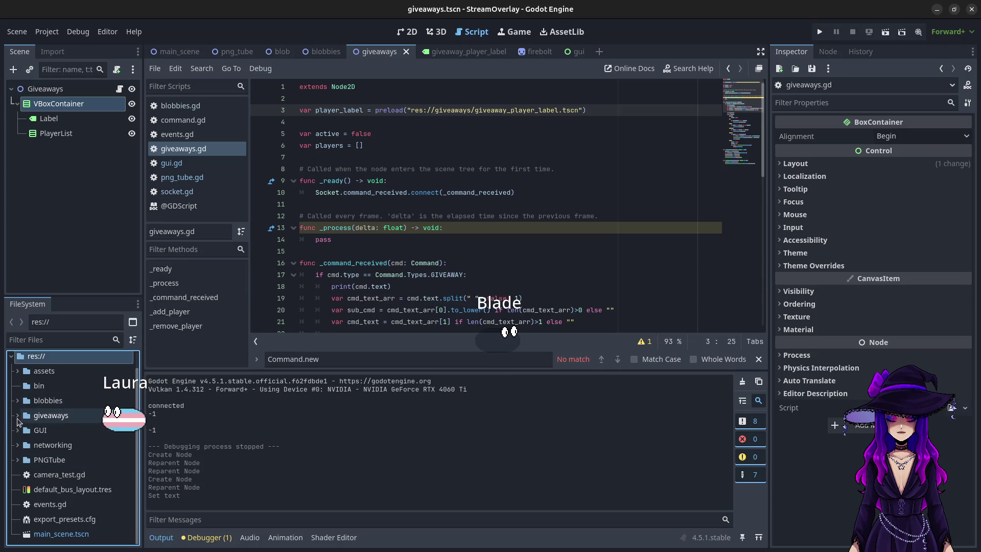
{"action": "double_click", "coordinate": [72, 460]}
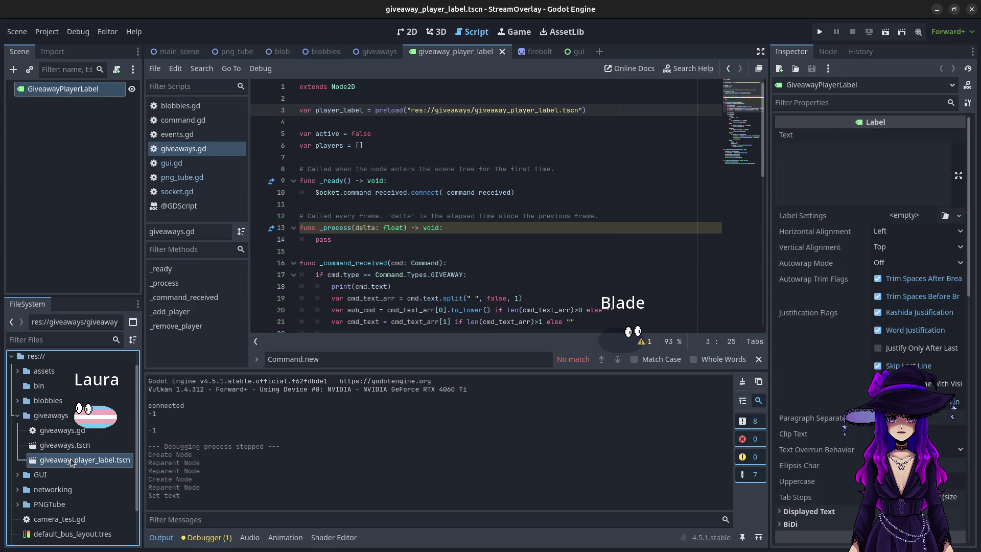
Step: Override the player label's font shadow colour with black
{"action": "scroll", "coordinate": [823, 340], "scroll_direction": "down", "scroll_amount": 10}
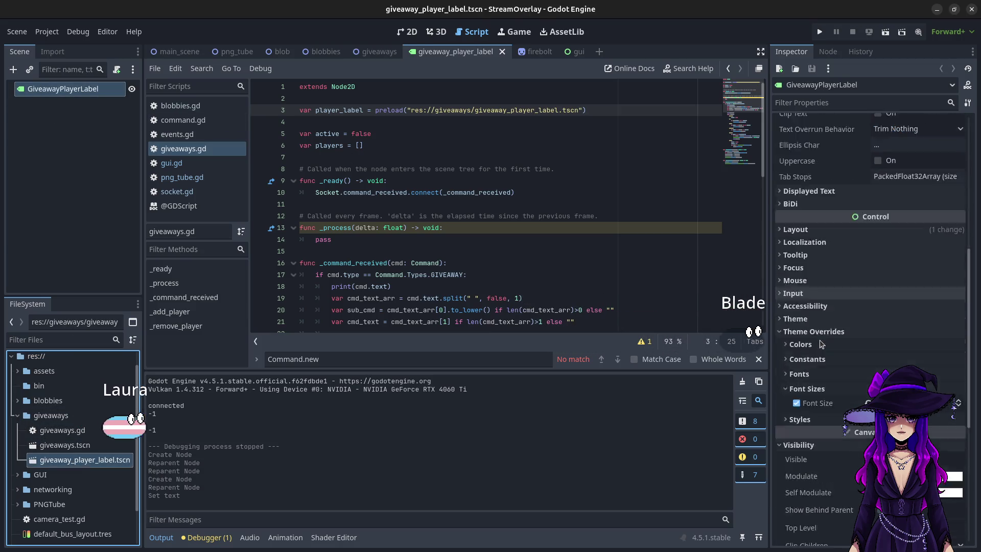
{"action": "scroll", "coordinate": [813, 373], "scroll_direction": "down", "scroll_amount": 4}
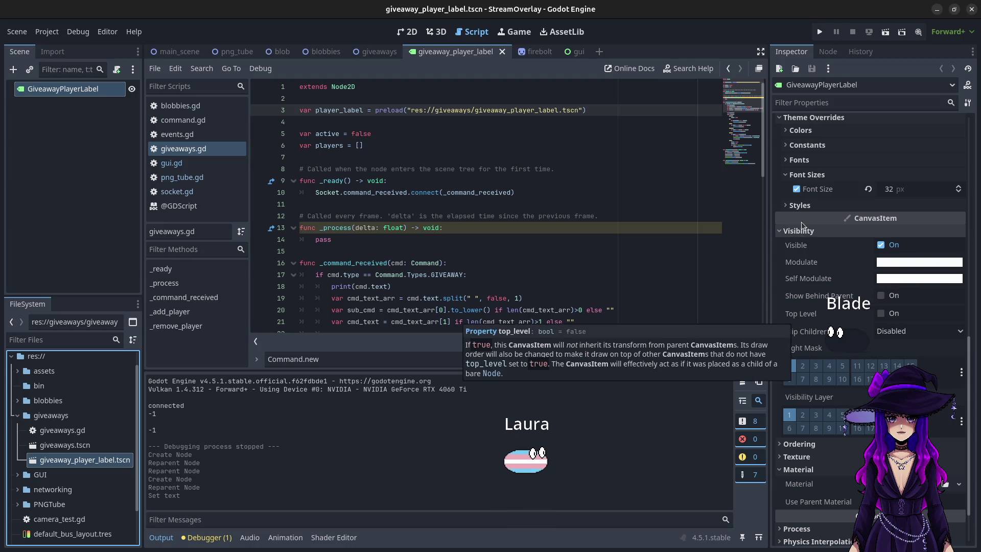
{"action": "scroll", "coordinate": [801, 284], "scroll_direction": "up", "scroll_amount": 4}
{"action": "left_click", "coordinate": [792, 254]}
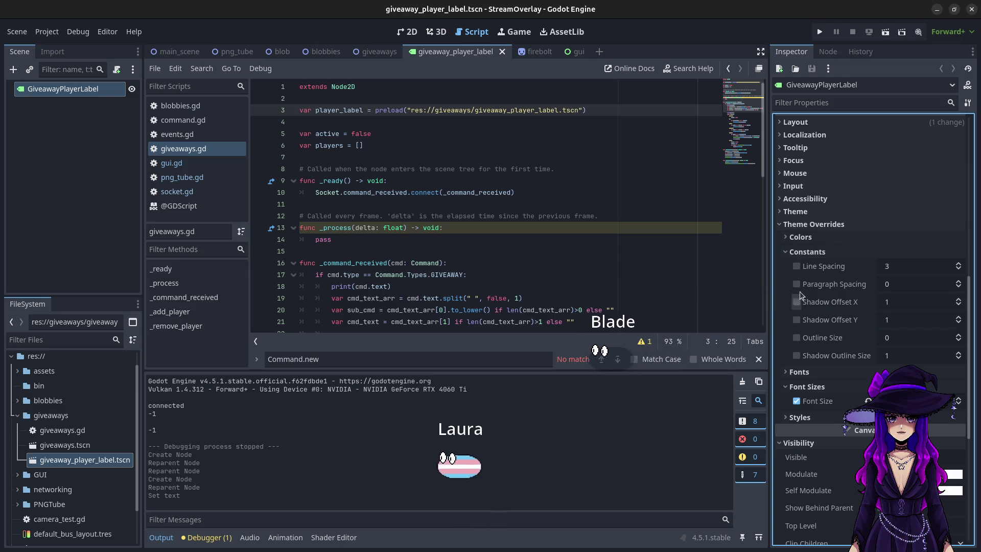
{"action": "left_click", "coordinate": [804, 236]}
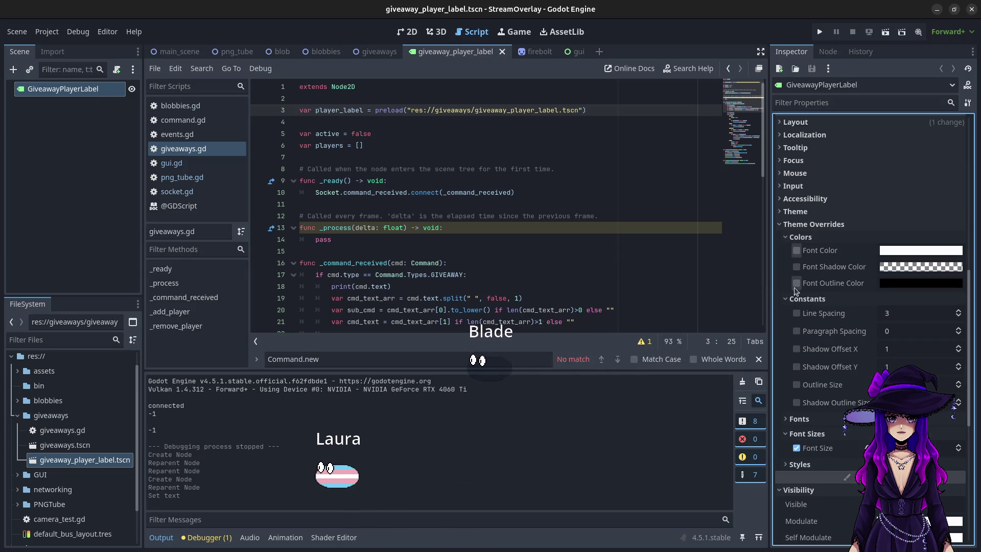
{"action": "left_click", "coordinate": [796, 267]}
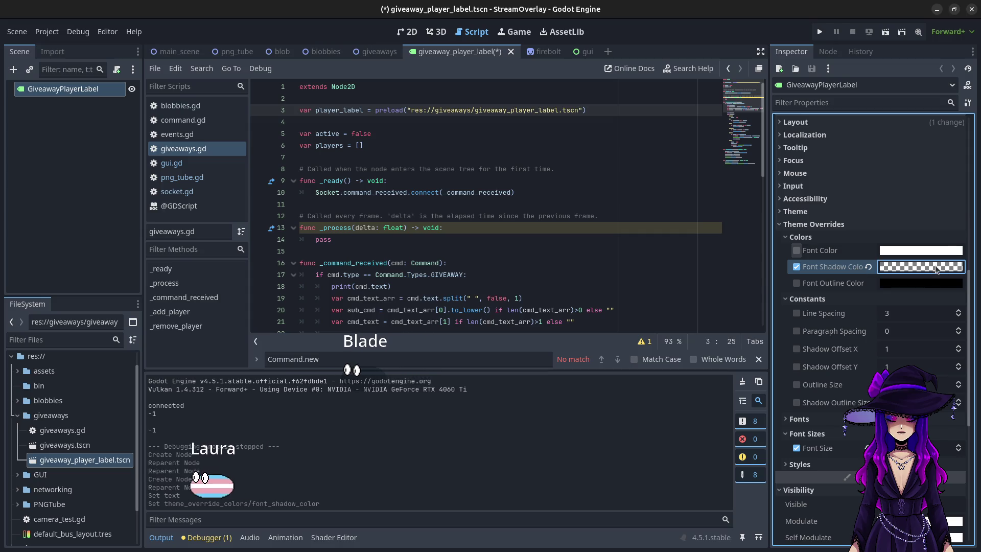
{"action": "left_click", "coordinate": [920, 267]}
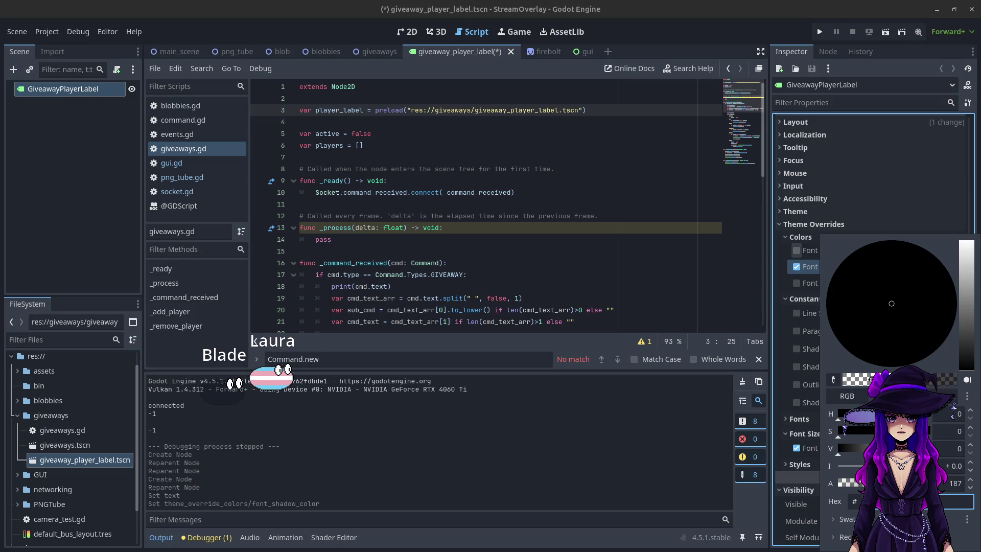
{"action": "left_click", "coordinate": [787, 355]}
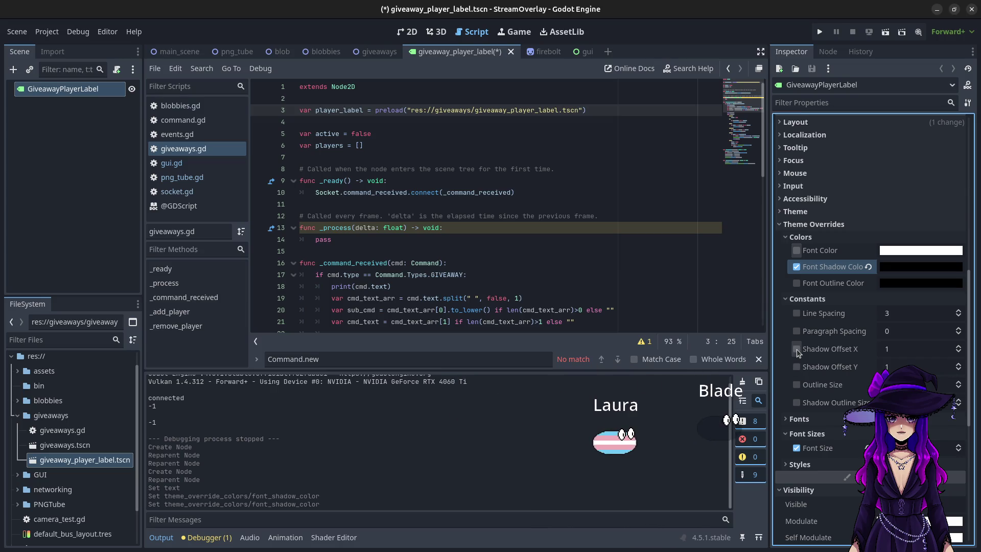
Step: Enable the shadow offset X and Y overrides and set both to 3
{"action": "left_click", "coordinate": [796, 349]}
{"action": "left_click", "coordinate": [795, 366]}
{"action": "left_click", "coordinate": [958, 346]}
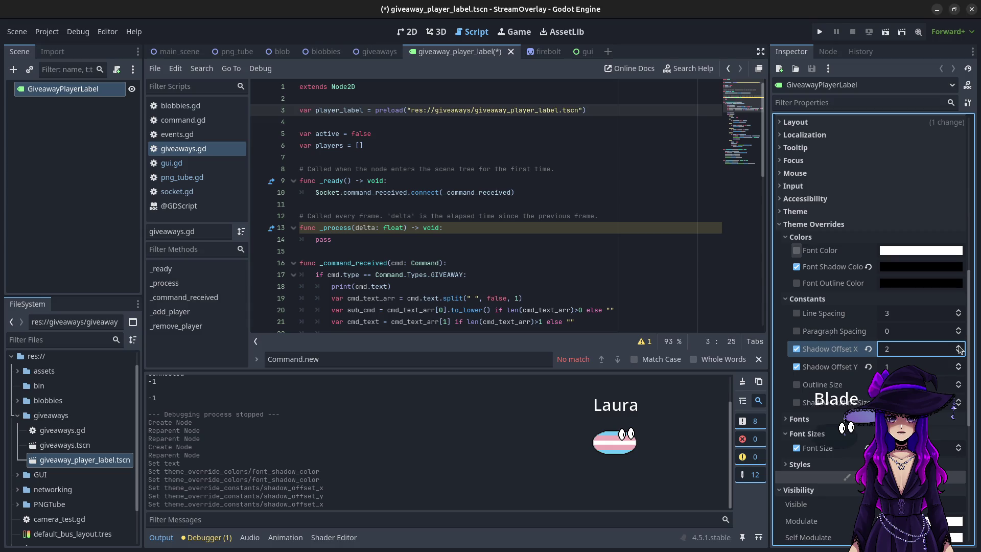
{"action": "left_click", "coordinate": [959, 346]}
{"action": "left_click", "coordinate": [959, 364]}
{"action": "left_click", "coordinate": [959, 365]}
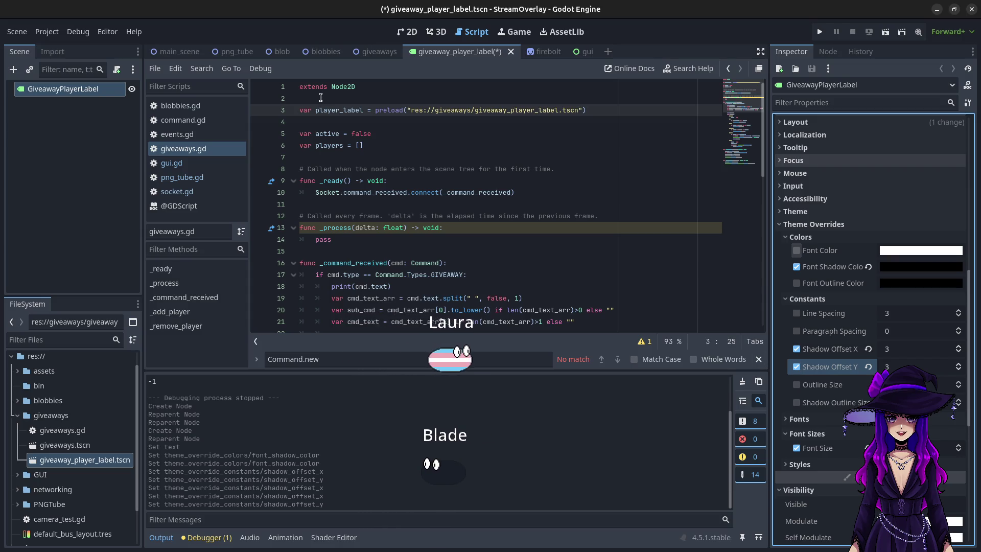
Step: Review the style and font overrides, then save the player label scene
{"action": "scroll", "coordinate": [834, 441], "scroll_direction": "down", "scroll_amount": 5}
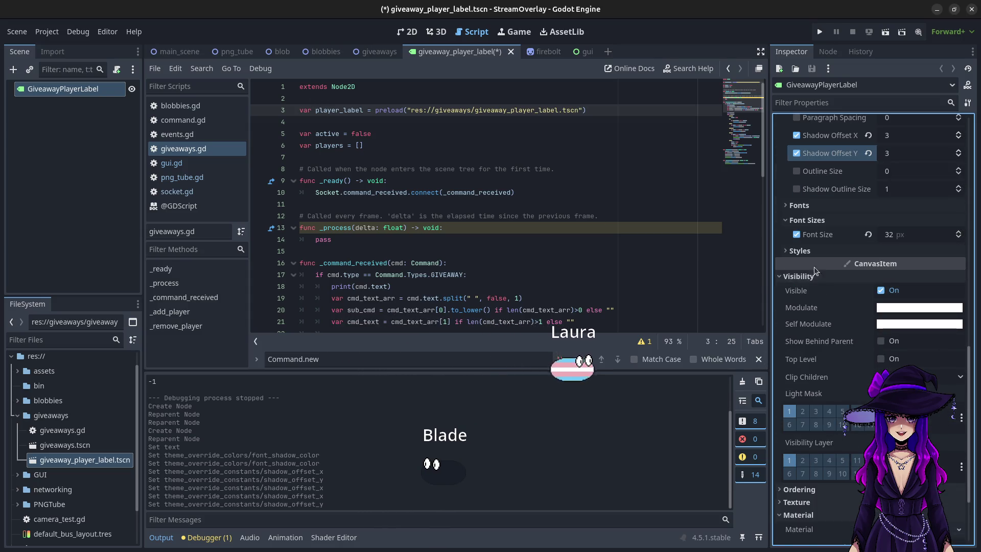
{"action": "scroll", "coordinate": [815, 271], "scroll_direction": "up", "scroll_amount": 6}
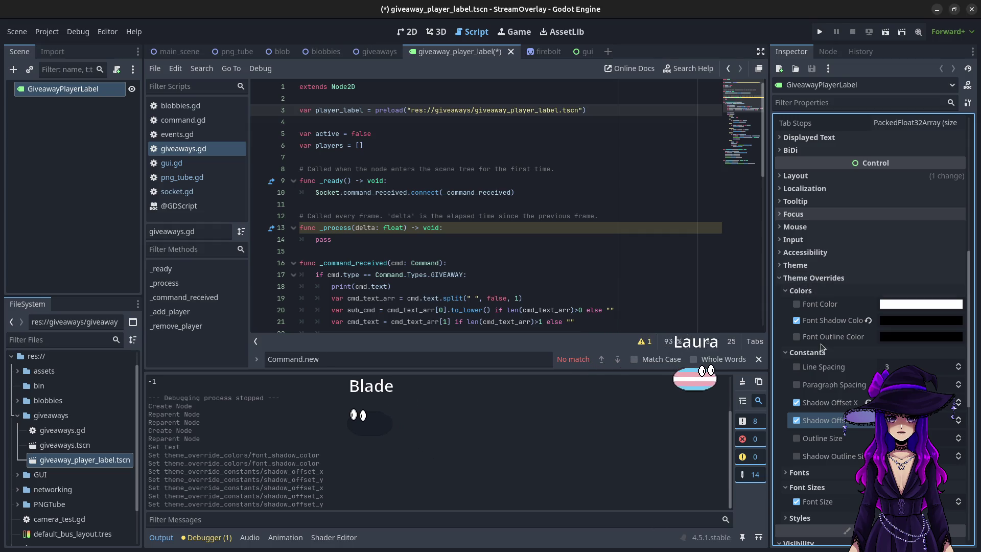
{"action": "scroll", "coordinate": [821, 354], "scroll_direction": "down", "scroll_amount": 2}
{"action": "left_click", "coordinate": [826, 413]}
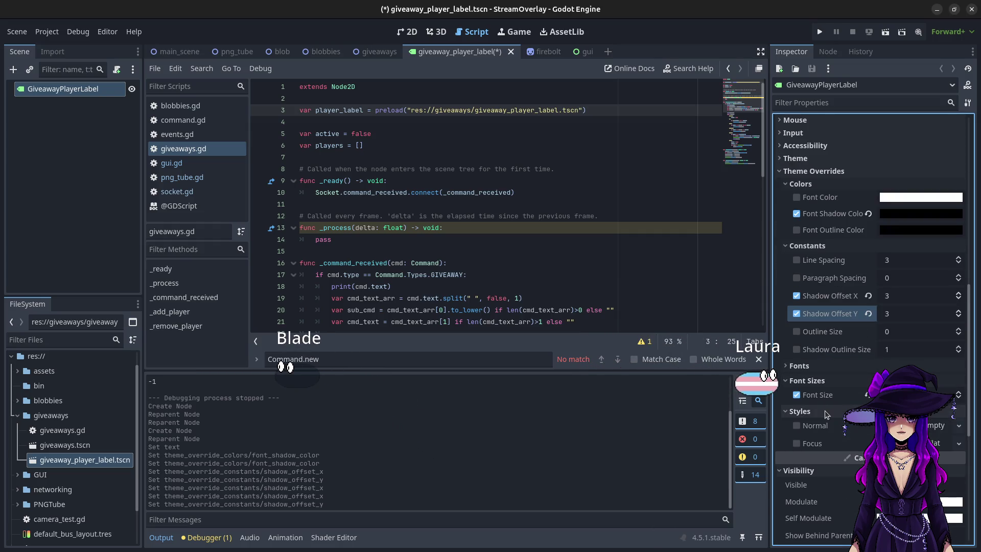
{"action": "left_click", "coordinate": [826, 413]}
{"action": "left_click", "coordinate": [809, 367]}
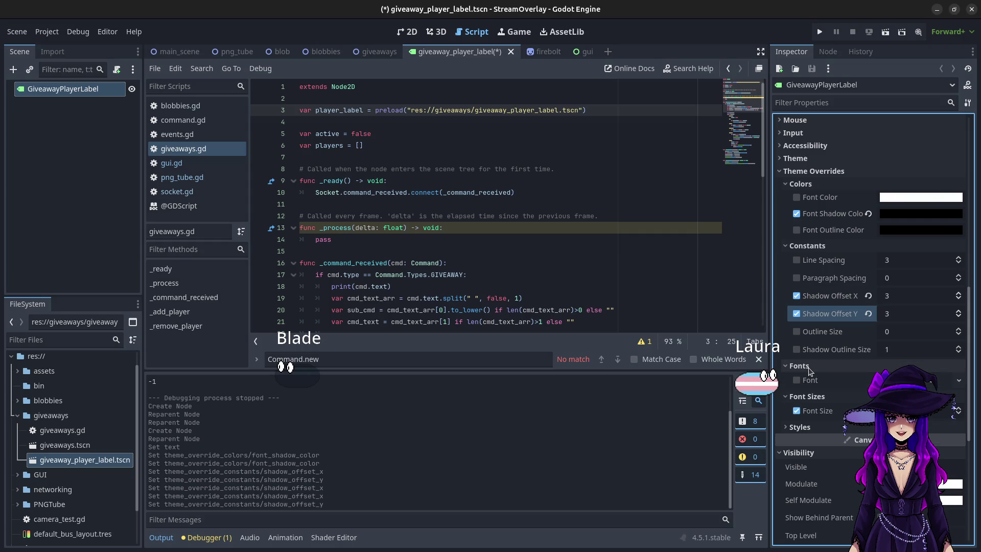
{"action": "left_click", "coordinate": [809, 368]}
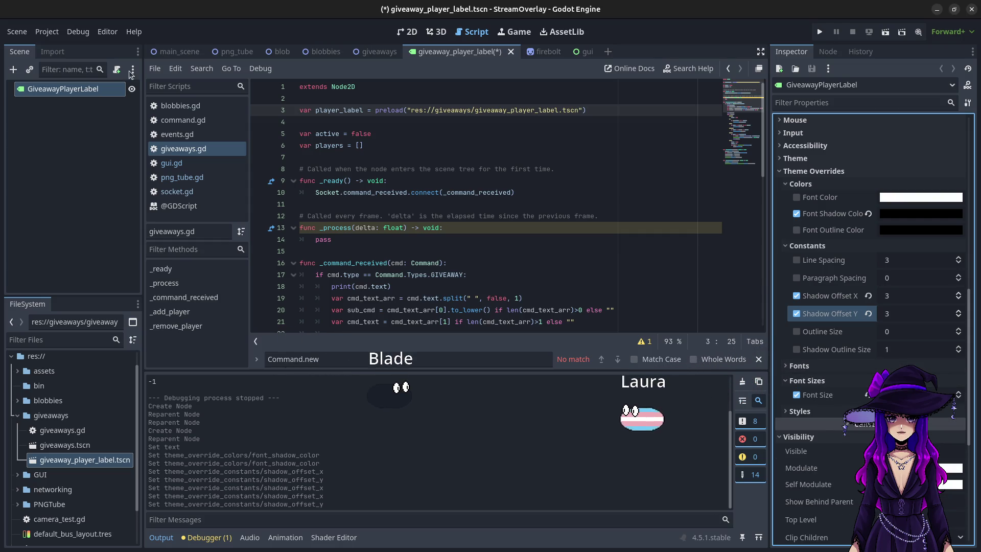
{"action": "left_click", "coordinate": [499, 228]}
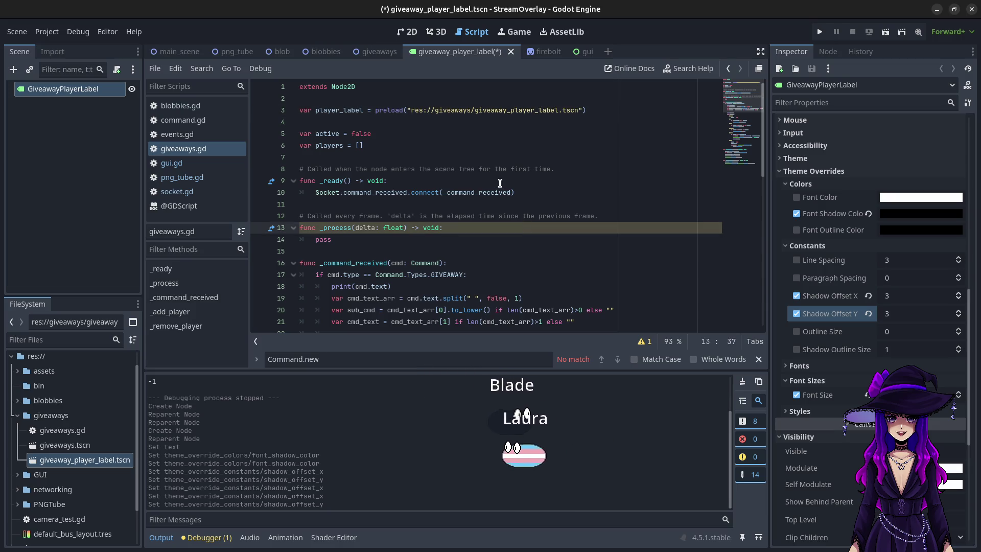
{"action": "key", "text": "ctrl+s"}
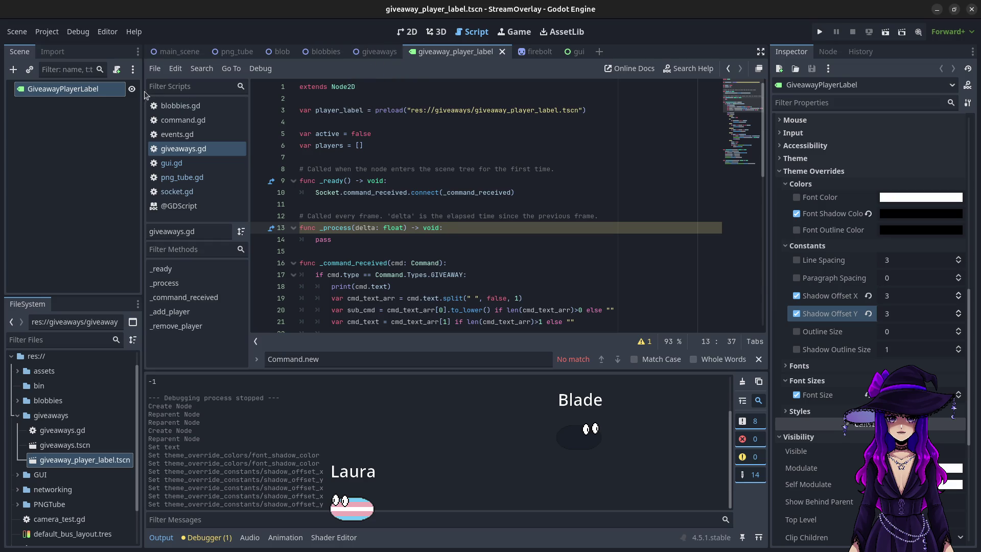
Step: In the giveaways scene, enable the Label's font size override and save
{"action": "left_click", "coordinate": [379, 51]}
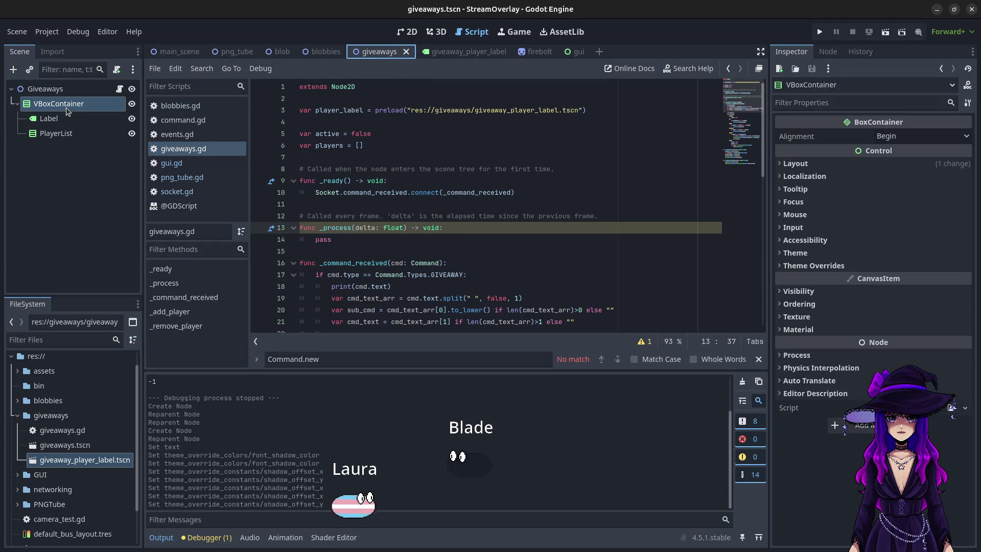
{"action": "left_click", "coordinate": [56, 118]}
{"action": "scroll", "coordinate": [803, 348], "scroll_direction": "down", "scroll_amount": 5}
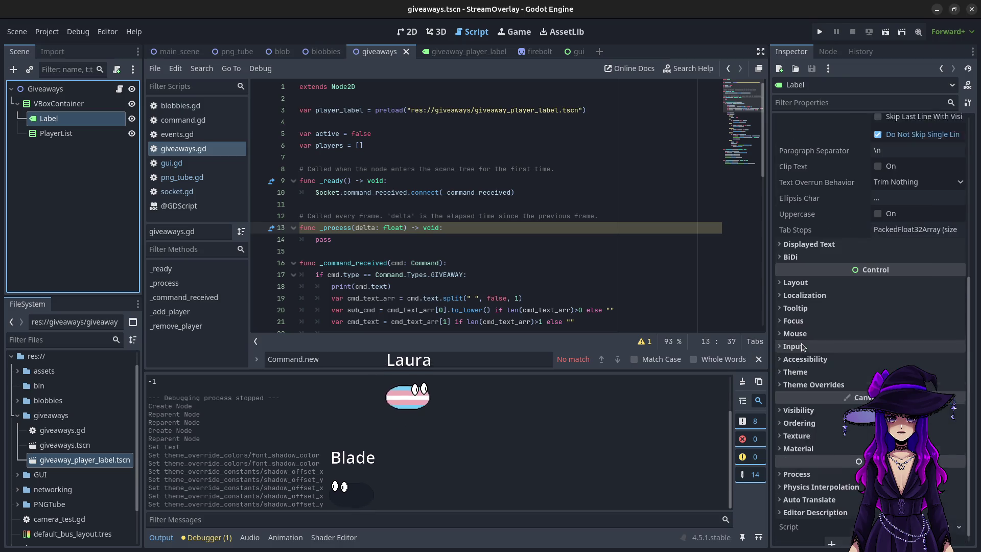
{"action": "scroll", "coordinate": [797, 367], "scroll_direction": "down", "scroll_amount": 1}
{"action": "left_click", "coordinate": [810, 376]}
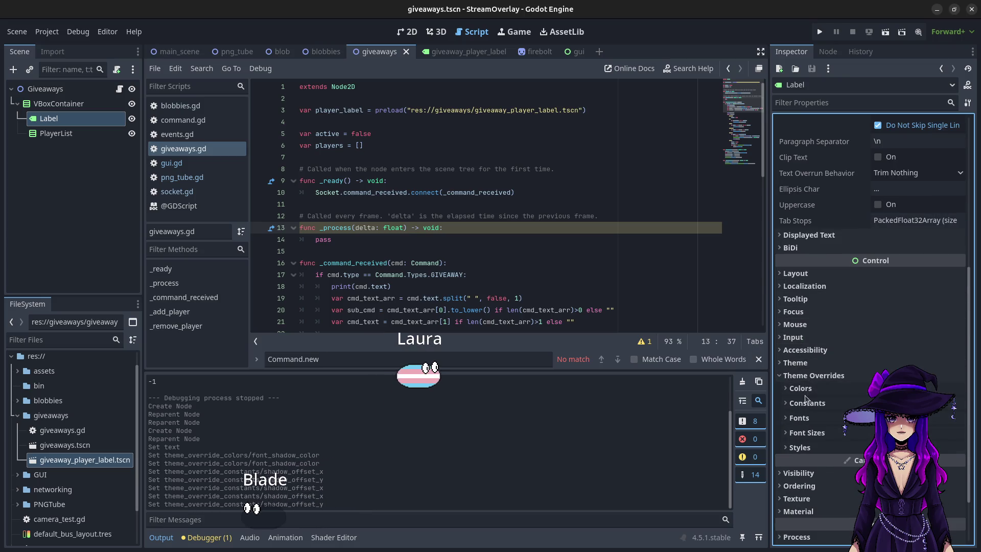
{"action": "left_click", "coordinate": [794, 418]}
{"action": "left_click", "coordinate": [806, 433]}
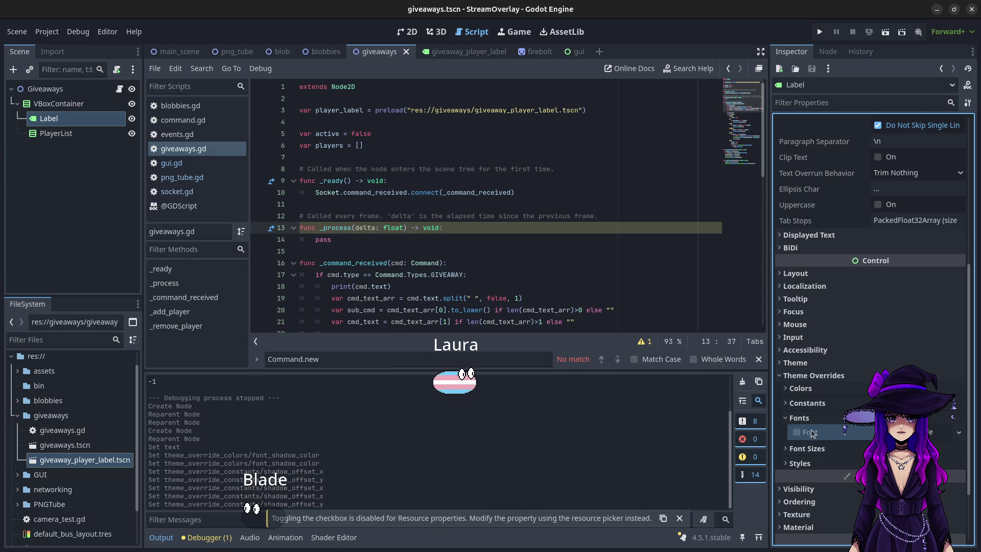
{"action": "left_click", "coordinate": [797, 448]}
{"action": "left_click", "coordinate": [796, 463]}
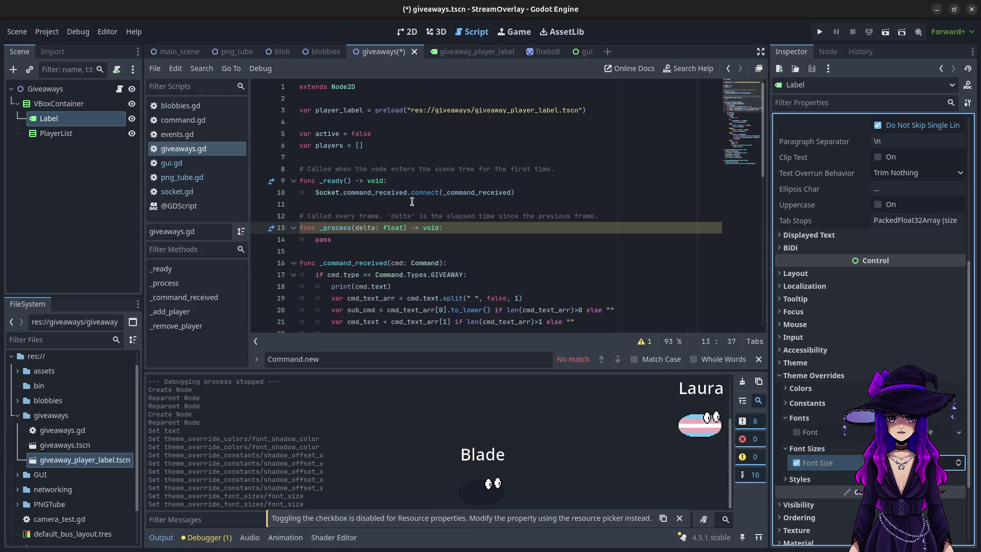
{"action": "left_click", "coordinate": [303, 203]}
{"action": "key", "text": "ctrl+s"}
Step: Change the Label text from 'Giveaway:' to 'Giveaway Soon! Type /giveaway to join!'
{"action": "left_click", "coordinate": [411, 31]}
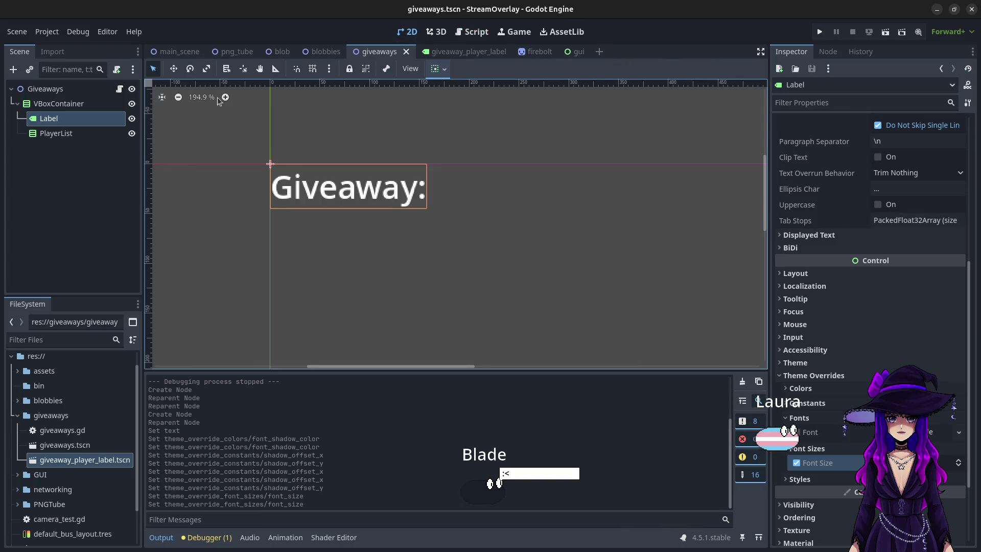
{"action": "left_click", "coordinate": [69, 133]}
{"action": "left_click", "coordinate": [66, 118]}
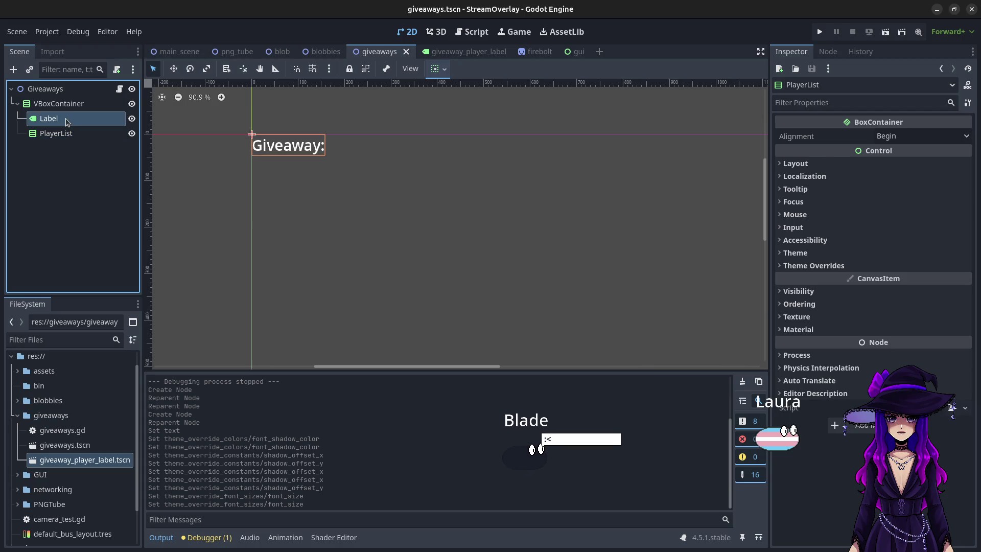
{"action": "left_click", "coordinate": [69, 103]}
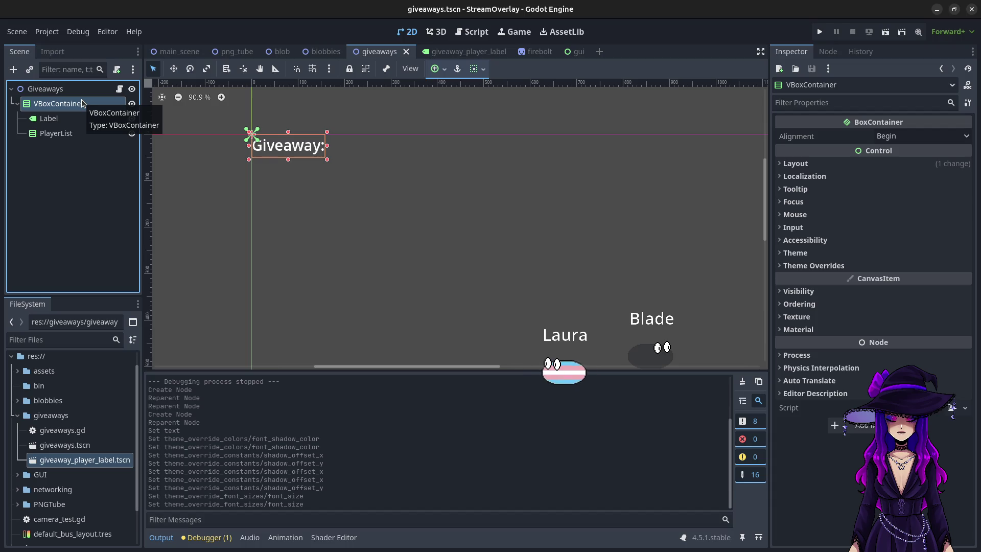
{"action": "left_click", "coordinate": [81, 118]}
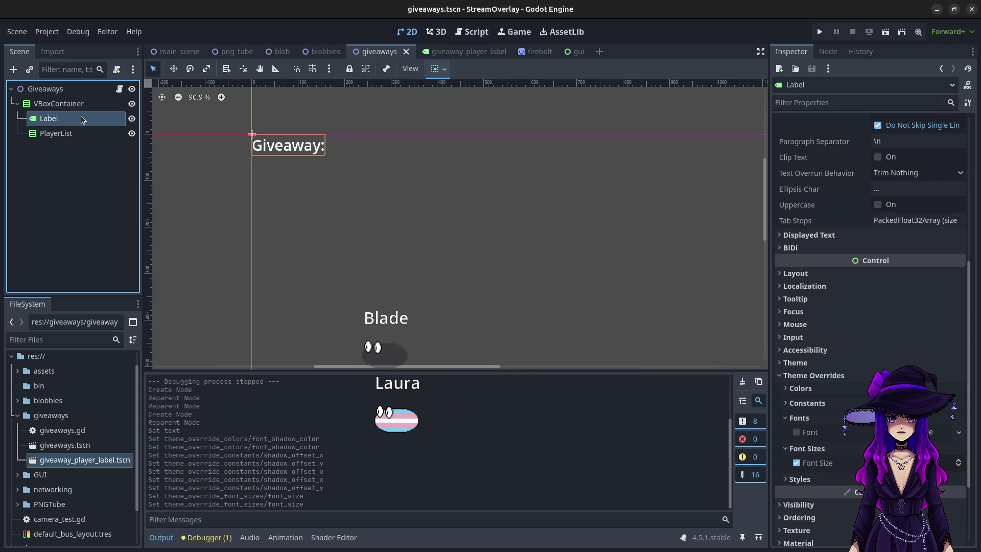
{"action": "scroll", "coordinate": [844, 194], "scroll_direction": "up", "scroll_amount": 3}
{"action": "scroll", "coordinate": [844, 194], "scroll_direction": "up", "scroll_amount": 5}
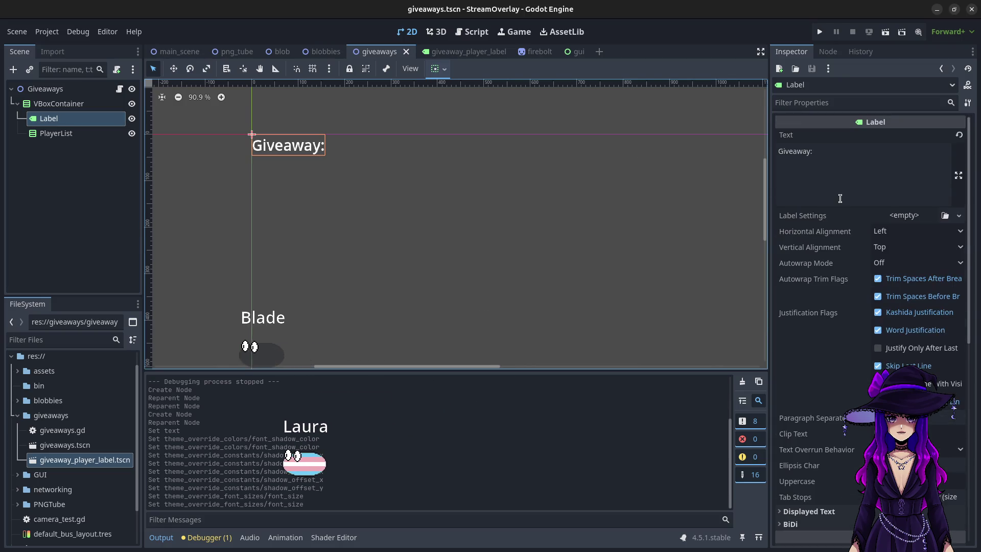
{"action": "left_click", "coordinate": [836, 150]}
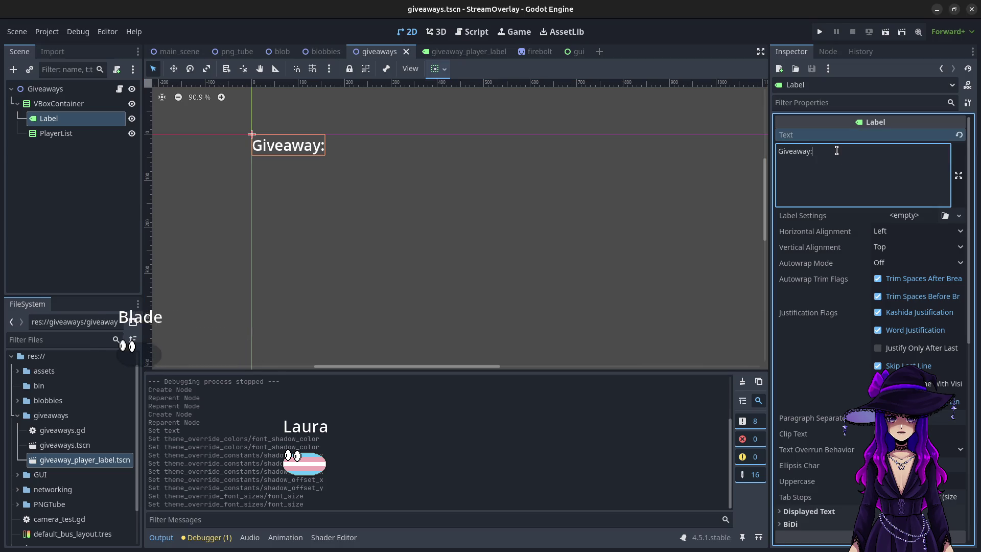
{"action": "key", "text": "BackSpace"}
{"action": "type", "text": "Soon! Type "}
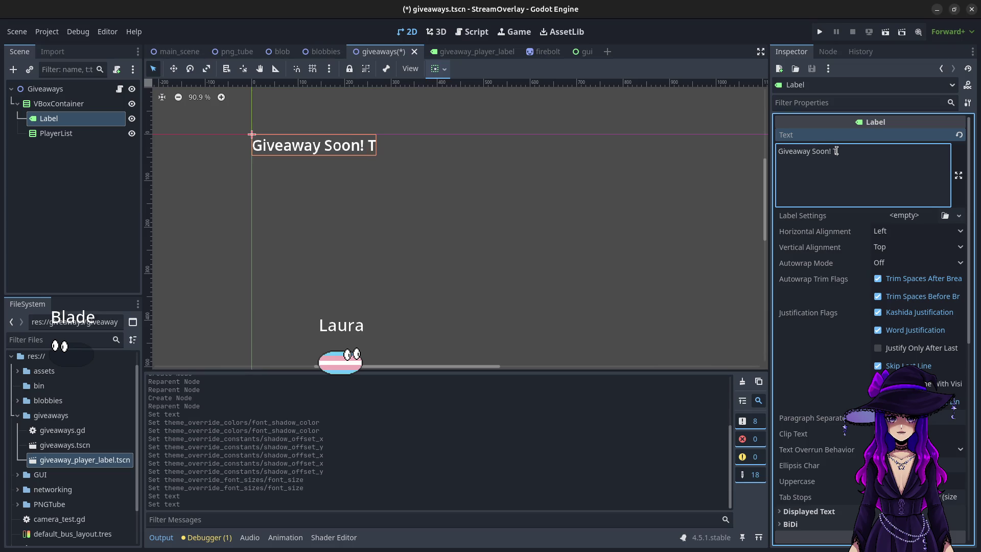
{"action": "type", "text": "/giveaway "}
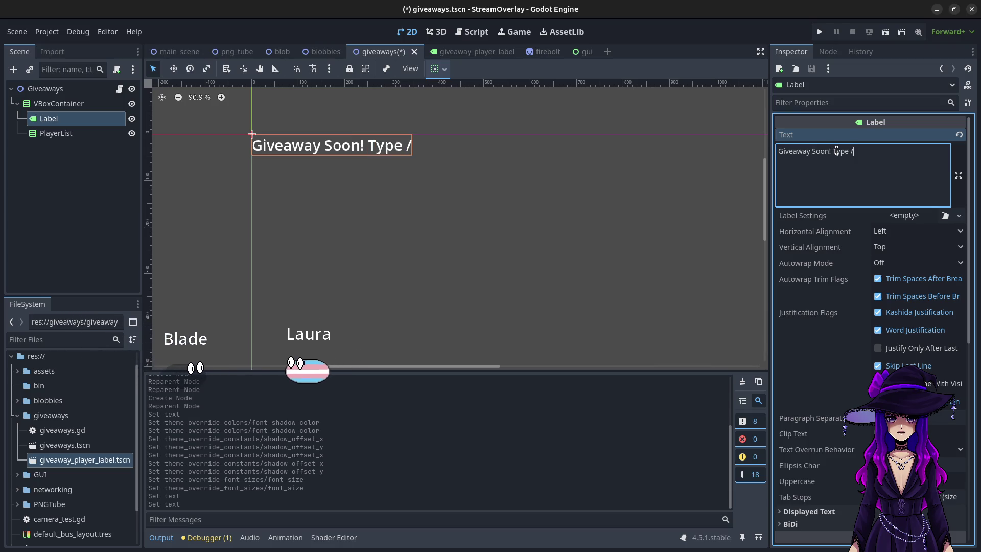
{"action": "type", "text": "to join!"}
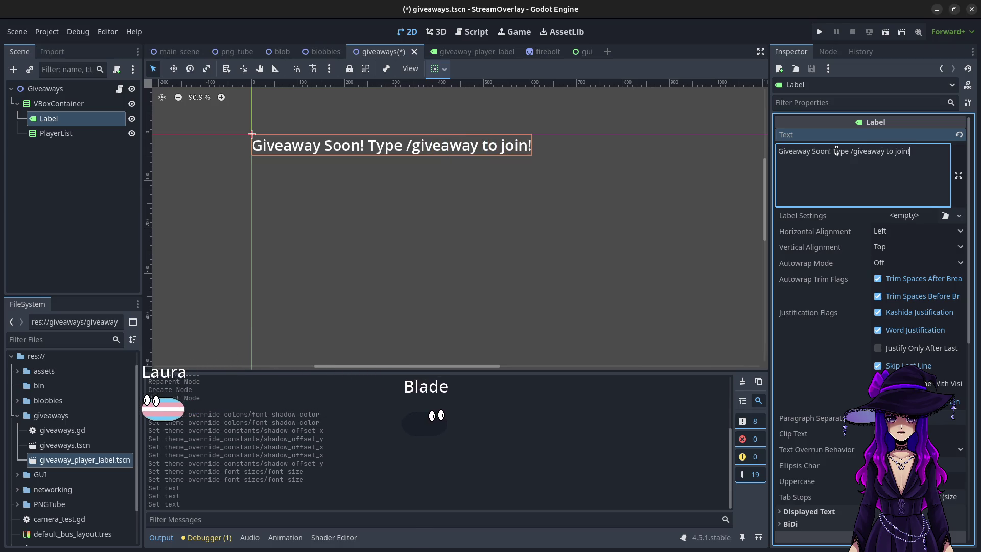
{"action": "left_click", "coordinate": [366, 232]}
{"action": "scroll", "coordinate": [465, 133], "scroll_direction": "down", "scroll_amount": 6}
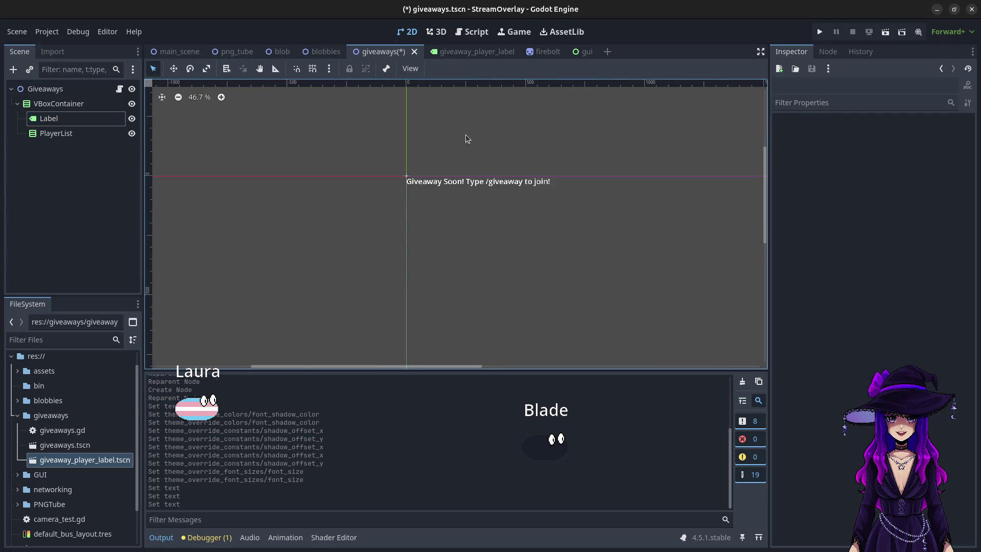
Step: Save giveaways.tscn with the new heading text
{"action": "scroll", "coordinate": [328, 136], "scroll_direction": "up", "scroll_amount": 3}
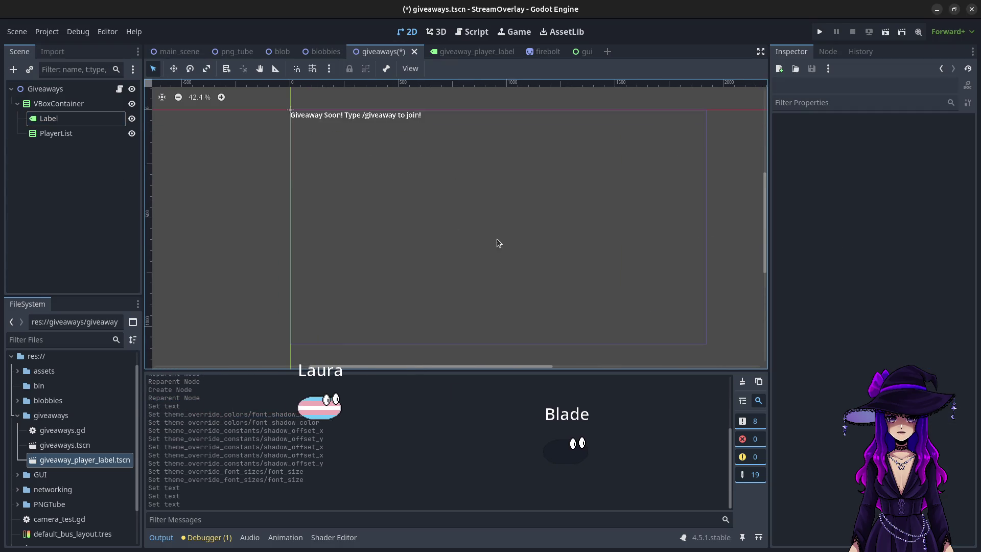
{"action": "left_click", "coordinate": [49, 123]}
{"action": "left_click", "coordinate": [49, 133]}
{"action": "key", "text": "ctrl+s"}
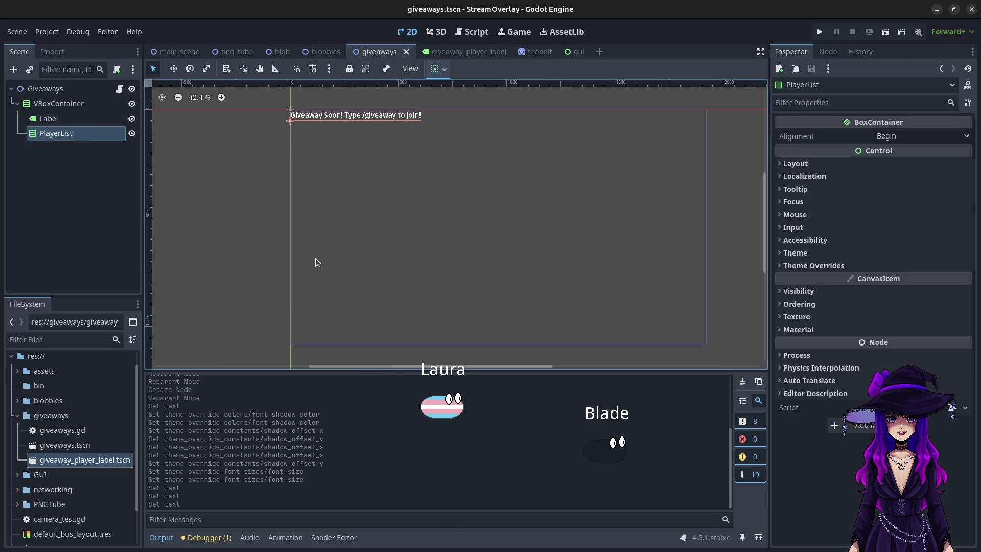
Step: Collapse the Label's style overrides and expand its colour overrides
{"action": "left_click", "coordinate": [114, 121]}
{"action": "scroll", "coordinate": [409, 143], "scroll_direction": "up", "scroll_amount": 8}
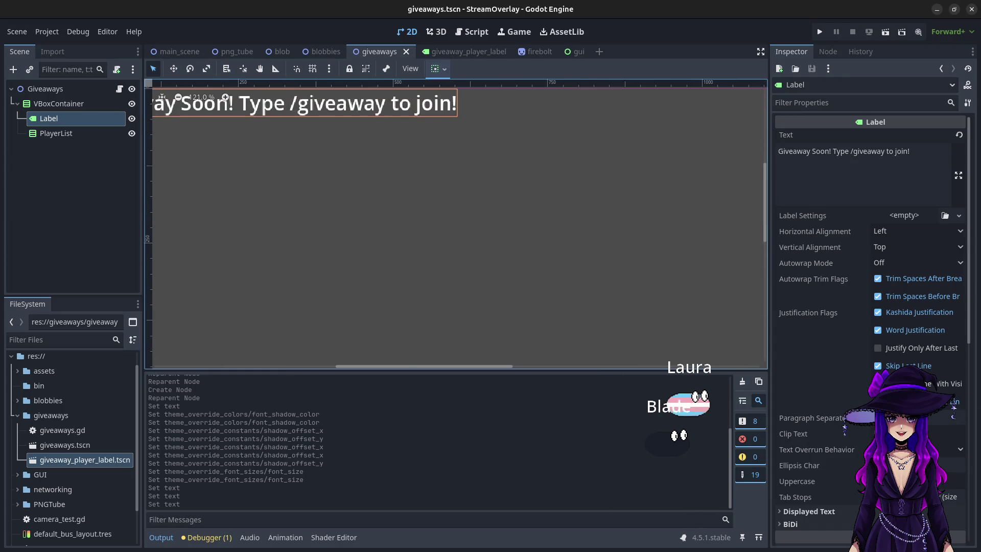
{"action": "scroll", "coordinate": [868, 307], "scroll_direction": "down", "scroll_amount": 10}
{"action": "scroll", "coordinate": [541, 327], "scroll_direction": "left", "scroll_amount": 4}
{"action": "scroll", "coordinate": [541, 327], "scroll_direction": "up", "scroll_amount": 3}
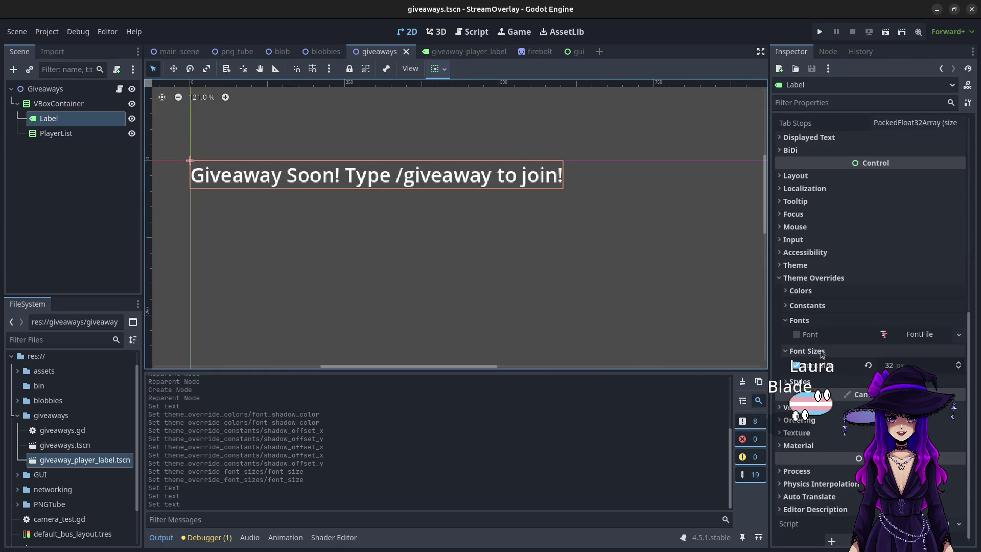
{"action": "left_click", "coordinate": [799, 381]}
{"action": "left_click", "coordinate": [805, 383]}
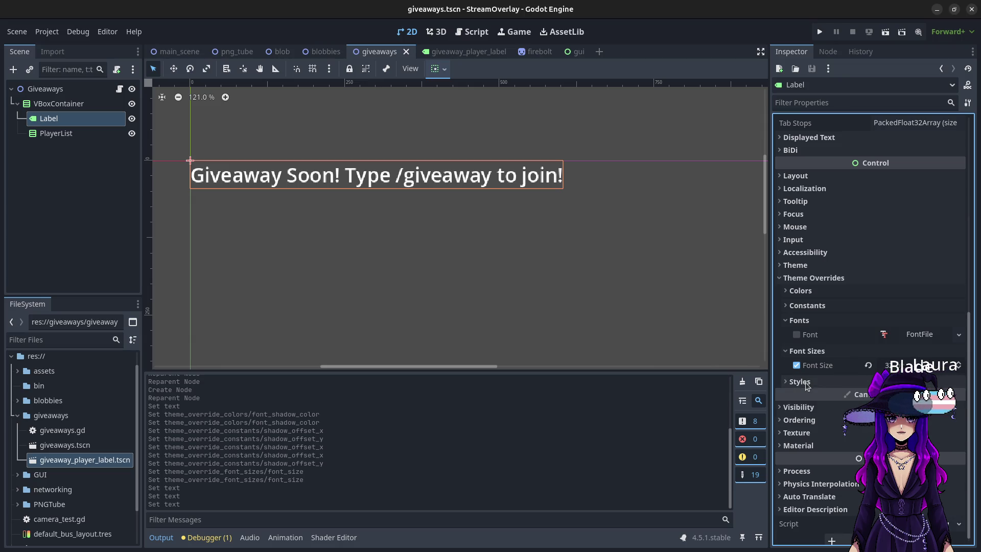
{"action": "left_click", "coordinate": [800, 292]}
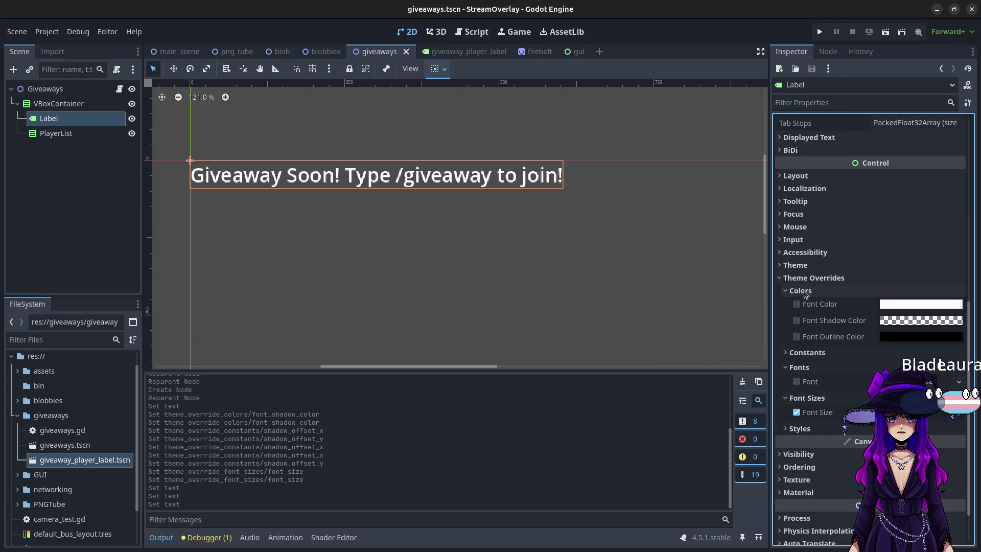
Step: Give the Label a fully opaque black font shadow colour override
{"action": "left_click", "coordinate": [796, 320]}
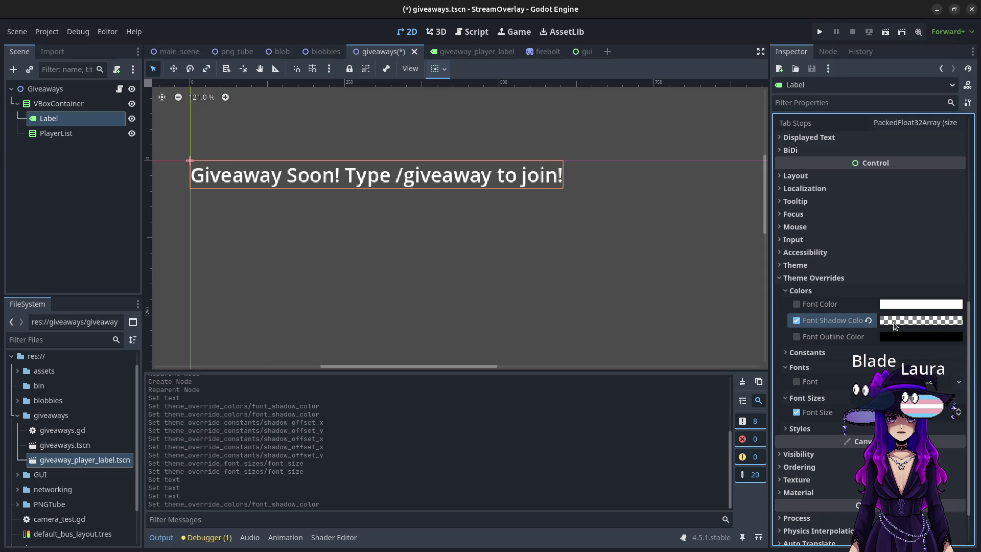
{"action": "left_click", "coordinate": [917, 320]}
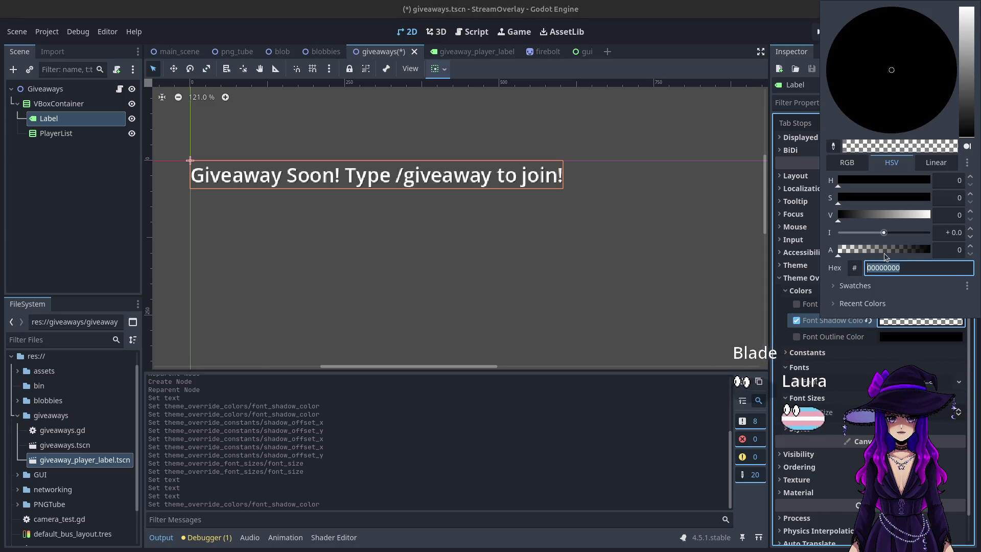
{"action": "left_click_drag", "start_coordinate": [883, 249], "coordinate": [931, 249]}
{"action": "left_click", "coordinate": [813, 312]}
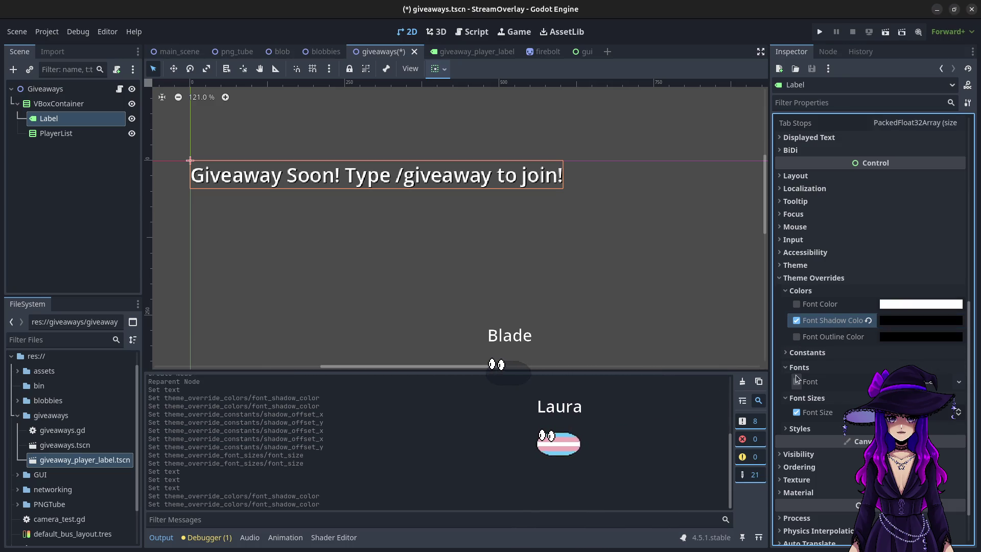
Step: Enable the Label's shadow offset X and Y overrides and save giveaways.tscn
{"action": "left_click", "coordinate": [802, 352]}
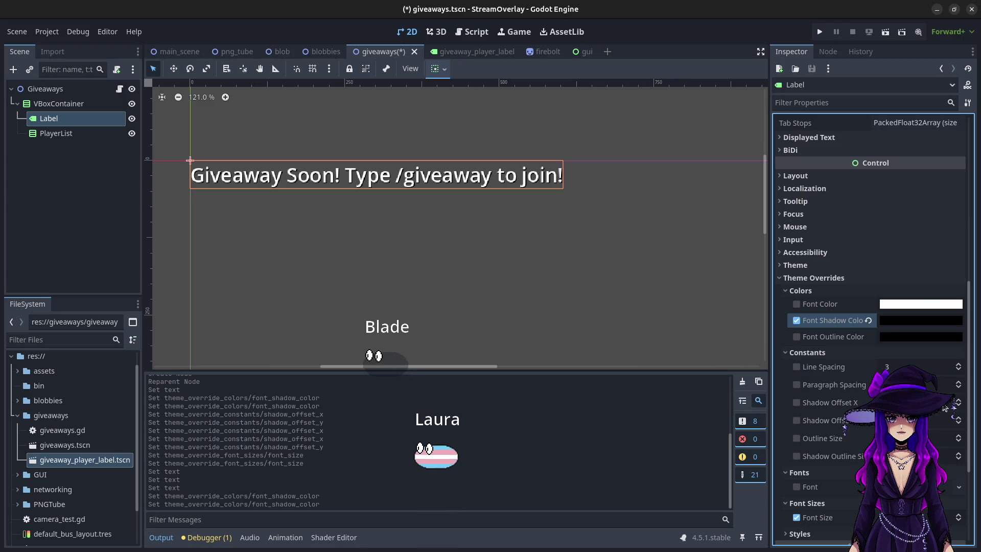
{"action": "left_click", "coordinate": [959, 400]}
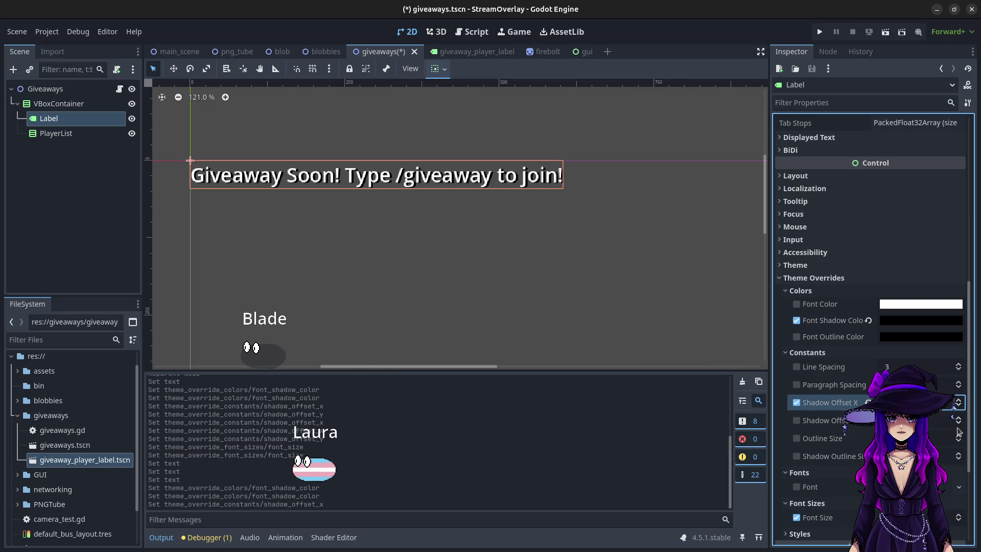
{"action": "left_click", "coordinate": [958, 420]}
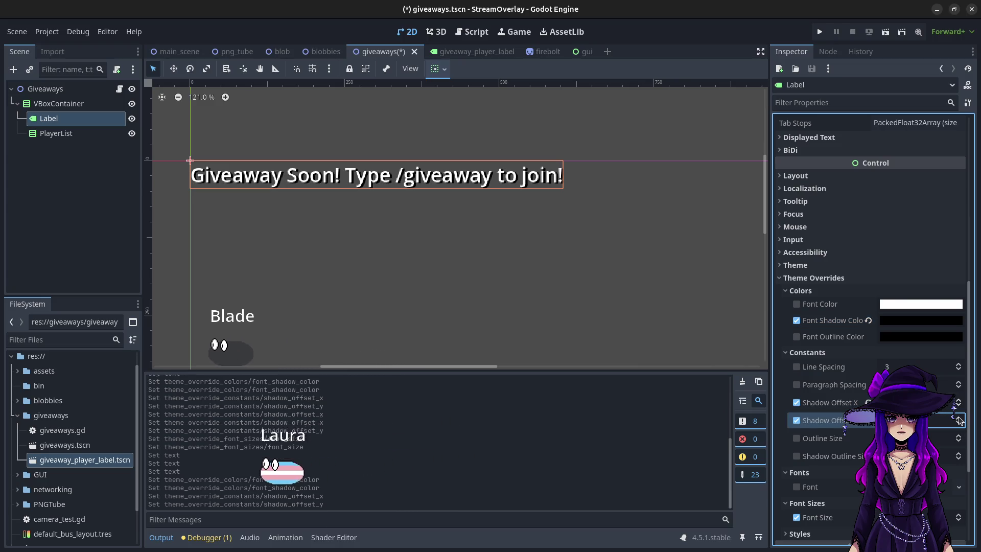
{"action": "left_click", "coordinate": [246, 223]}
{"action": "scroll", "coordinate": [465, 212], "scroll_direction": "down", "scroll_amount": 3}
{"action": "scroll", "coordinate": [405, 184], "scroll_direction": "up", "scroll_amount": 5}
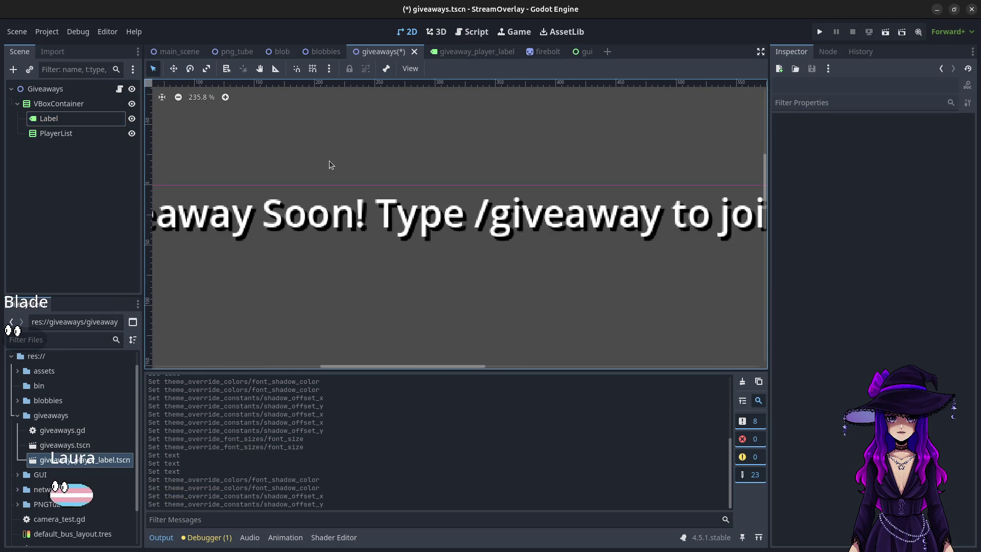
{"action": "scroll", "coordinate": [362, 179], "scroll_direction": "down", "scroll_amount": 7}
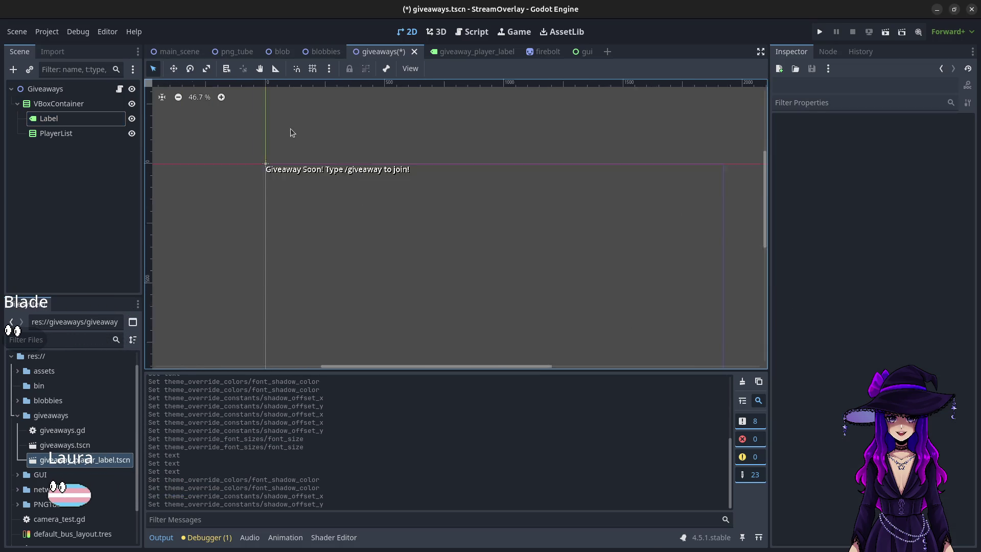
{"action": "key", "text": "ctrl+s"}
{"action": "scroll", "coordinate": [302, 154], "scroll_direction": "up", "scroll_amount": 2}
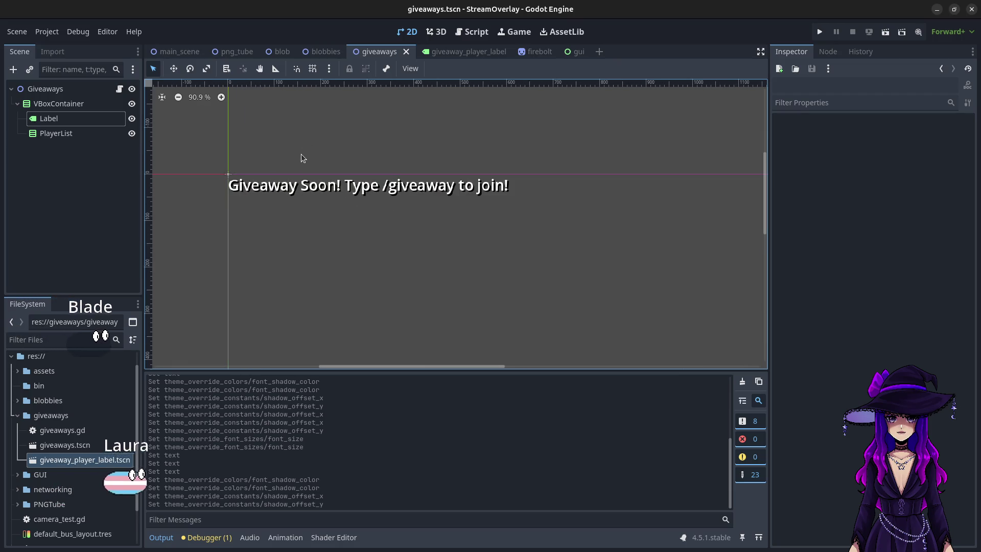
{"action": "scroll", "coordinate": [303, 162], "scroll_direction": "up", "scroll_amount": 3}
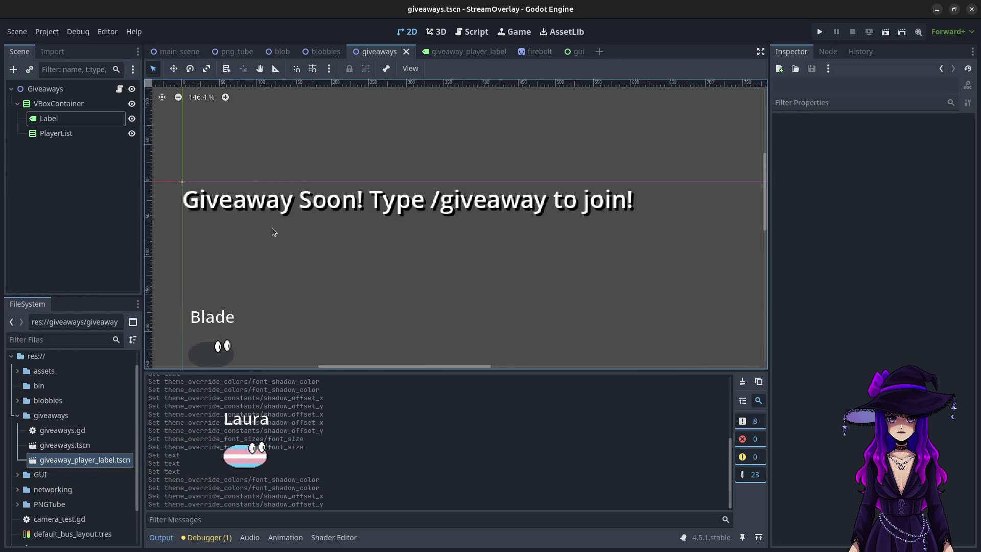
{"action": "scroll", "coordinate": [276, 212], "scroll_direction": "down", "scroll_amount": 2}
{"action": "scroll", "coordinate": [317, 164], "scroll_direction": "down", "scroll_amount": 4}
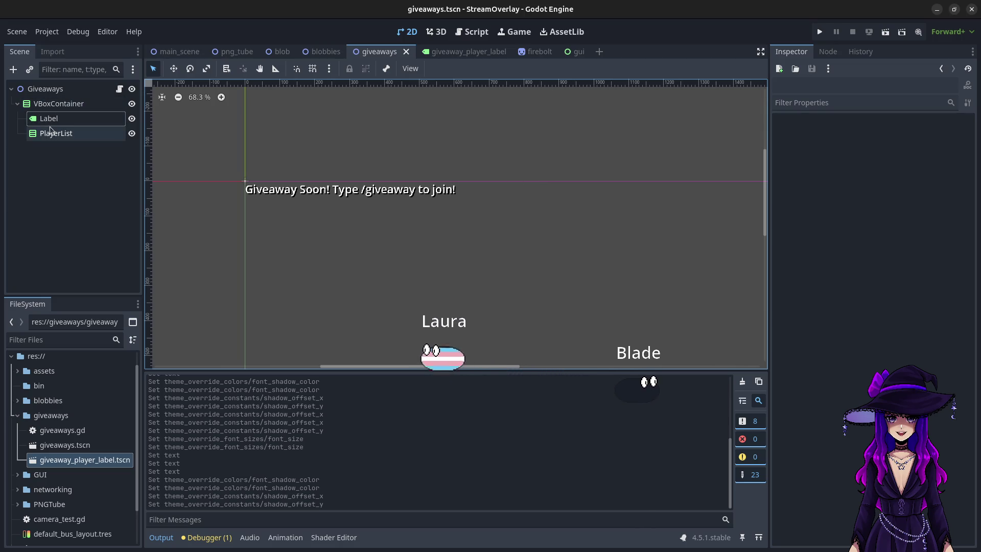
Step: Inspect the VBoxContainer's separation constant override
{"action": "left_click", "coordinate": [50, 105]}
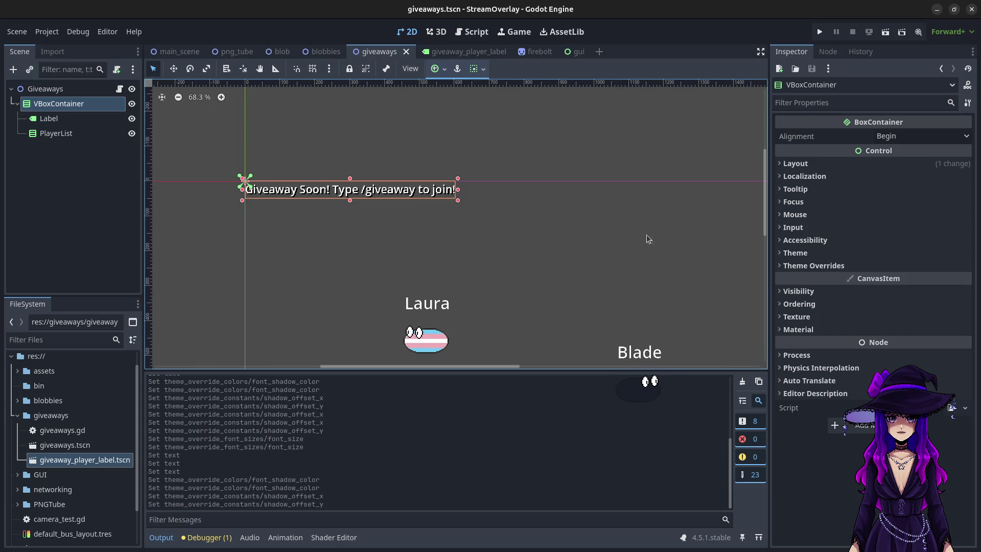
{"action": "left_click", "coordinate": [817, 266]}
{"action": "left_click", "coordinate": [805, 279]}
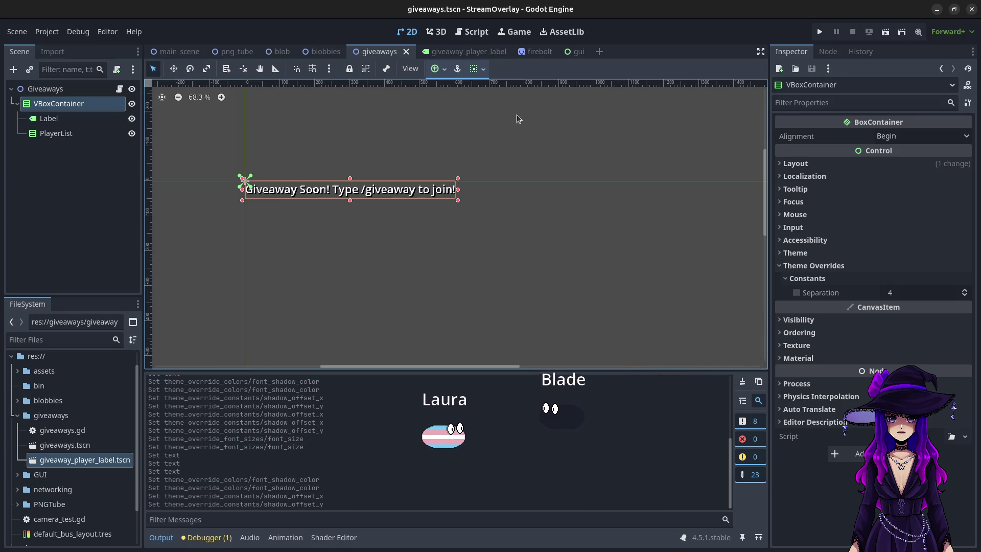
{"action": "left_click", "coordinate": [42, 122]}
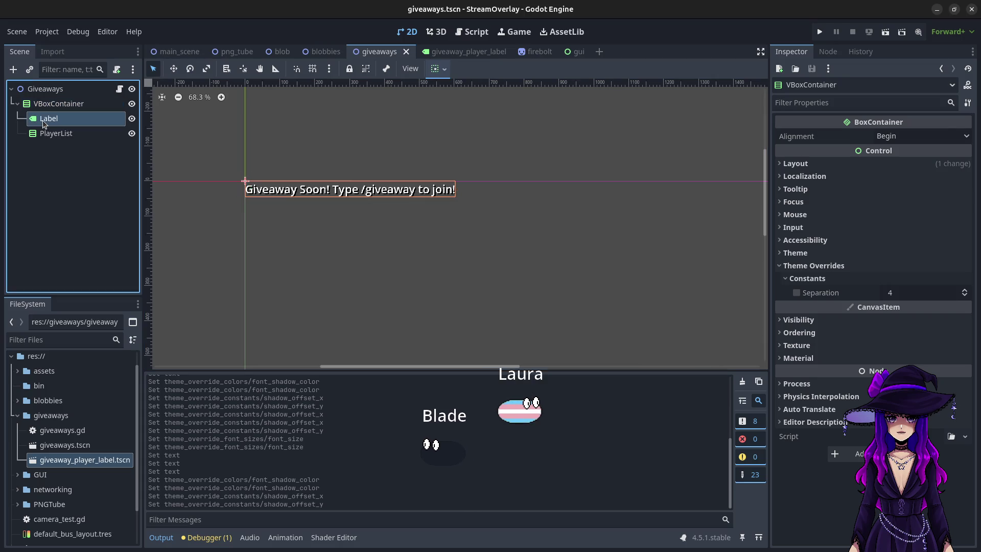
{"action": "left_click", "coordinate": [53, 105]}
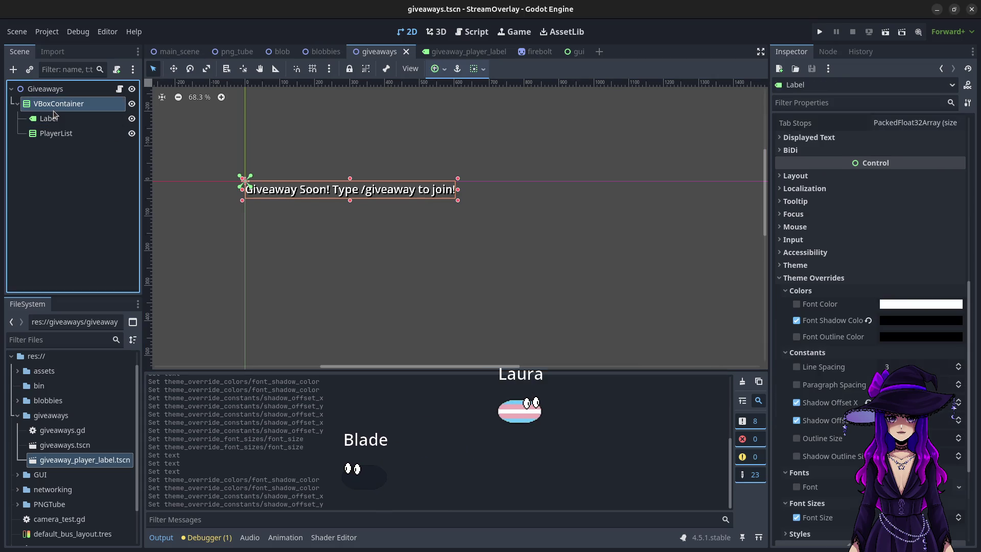
{"action": "left_click", "coordinate": [49, 118]}
{"action": "left_click", "coordinate": [58, 104]}
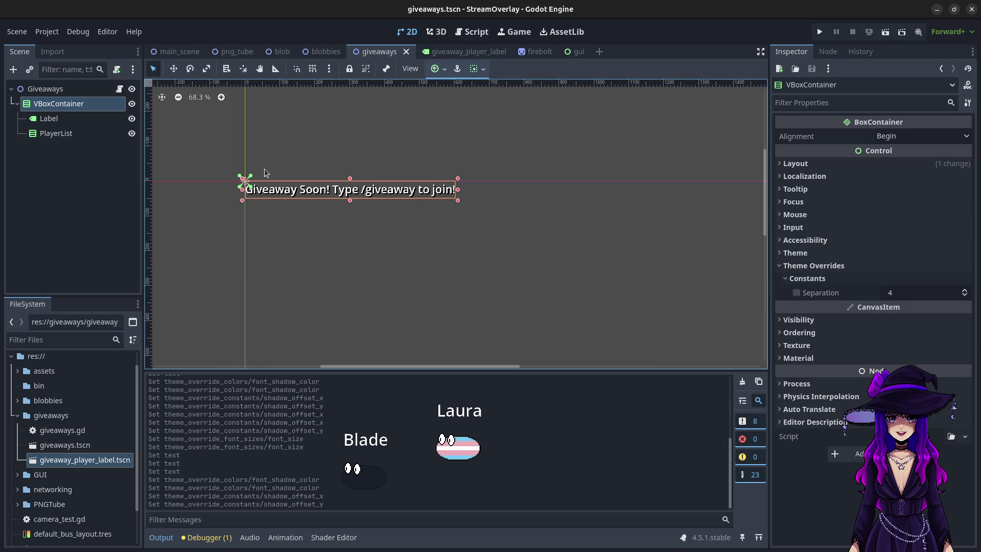
{"action": "left_click", "coordinate": [281, 194]}
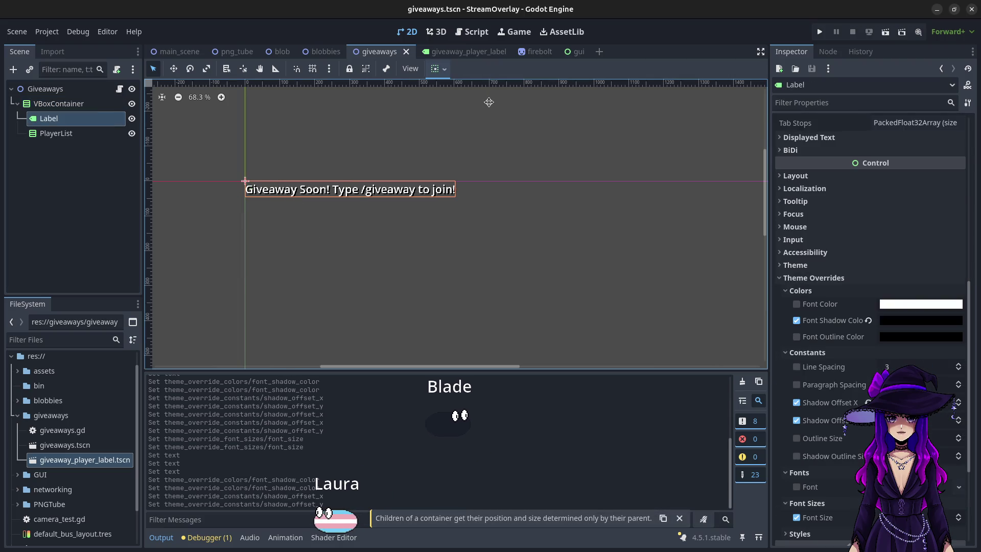
{"action": "left_click", "coordinate": [59, 104]}
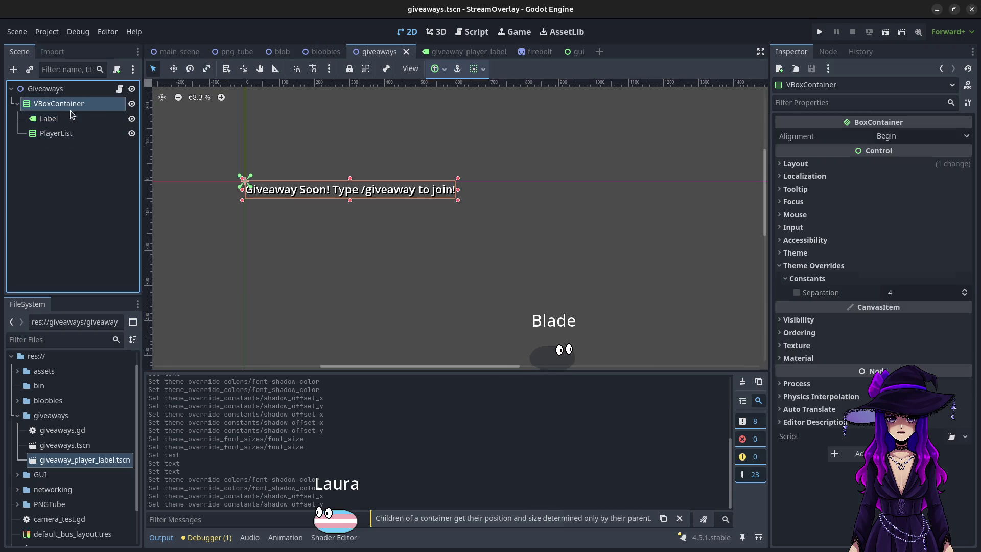
Step: Move the VBoxContainer to (10, 9) and save the scene
{"action": "key", "text": "w"}
{"action": "left_click_drag", "start_coordinate": [302, 190], "coordinate": [305, 193]}
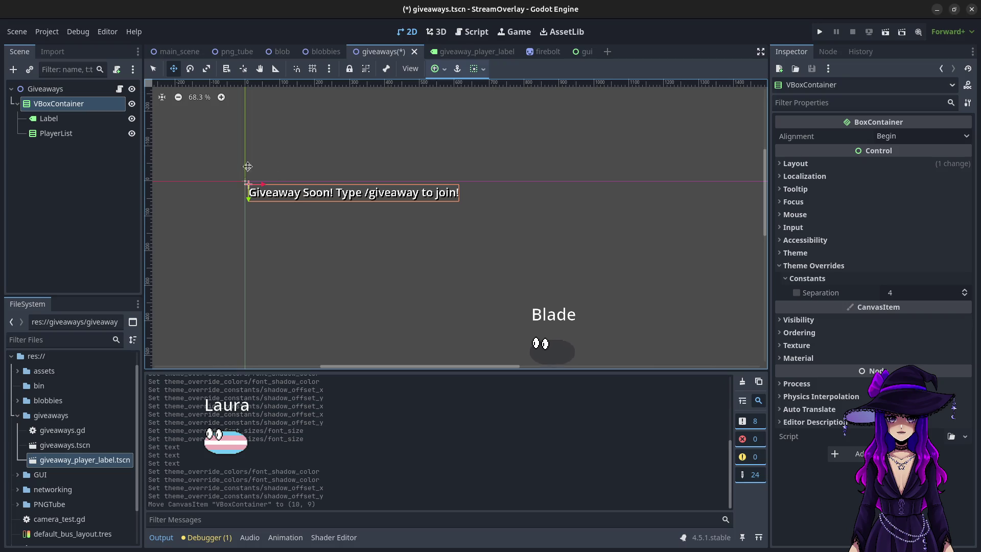
{"action": "left_click", "coordinate": [46, 89]}
{"action": "key", "text": "ctrl+s"}
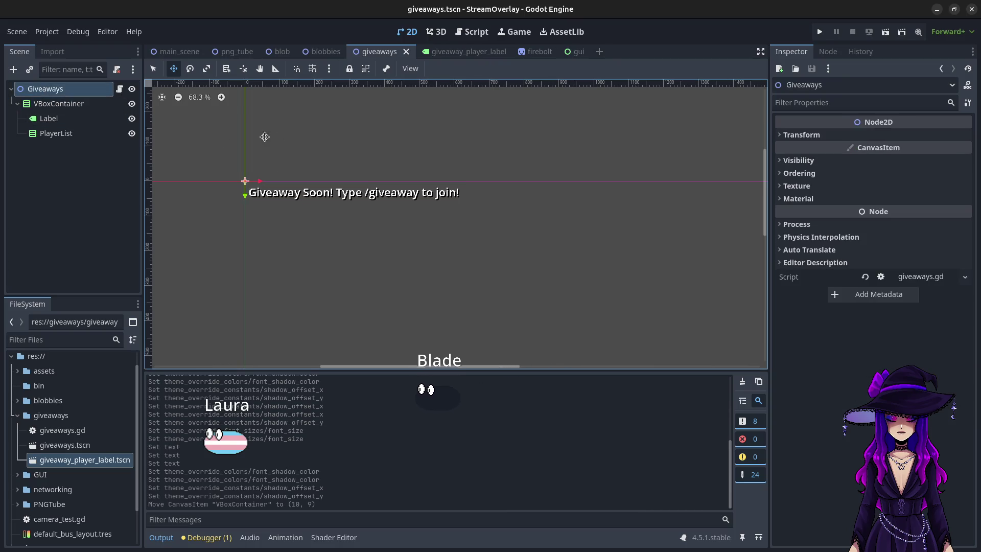
Step: Review the scene's nodes and bring up the Giveaways root's actions menu
{"action": "left_click", "coordinate": [90, 101]}
{"action": "left_click", "coordinate": [83, 118]}
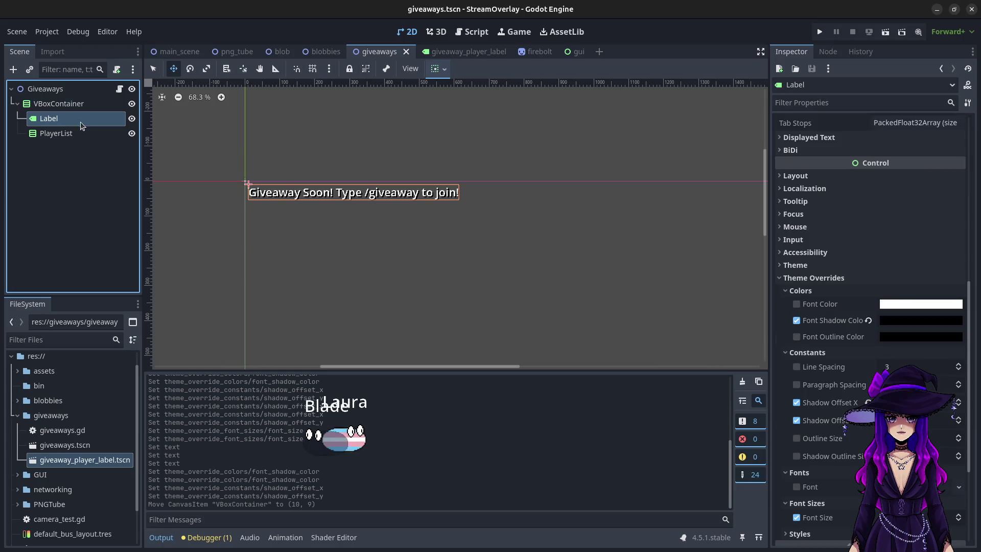
{"action": "left_click", "coordinate": [77, 134]}
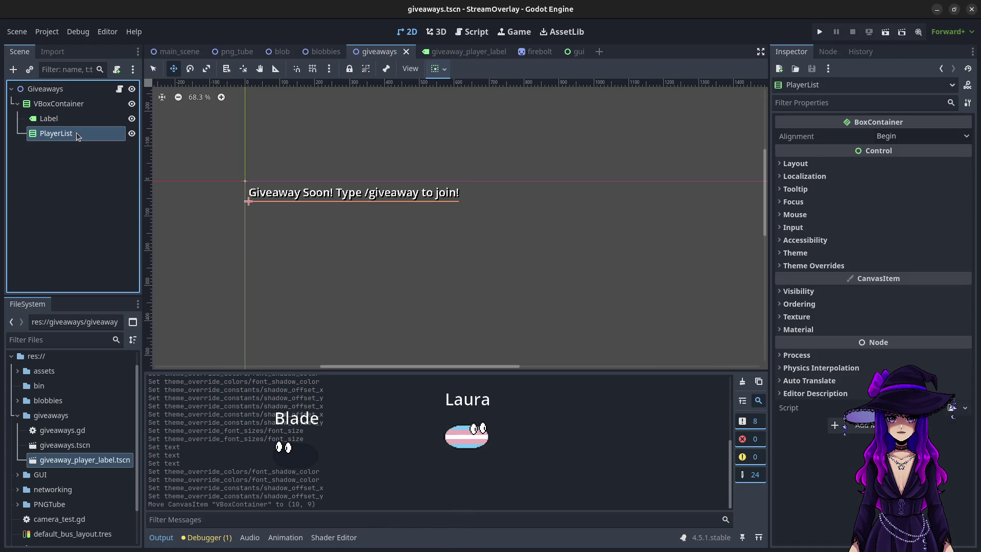
{"action": "left_click", "coordinate": [69, 91]}
{"action": "right_click", "coordinate": [70, 95]}
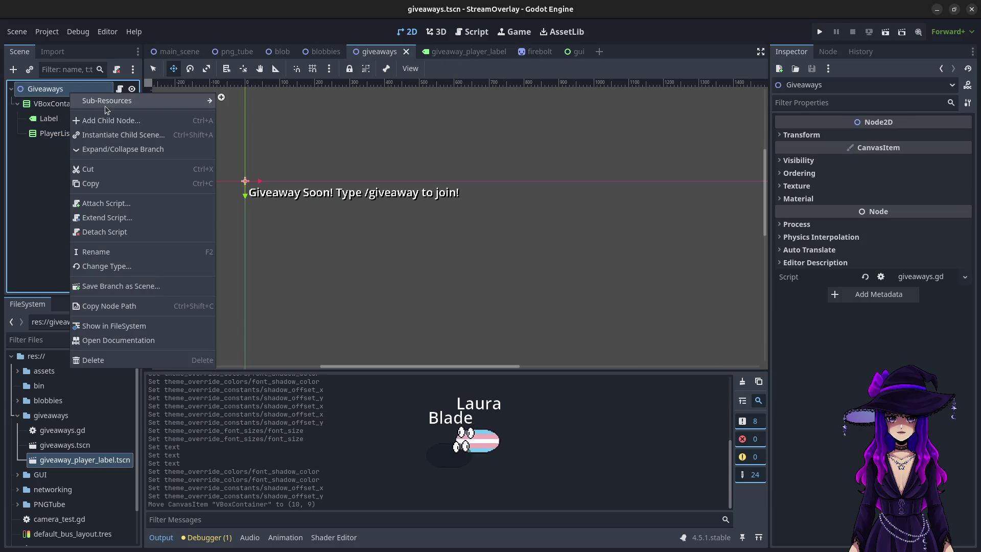
Step: Start adding a child node to Giveaways, trying a 'cir' node type search
{"action": "left_click", "coordinate": [113, 123]}
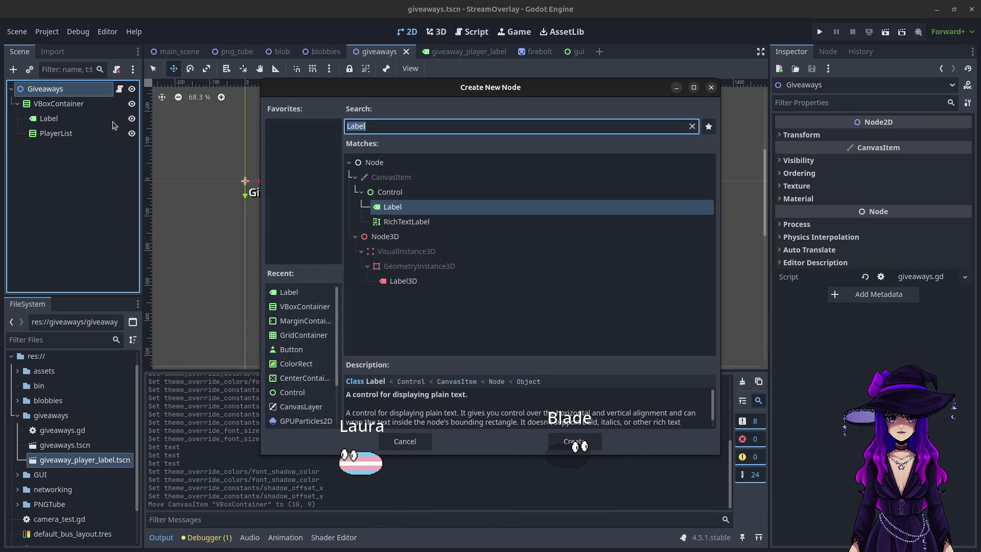
{"action": "key", "text": "BackSpace"}
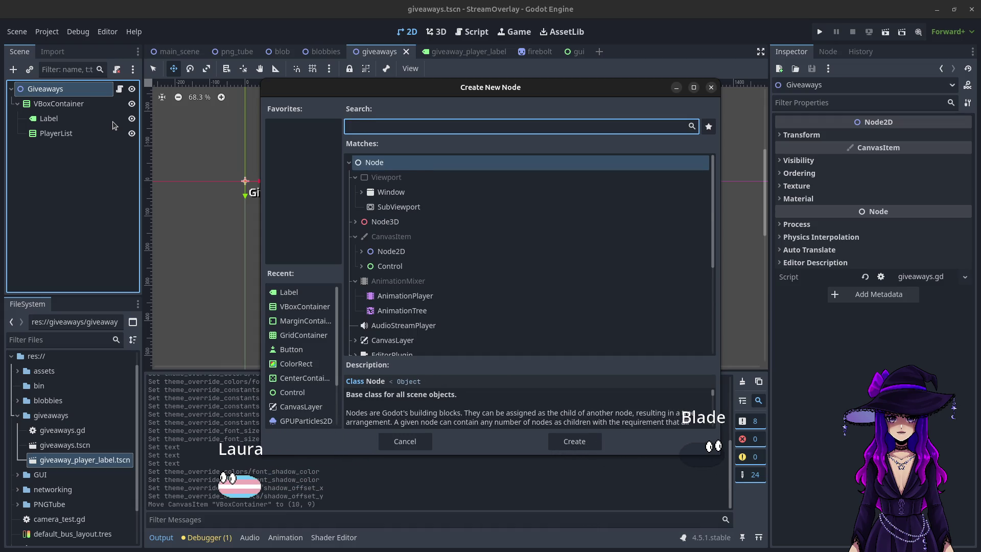
{"action": "type", "text": "cir"}
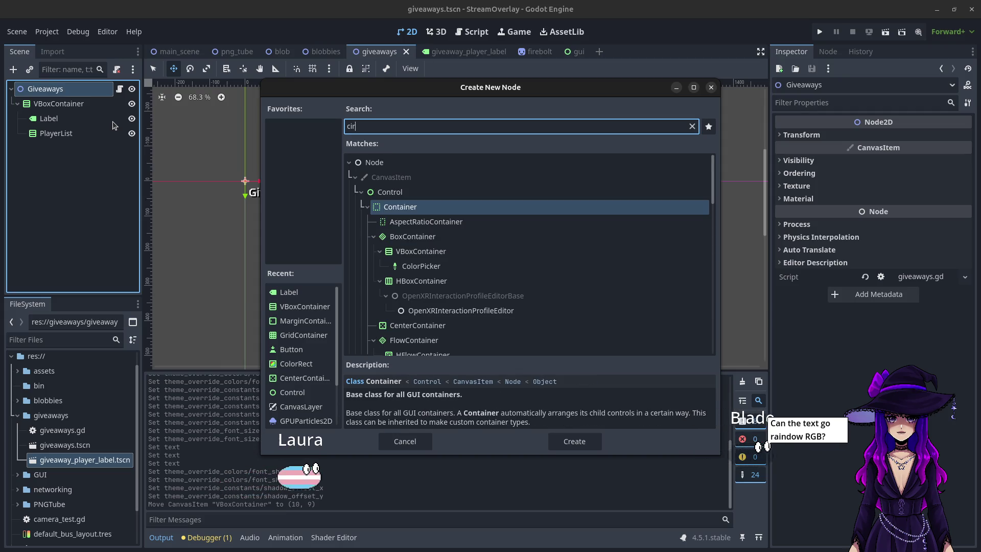
{"action": "key", "text": "BackSpace"}
{"action": "key", "text": "BackSpace"}
{"action": "key", "text": "BackSpace"}
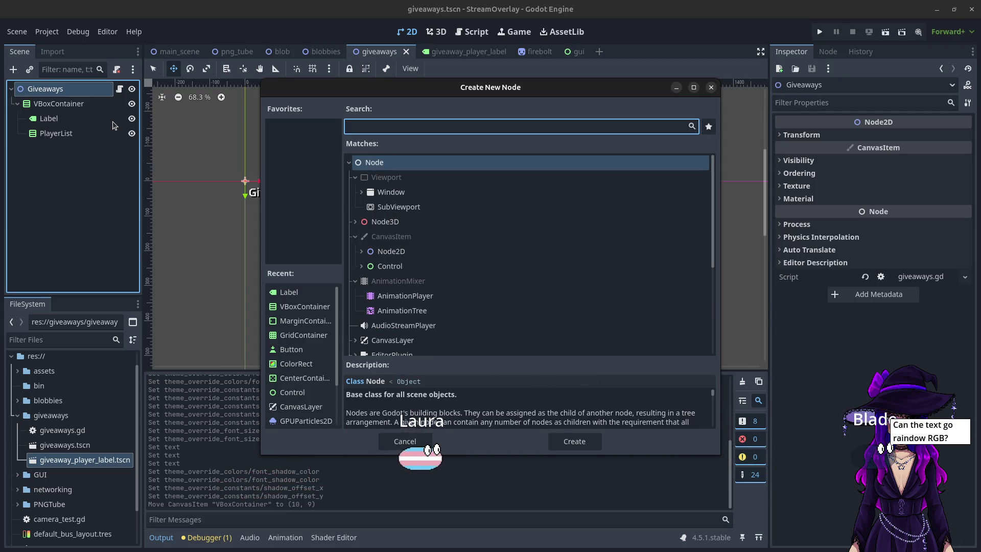
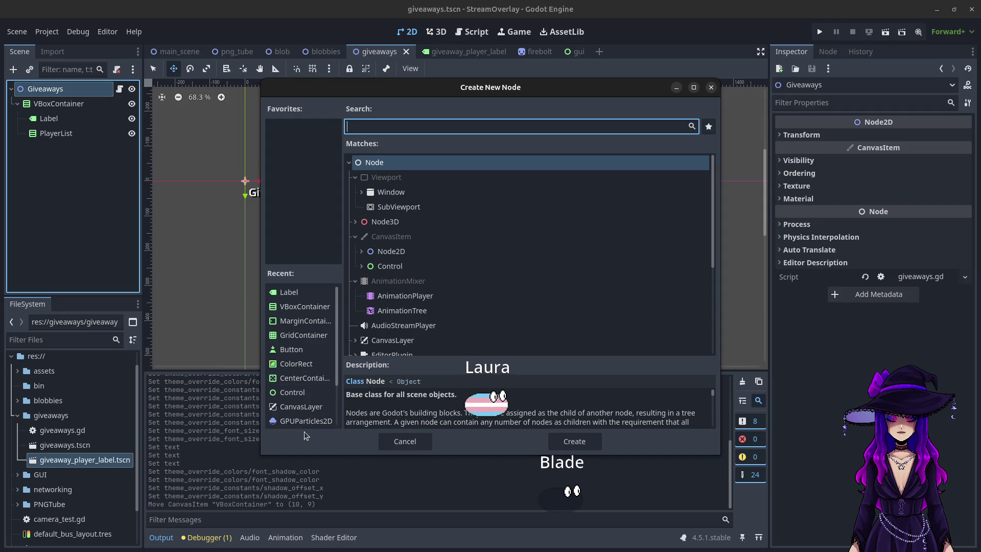
Step: Select the VBoxContainer and choose New ShaderMaterial from its CanvasItem Material dropdown
{"action": "left_click", "coordinate": [405, 441]}
{"action": "left_click", "coordinate": [91, 104]}
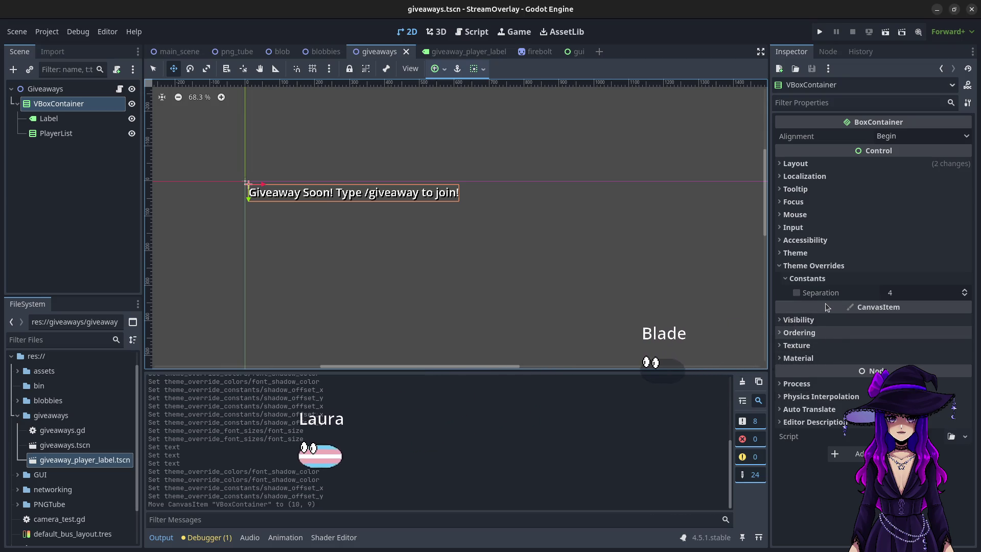
{"action": "mouse_move", "coordinate": [826, 303]}
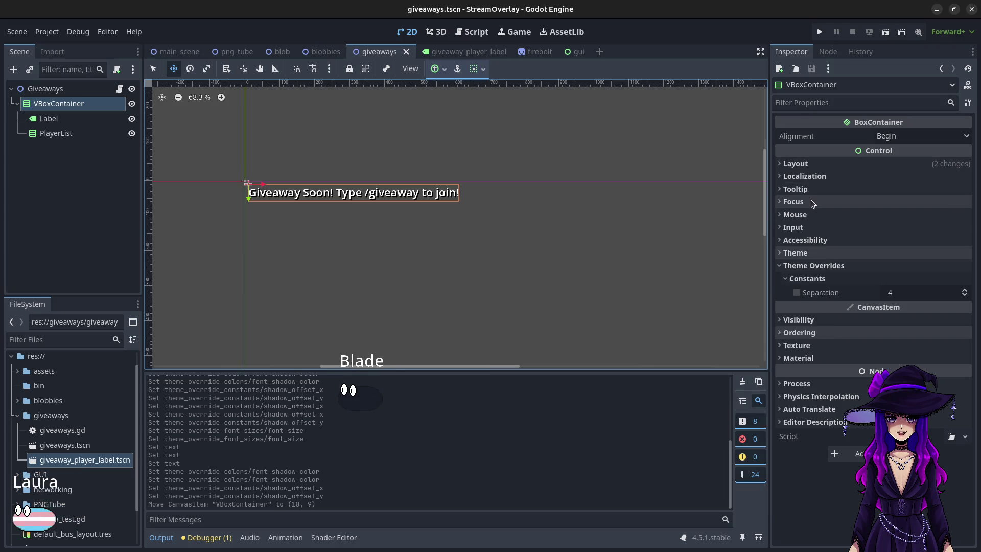
{"action": "left_click", "coordinate": [820, 347]}
{"action": "left_click", "coordinate": [820, 346]}
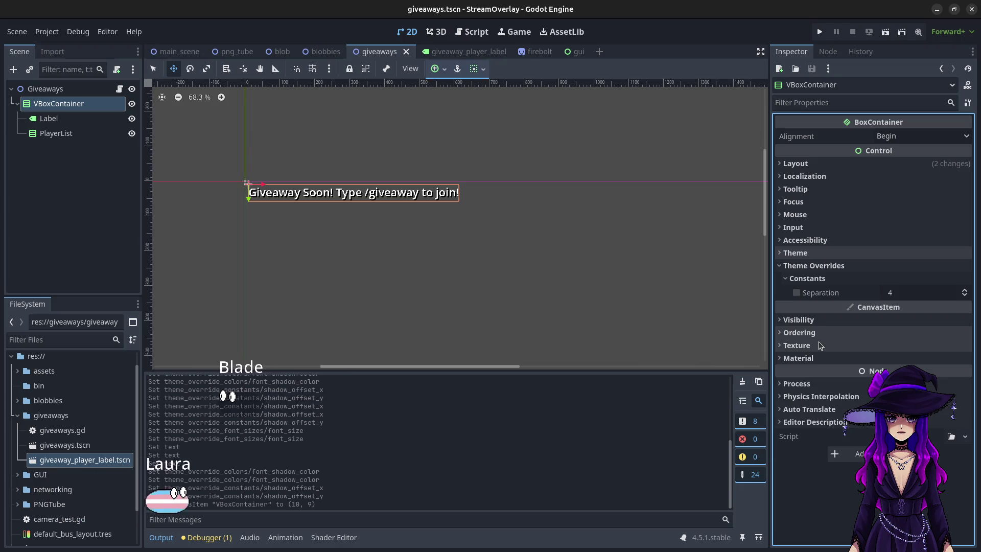
{"action": "left_click", "coordinate": [815, 358]}
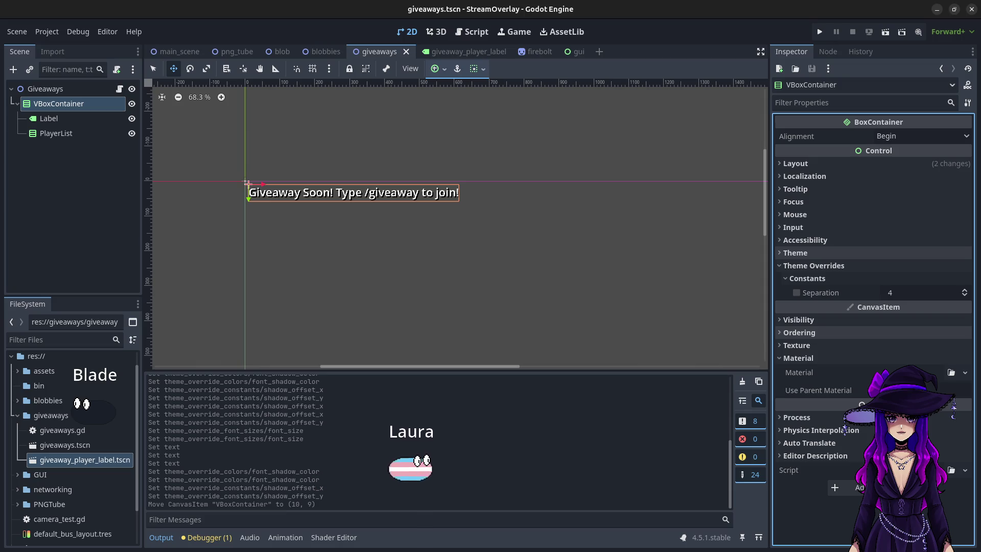
{"action": "left_click", "coordinate": [909, 372]}
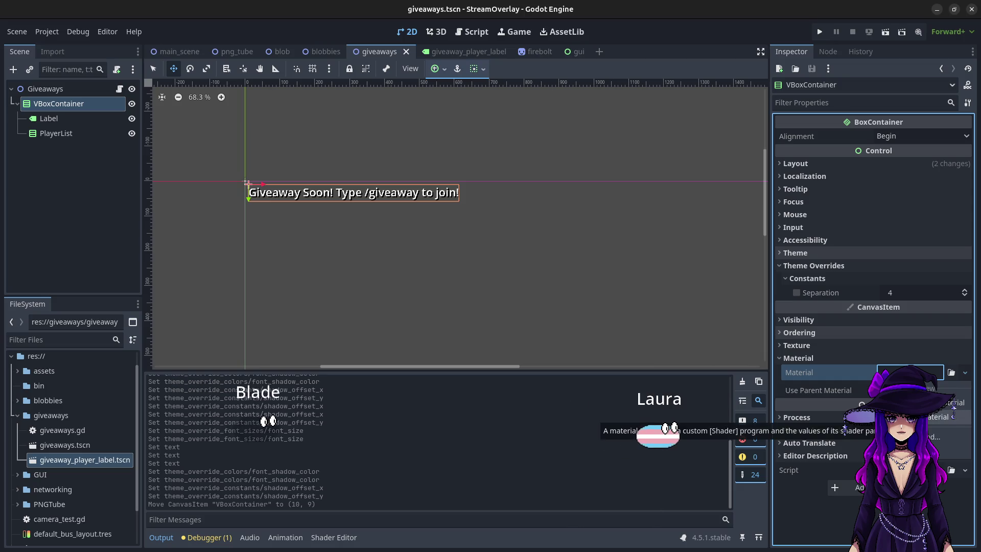
{"action": "left_click", "coordinate": [920, 417]}
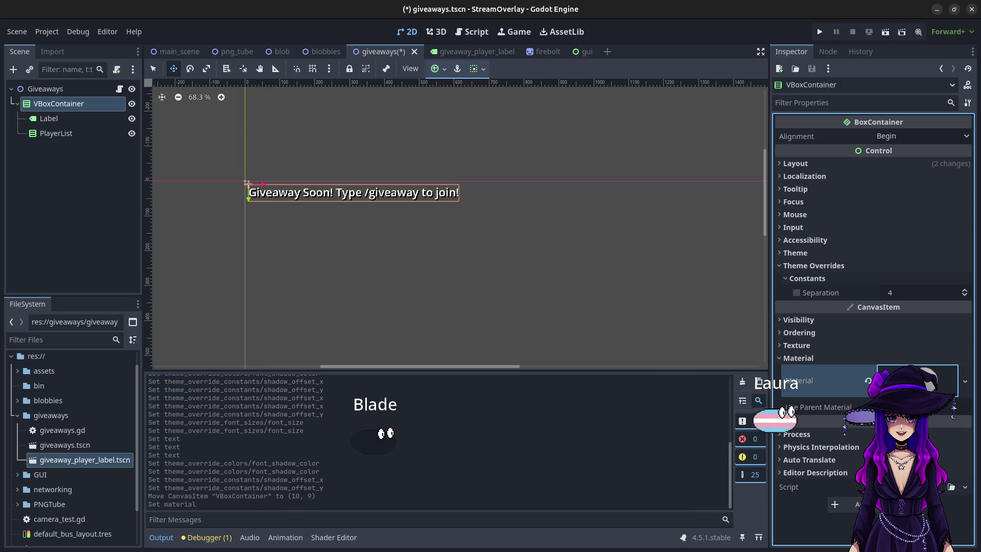
Step: Expand the new ShaderMaterial and start a new Shader of type VisualShader
{"action": "left_click", "coordinate": [917, 380]}
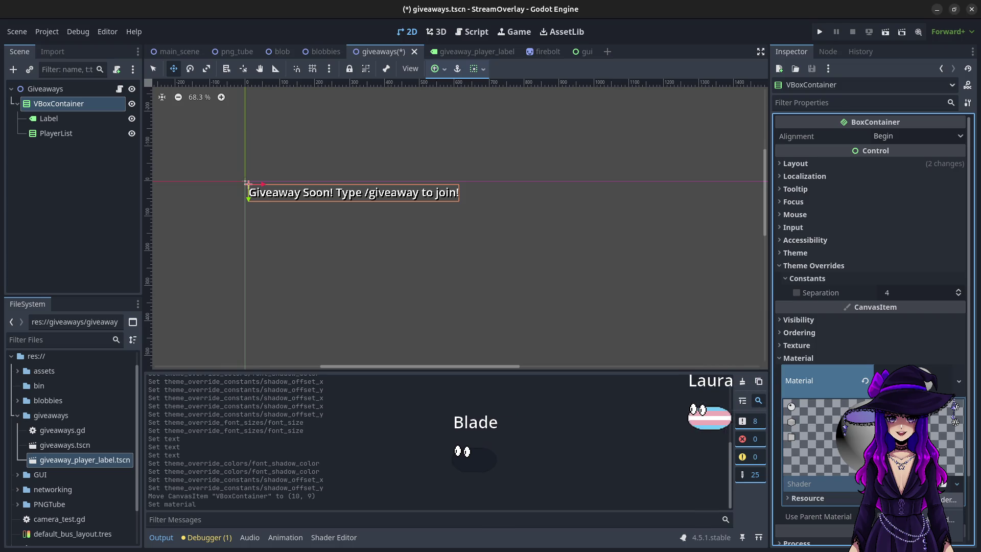
{"action": "left_click", "coordinate": [947, 499]}
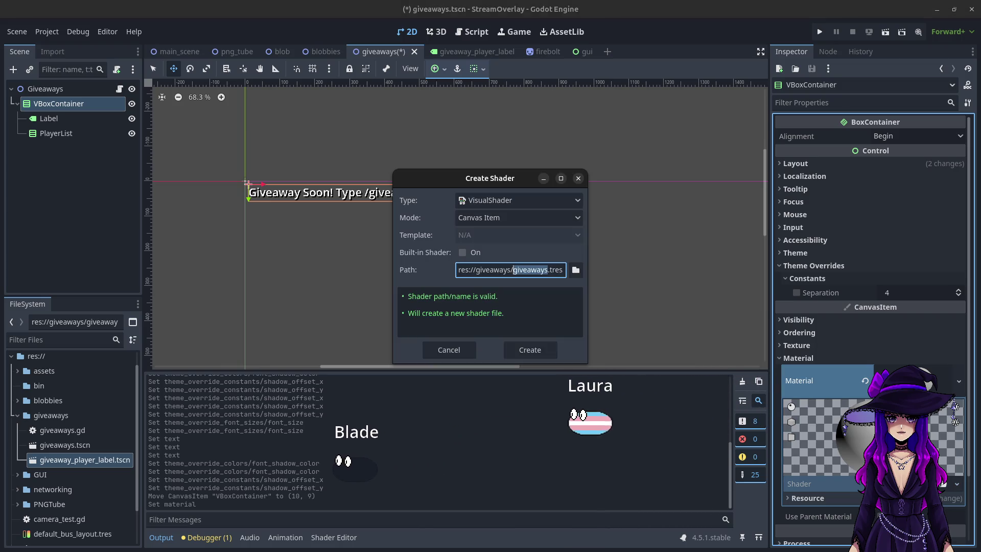
{"action": "left_click", "coordinate": [518, 204]}
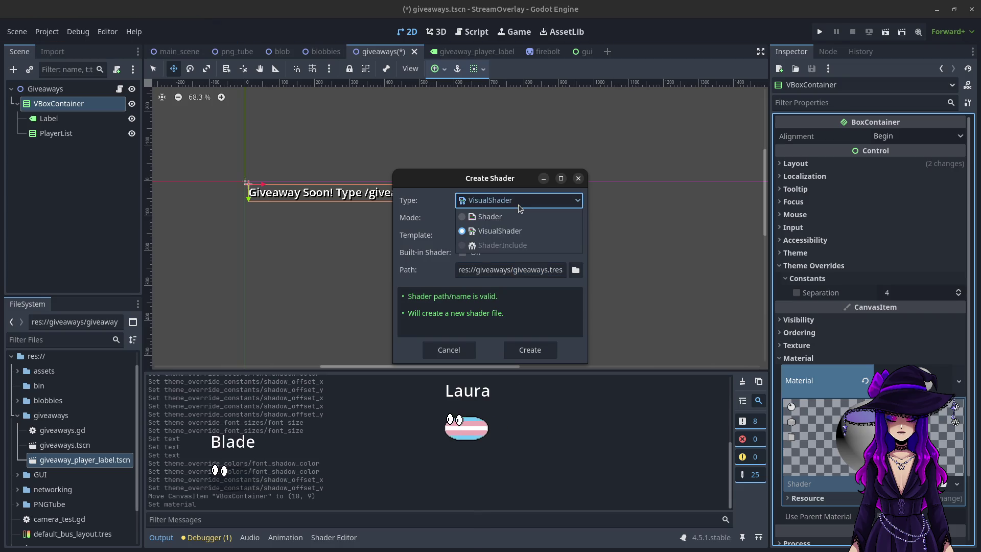
{"action": "left_click", "coordinate": [518, 204]}
{"action": "left_click", "coordinate": [518, 204]}
{"action": "left_click", "coordinate": [421, 245]}
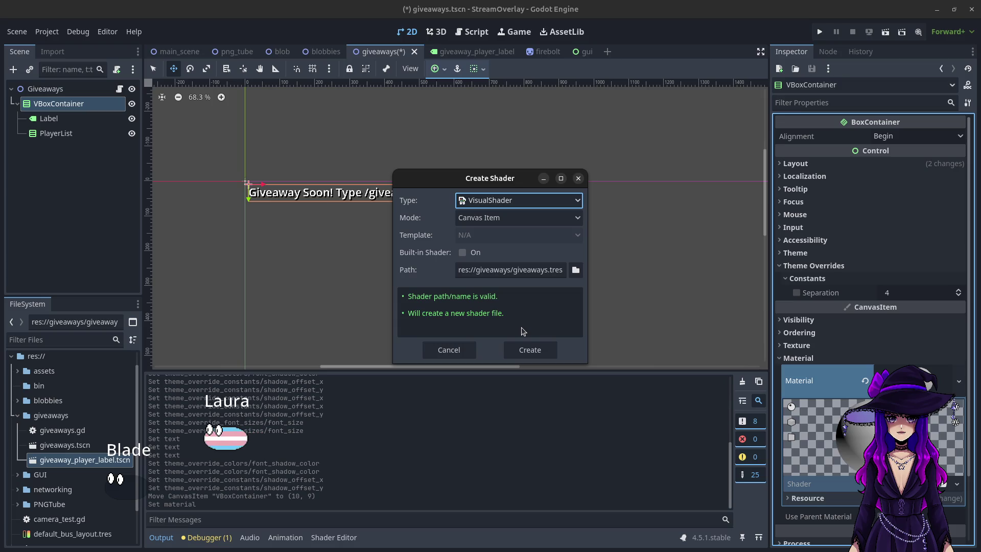
Step: Name the shader file rainbow.tres, create it and open it for editing
{"action": "double_click", "coordinate": [522, 270]}
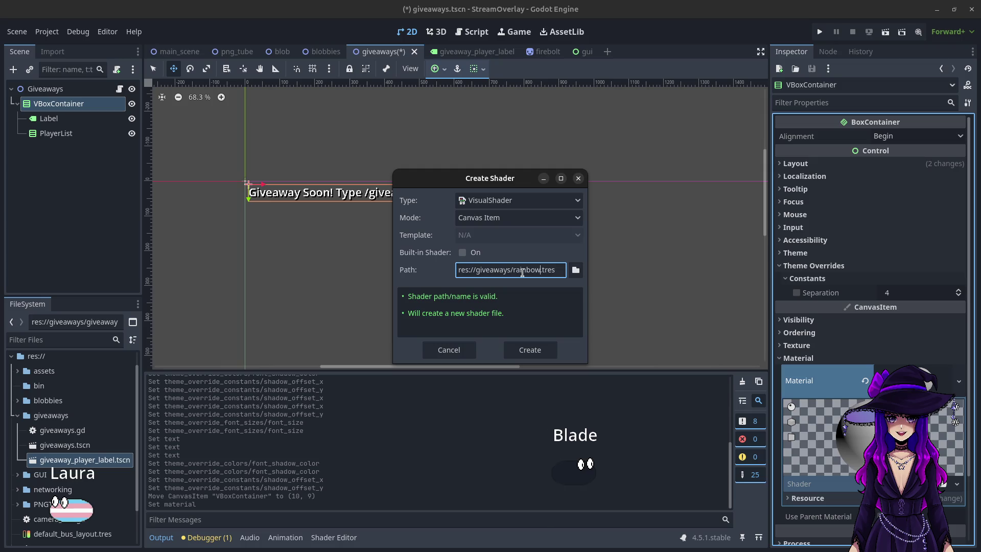
{"action": "key", "text": "Return"}
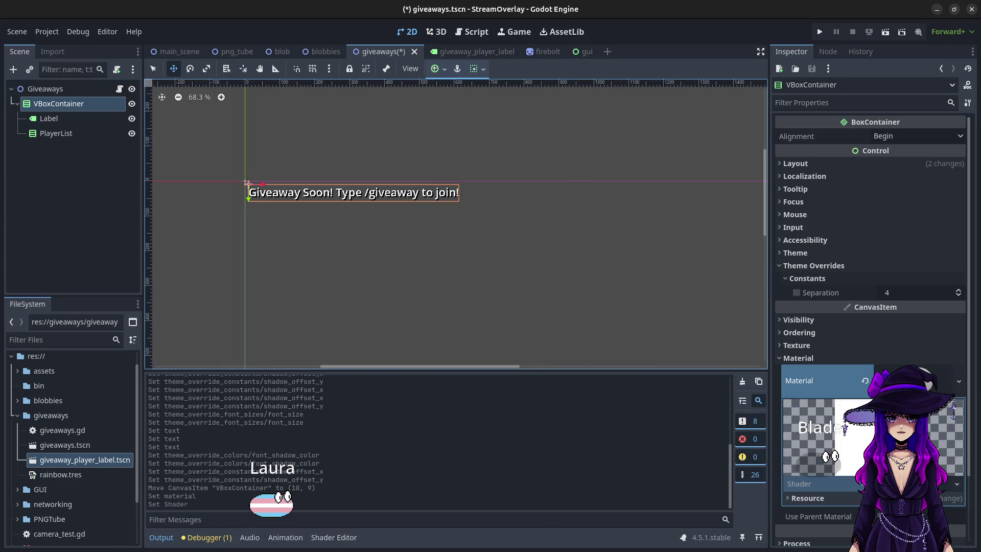
{"action": "left_click", "coordinate": [823, 483]}
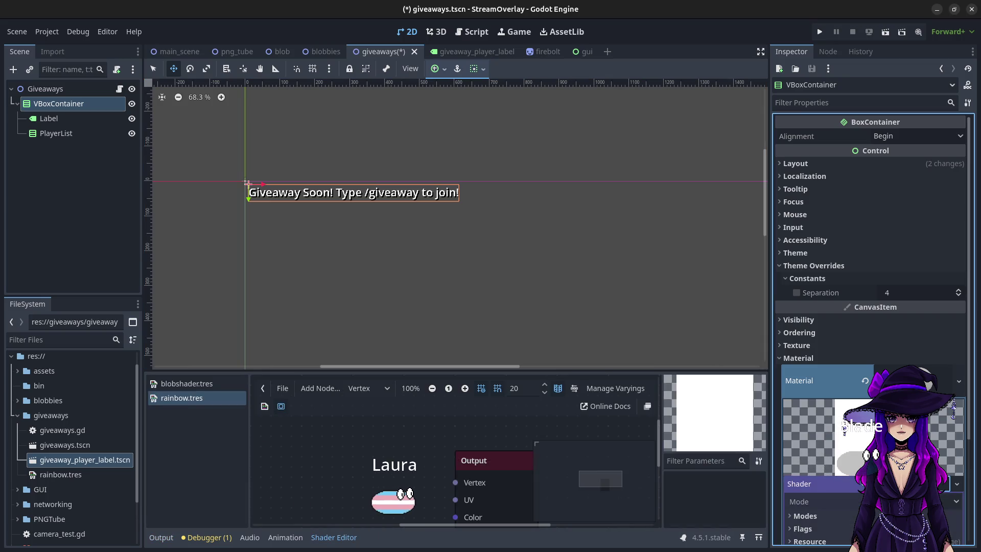
Step: Switch the rainbow shader graph from the Vertex to the Fragment stage
{"action": "scroll", "coordinate": [428, 441], "scroll_direction": "down", "scroll_amount": 5}
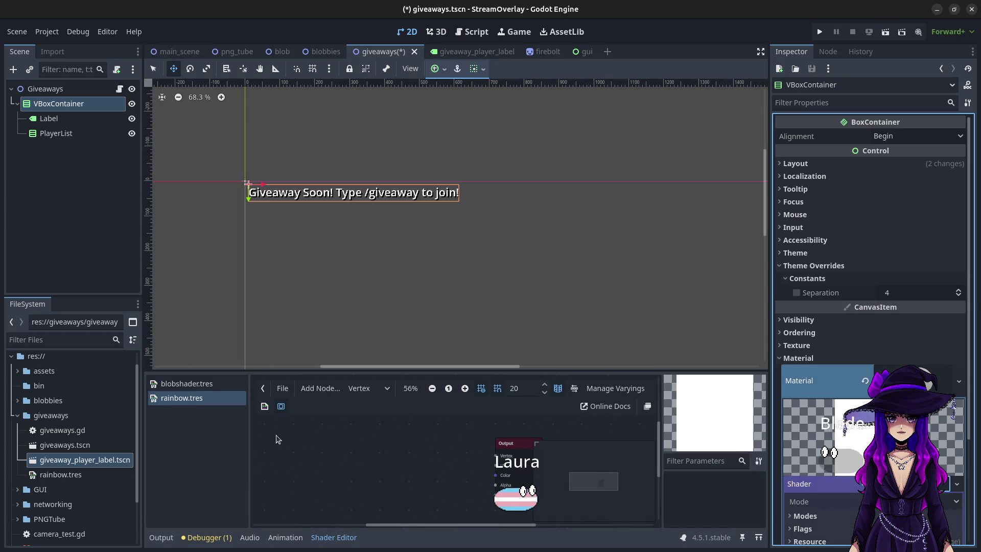
{"action": "left_click", "coordinate": [367, 388]}
{"action": "left_click", "coordinate": [368, 413]}
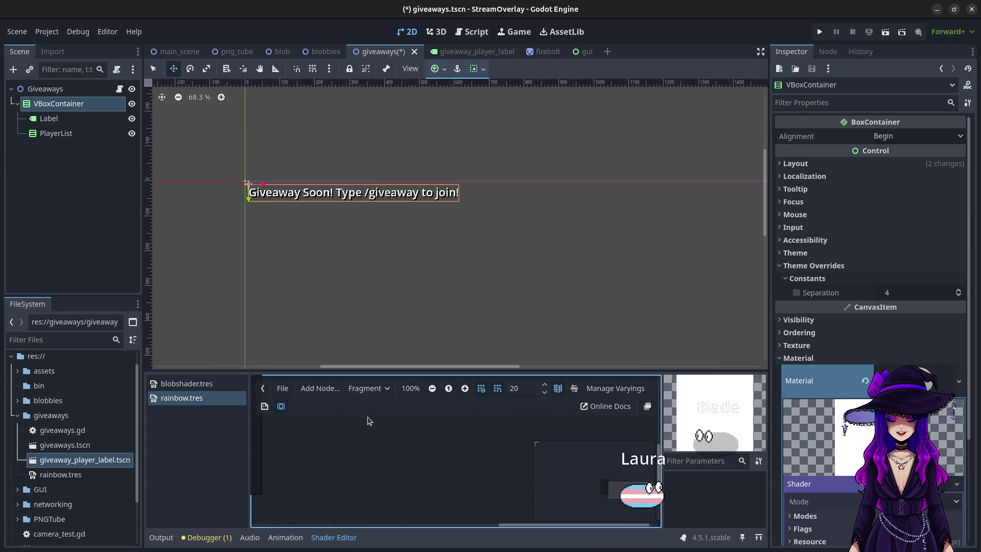
{"action": "scroll", "coordinate": [527, 469], "scroll_direction": "down", "scroll_amount": 4}
{"action": "scroll", "coordinate": [317, 423], "scroll_direction": "up", "scroll_amount": 2}
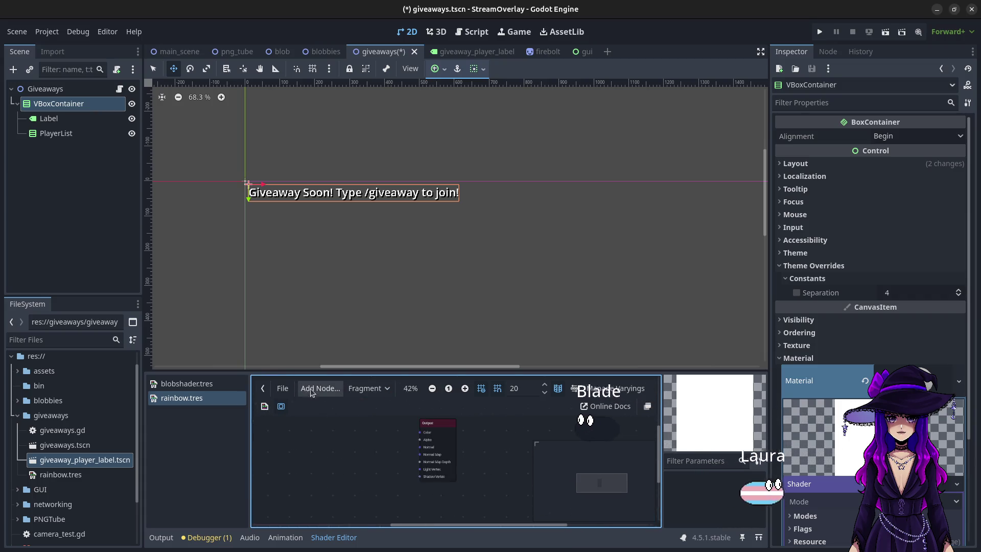
{"action": "scroll", "coordinate": [317, 423], "scroll_direction": "down", "scroll_amount": 1}
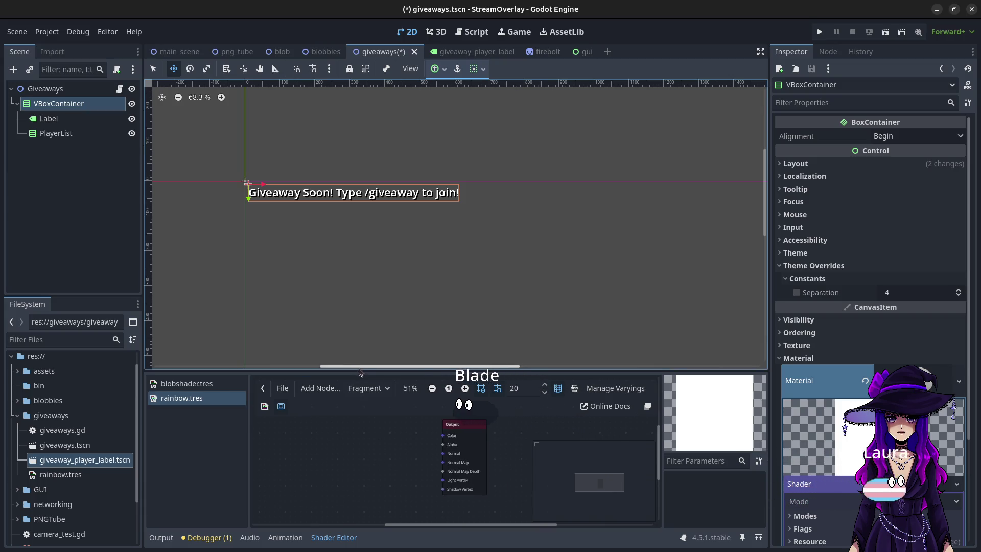
Step: Drag the panel splitter up to enlarge the shader editor area
{"action": "mouse_move", "coordinate": [357, 370]}
{"action": "left_mouse_down"}
{"action": "mouse_move", "coordinate": [350, 302]}
{"action": "mouse_move", "coordinate": [348, 309]}
{"action": "left_mouse_up"}
{"action": "scroll", "coordinate": [313, 385], "scroll_direction": "up", "scroll_amount": 4}
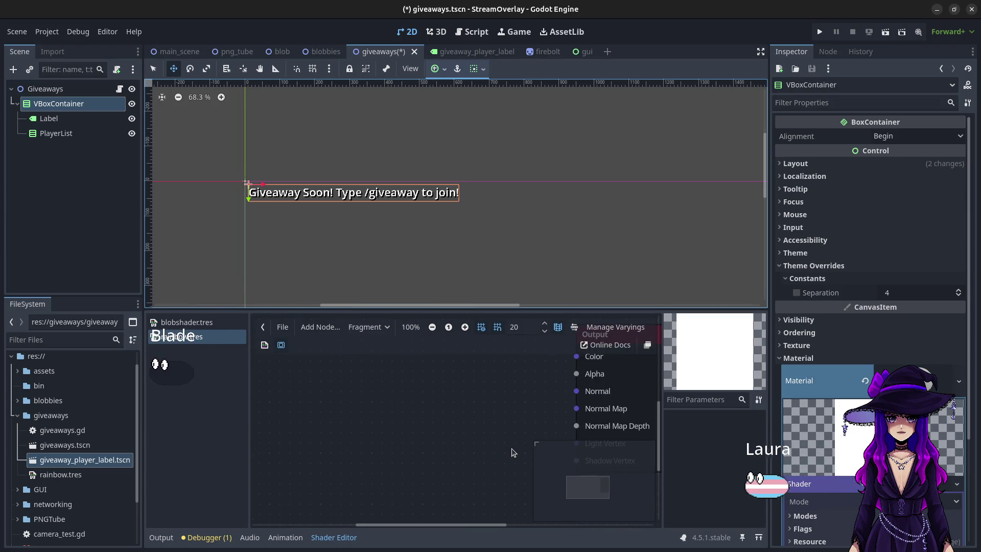
{"action": "scroll", "coordinate": [514, 452], "scroll_direction": "down", "scroll_amount": 2}
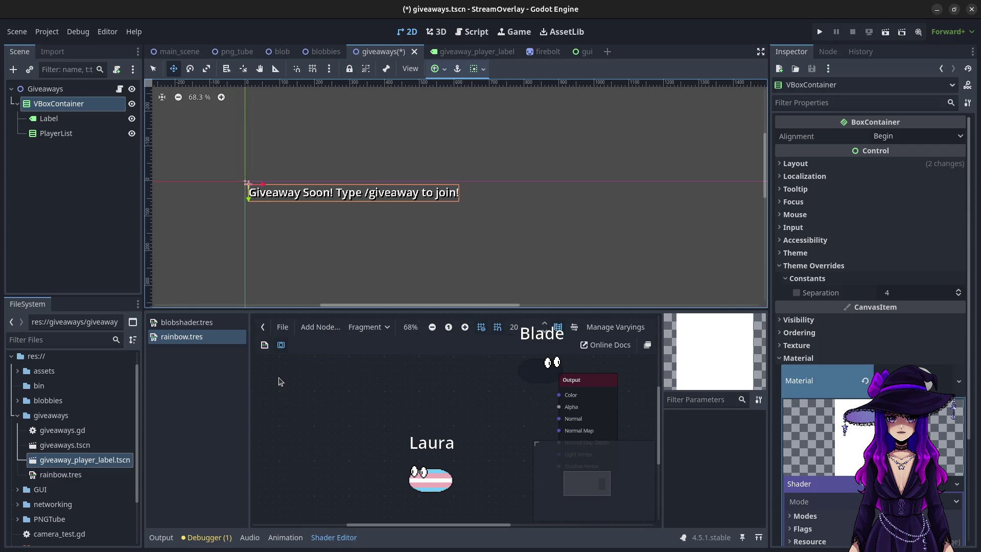
{"action": "right_click", "coordinate": [278, 381]}
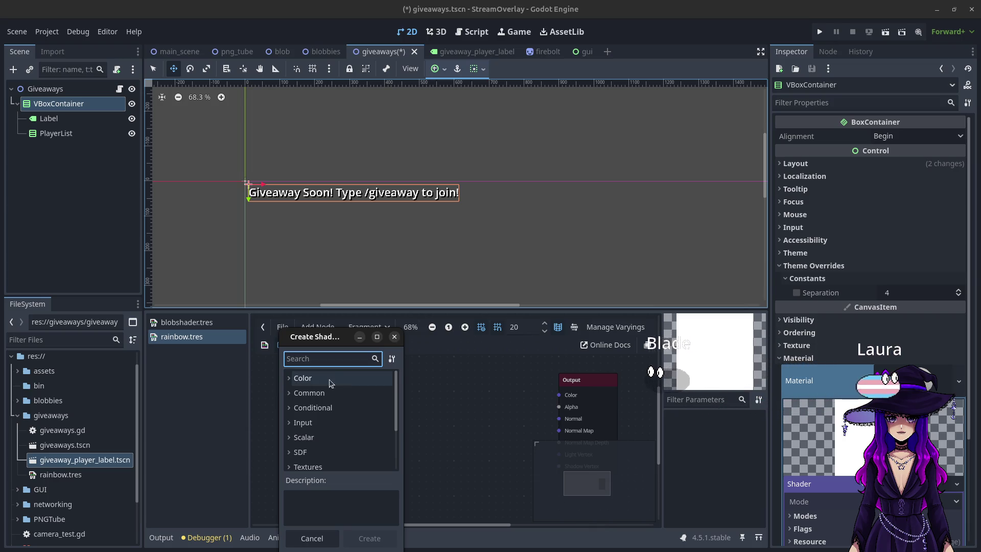
Step: Search the Create Shader Node list for 'uv'
{"action": "scroll", "coordinate": [324, 446], "scroll_direction": "down", "scroll_amount": 2}
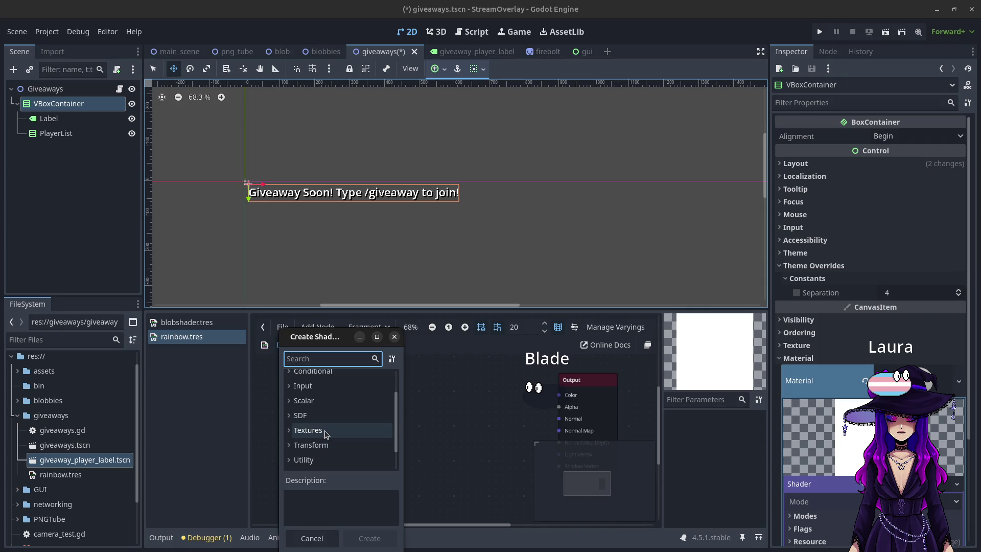
{"action": "scroll", "coordinate": [325, 433], "scroll_direction": "down", "scroll_amount": 2}
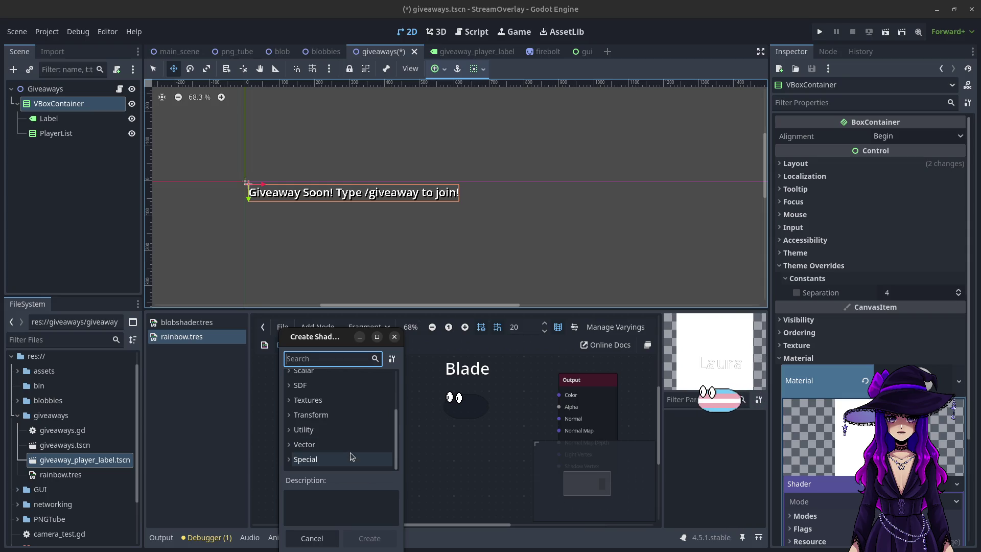
{"action": "scroll", "coordinate": [335, 427], "scroll_direction": "up", "scroll_amount": 3}
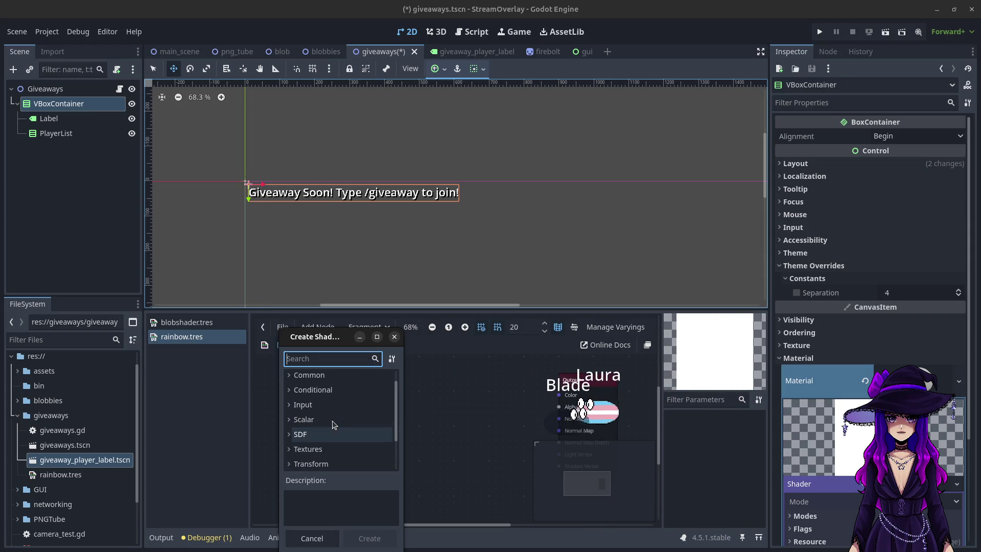
{"action": "scroll", "coordinate": [337, 416], "scroll_direction": "up", "scroll_amount": 1}
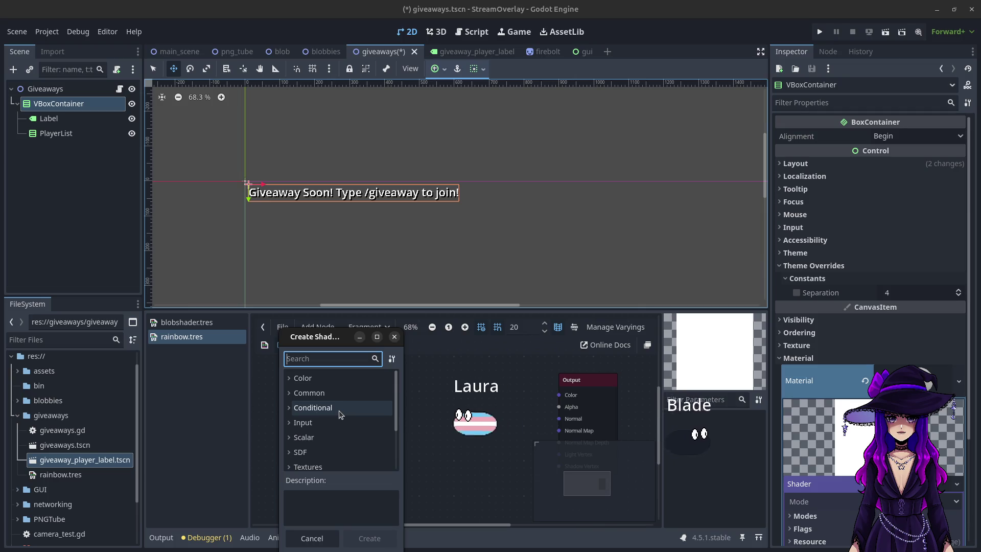
{"action": "scroll", "coordinate": [340, 416], "scroll_direction": "down", "scroll_amount": 3}
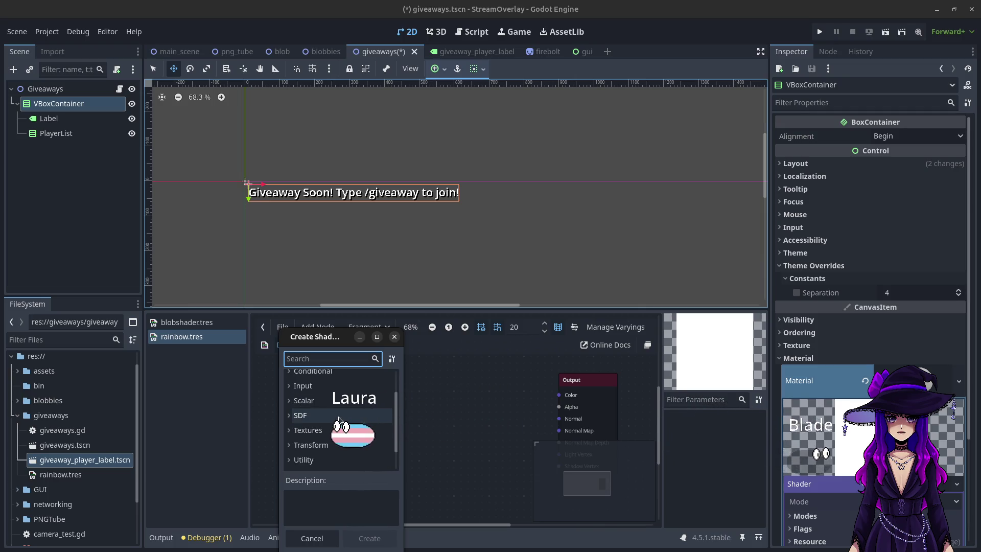
{"action": "scroll", "coordinate": [340, 423], "scroll_direction": "down", "scroll_amount": 2}
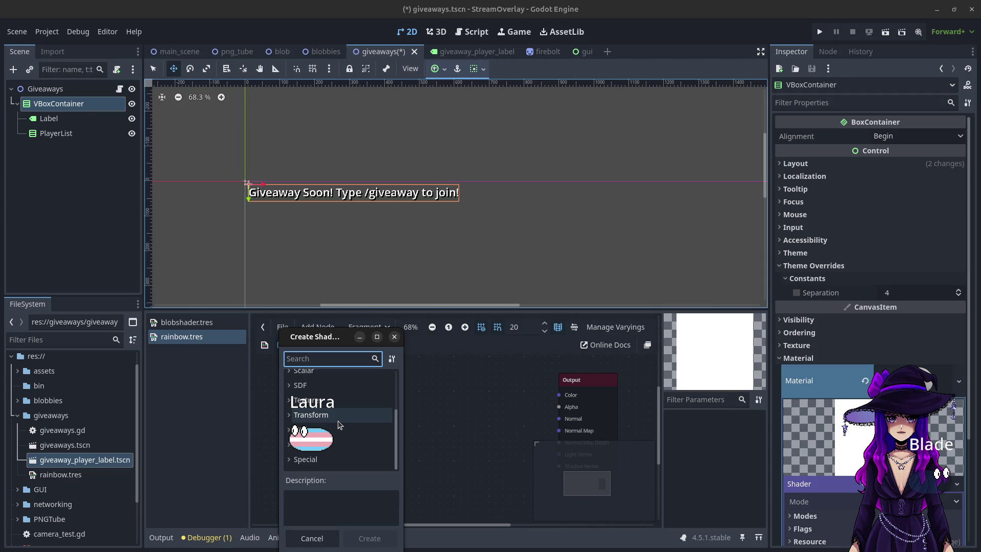
{"action": "type", "text": "uv"}
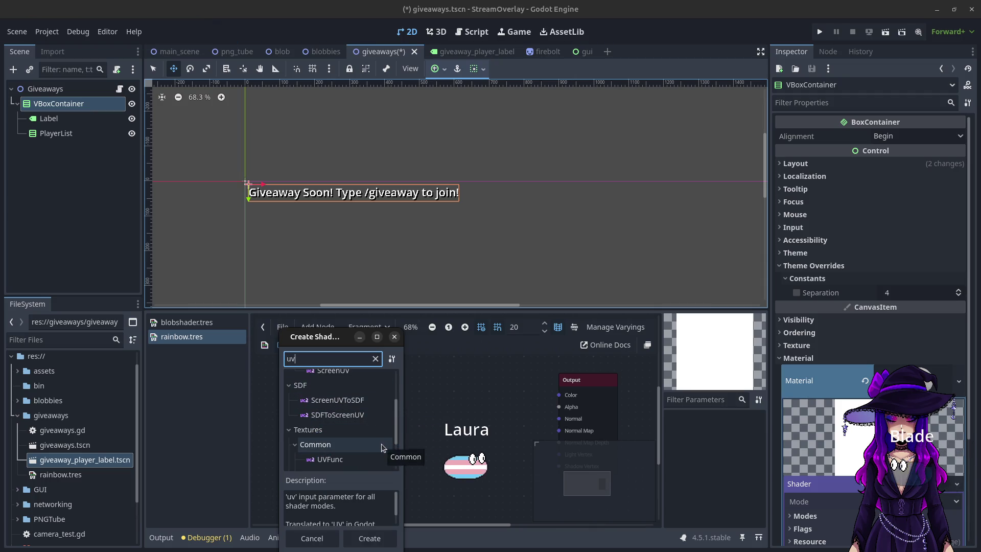
{"action": "scroll", "coordinate": [356, 422], "scroll_direction": "up", "scroll_amount": 2}
{"action": "scroll", "coordinate": [349, 412], "scroll_direction": "up", "scroll_amount": 2}
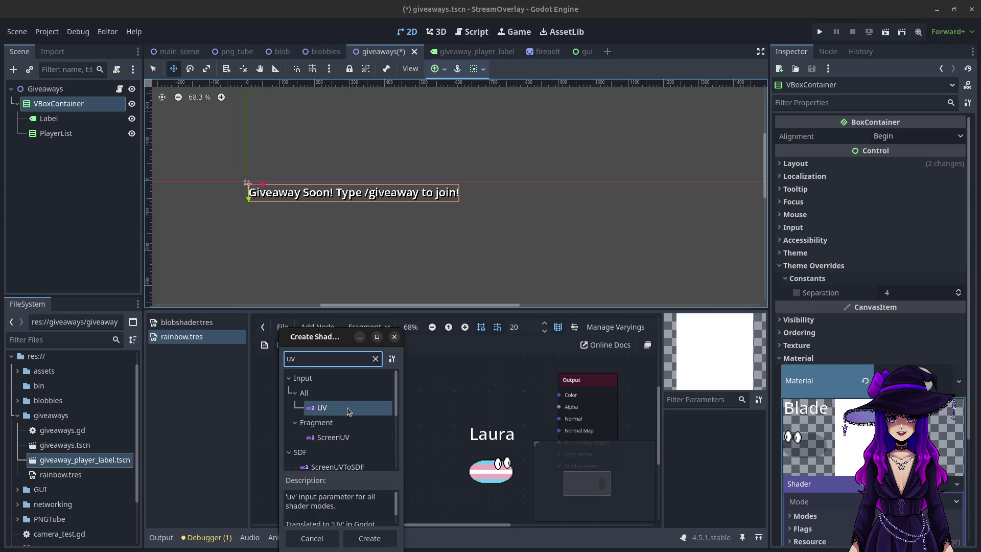
Step: Add the ScreenUV input node and wire screen_uv into the Output Color port
{"action": "left_click", "coordinate": [346, 440]}
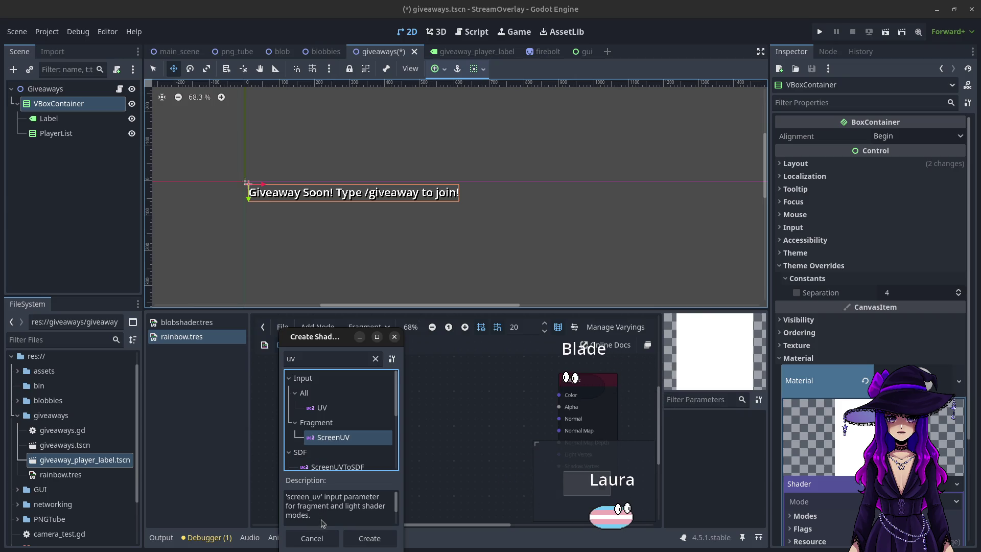
{"action": "left_click", "coordinate": [344, 408]}
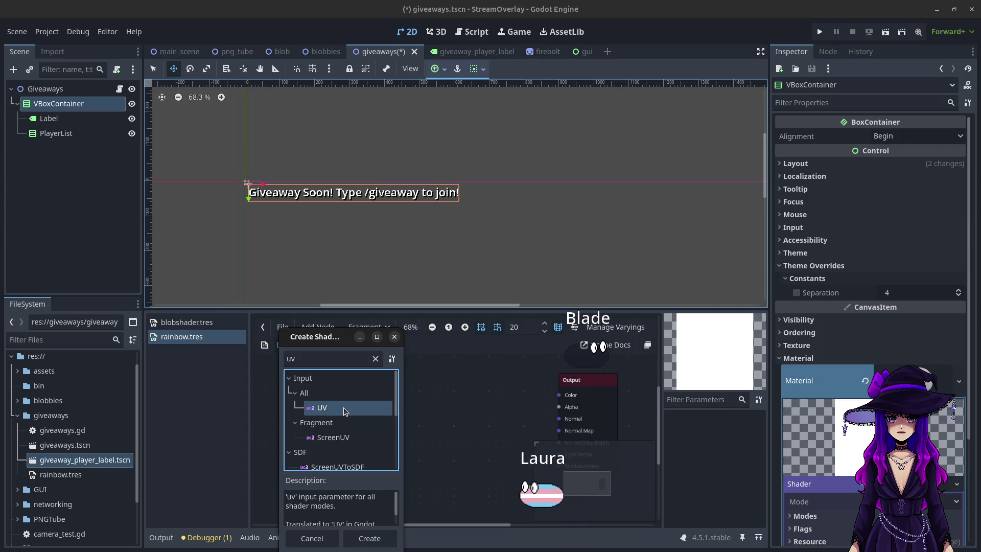
{"action": "left_click", "coordinate": [337, 440]}
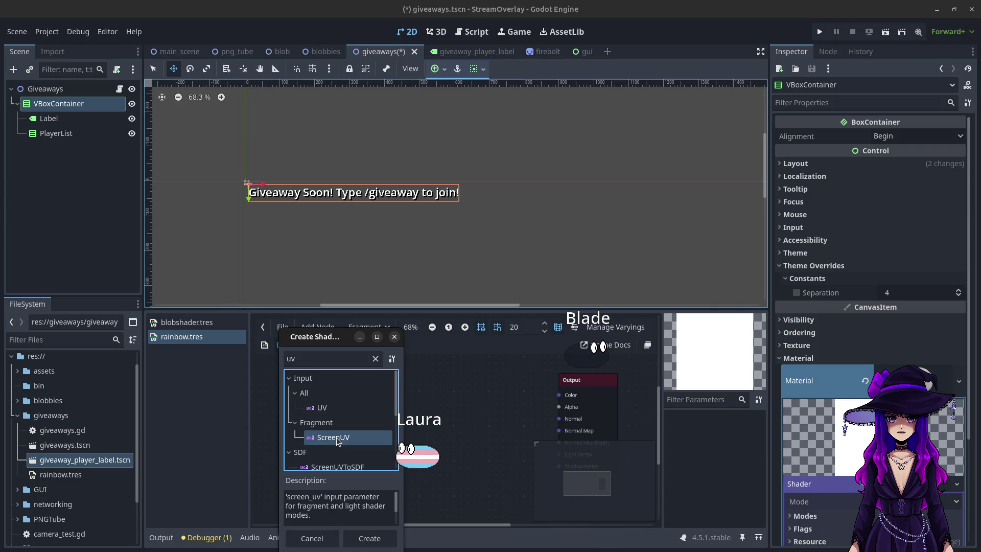
{"action": "scroll", "coordinate": [338, 434], "scroll_direction": "down", "scroll_amount": 2}
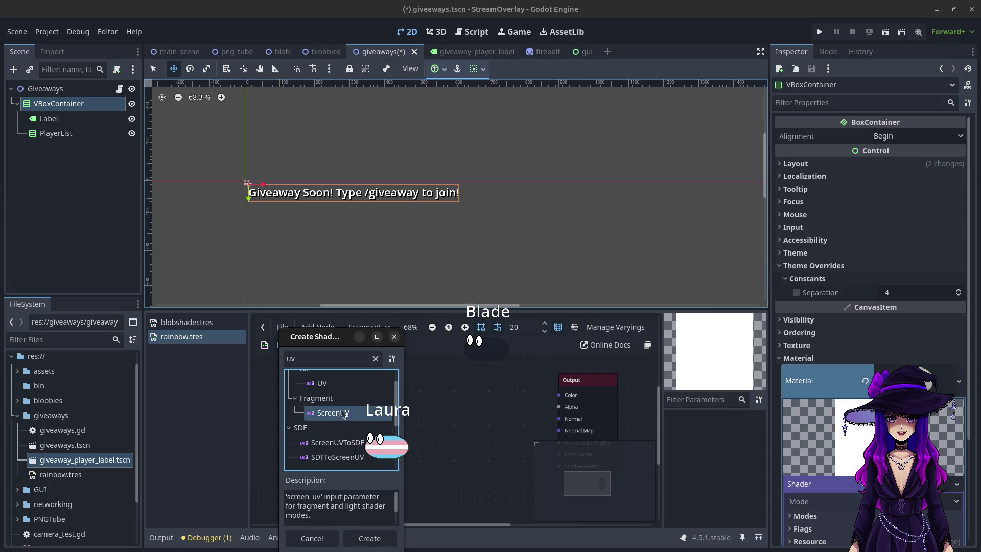
{"action": "double_click", "coordinate": [343, 413]}
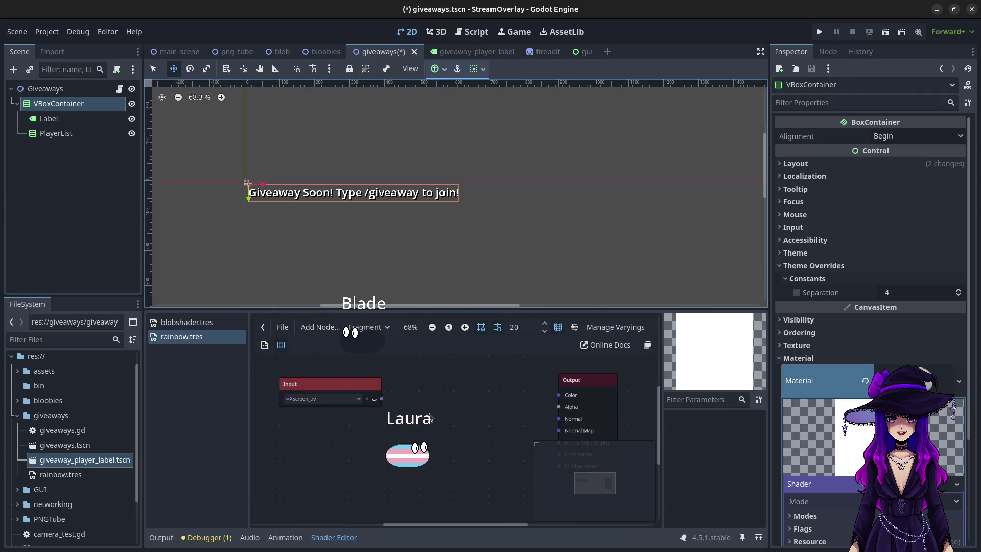
{"action": "left_click_drag", "start_coordinate": [382, 399], "coordinate": [562, 397]}
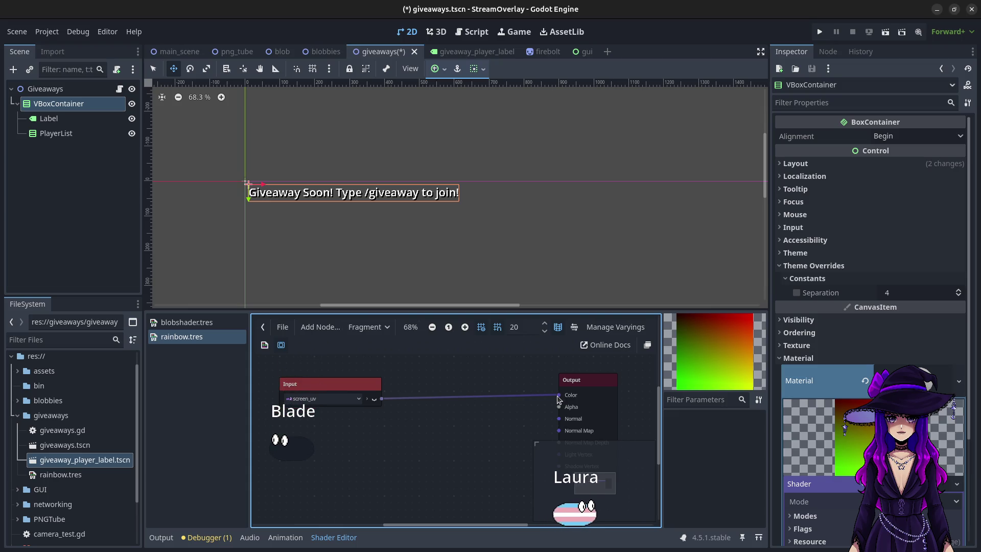
Step: Inspect the red-green screen_uv gradient preview, then open the container's material menu
{"action": "scroll", "coordinate": [345, 120], "scroll_direction": "down", "scroll_amount": 3}
{"action": "scroll", "coordinate": [322, 179], "scroll_direction": "up", "scroll_amount": 7}
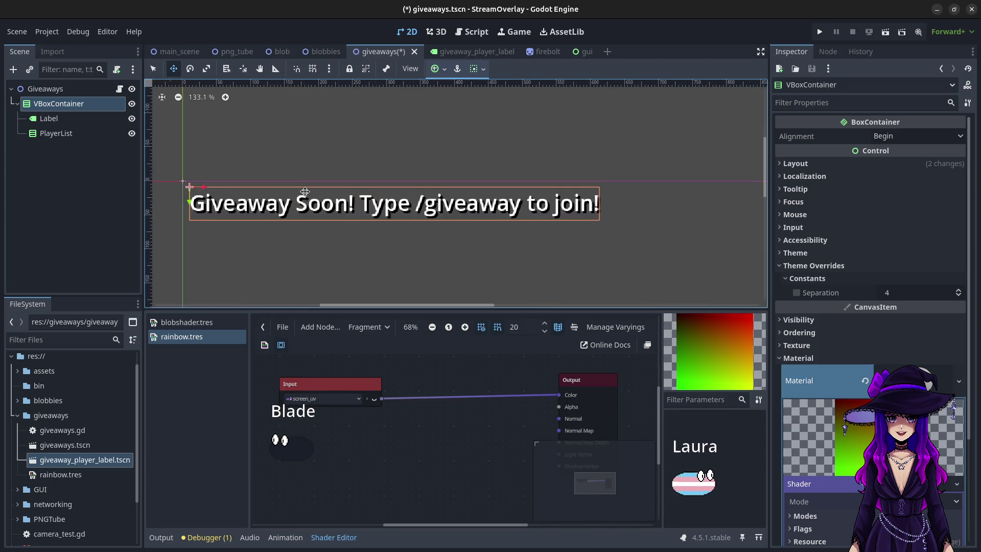
{"action": "scroll", "coordinate": [305, 191], "scroll_direction": "up", "scroll_amount": 4}
{"action": "scroll", "coordinate": [308, 203], "scroll_direction": "down", "scroll_amount": 3}
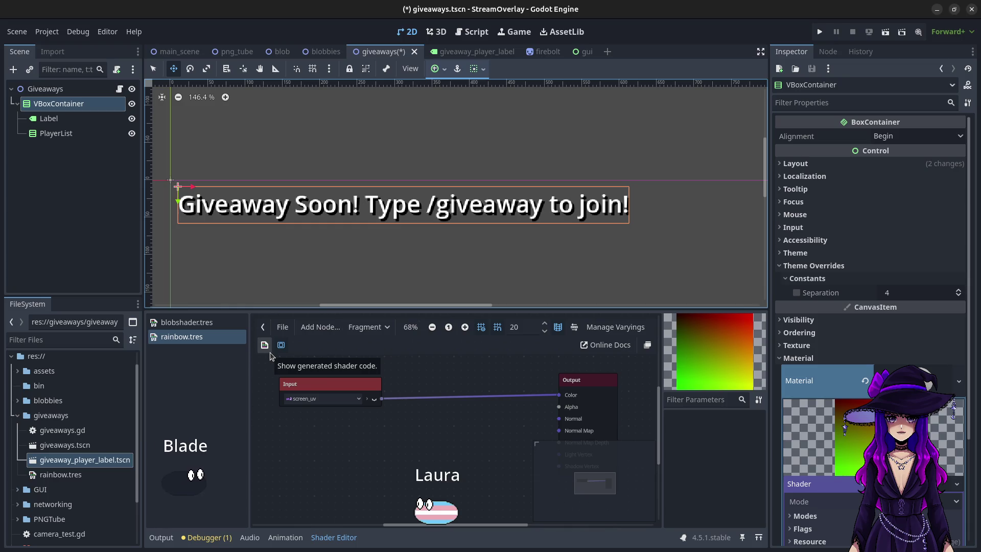
{"action": "left_click", "coordinate": [959, 381]}
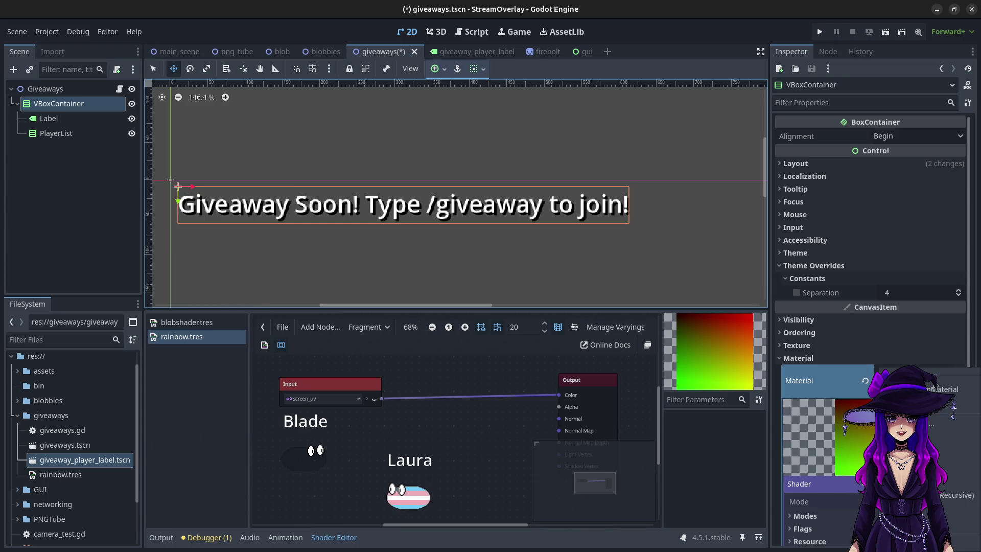
Step: Assign the shader material to the Label, then reselect the VBoxContainer's shader options
{"action": "left_click", "coordinate": [47, 118]}
{"action": "scroll", "coordinate": [822, 409], "scroll_direction": "down", "scroll_amount": 5}
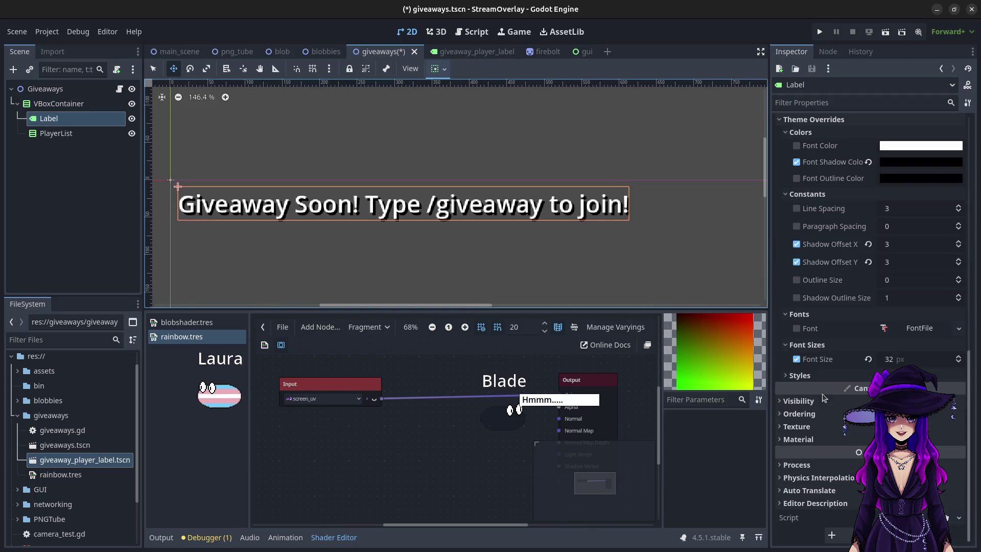
{"action": "left_click", "coordinate": [820, 440]}
{"action": "left_click", "coordinate": [915, 454]}
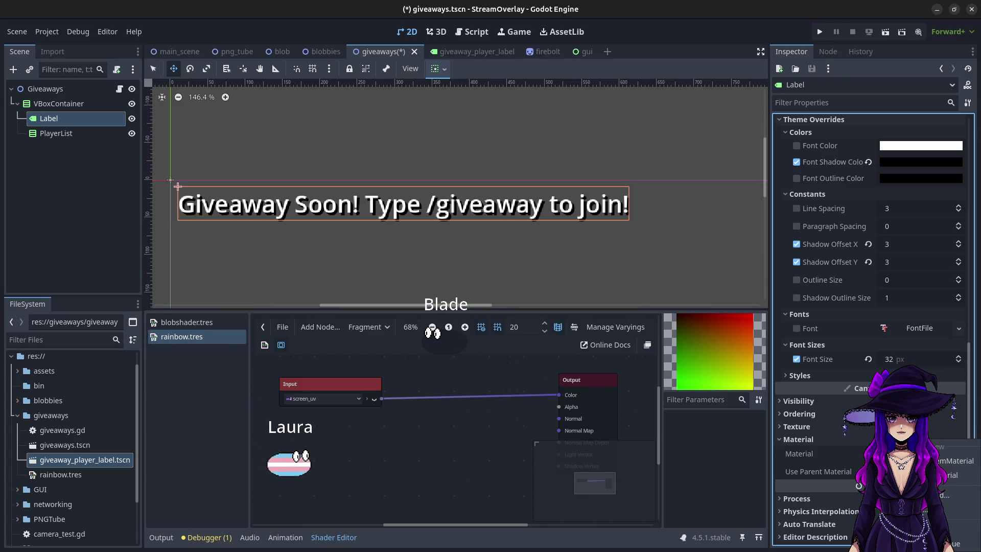
{"action": "left_click", "coordinate": [920, 530]}
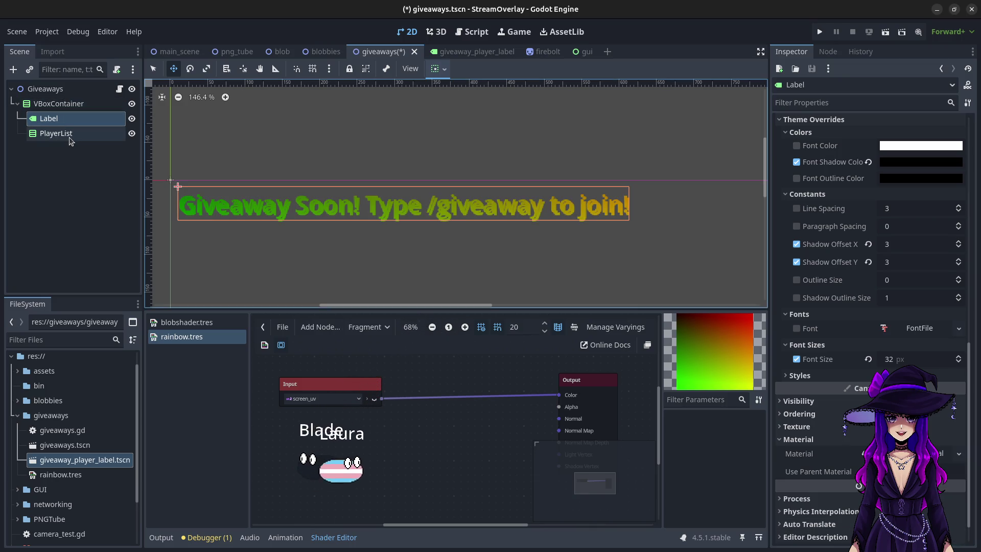
{"action": "left_click", "coordinate": [59, 104]}
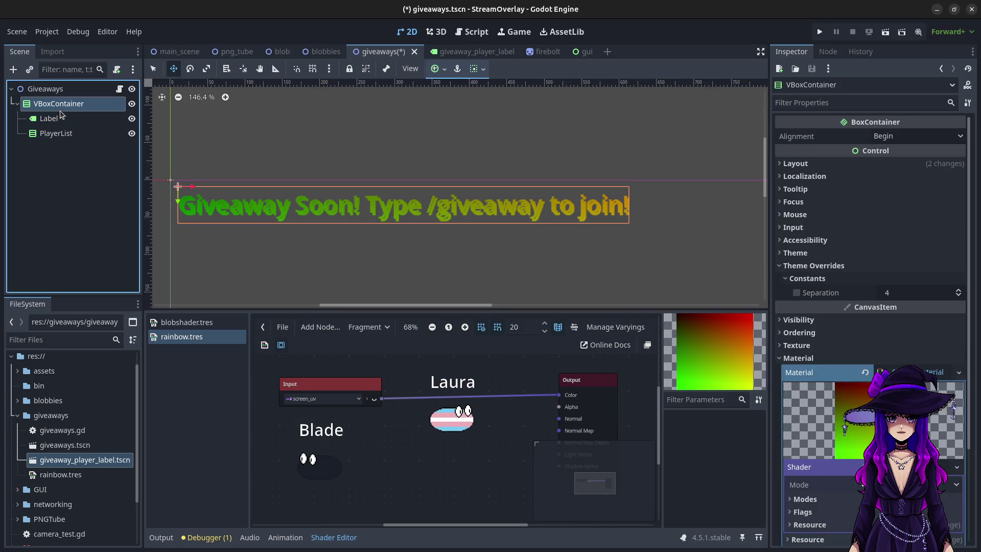
{"action": "left_click", "coordinate": [957, 466]}
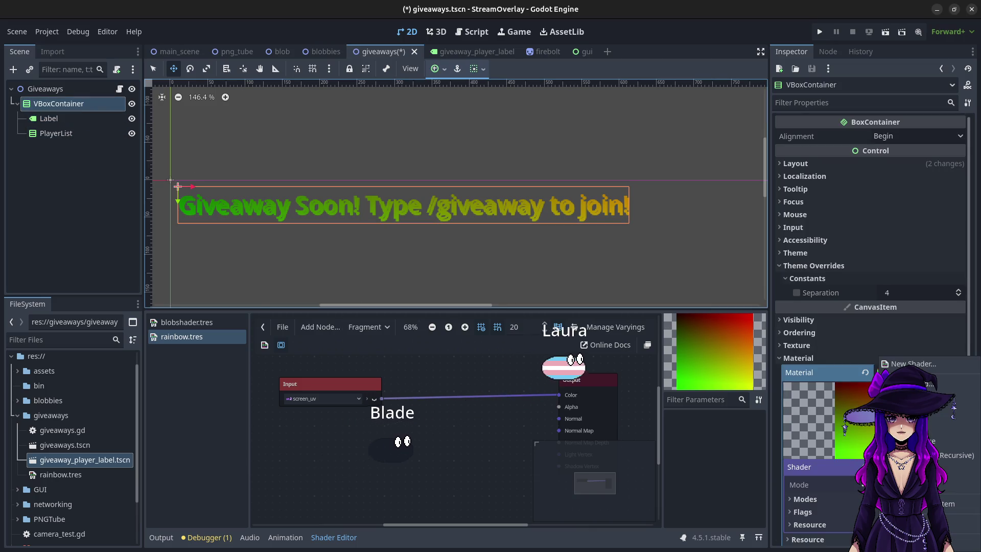
Step: Clear the rainbow shader material from the VBoxContainer and check the Label's material
{"action": "left_click", "coordinate": [919, 426]}
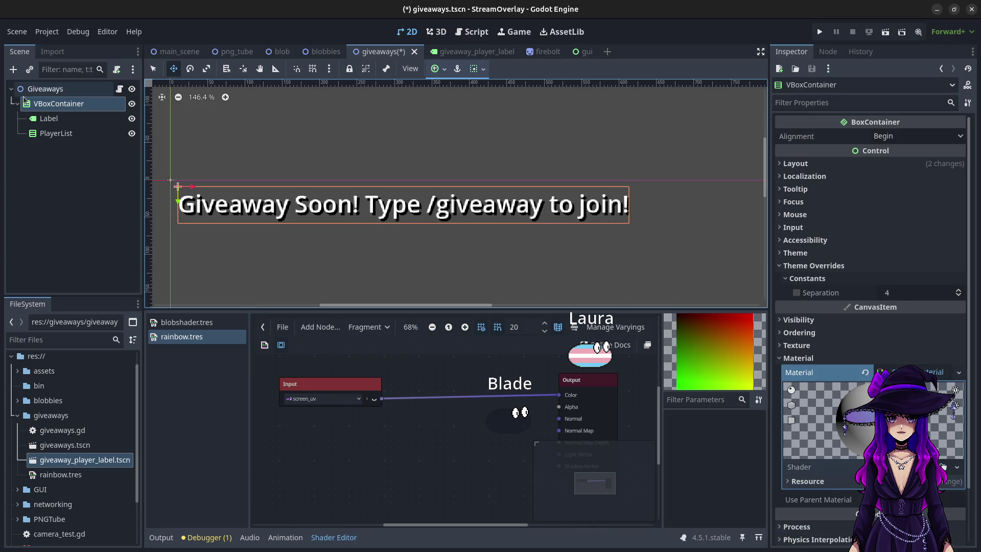
{"action": "left_click", "coordinate": [83, 122]}
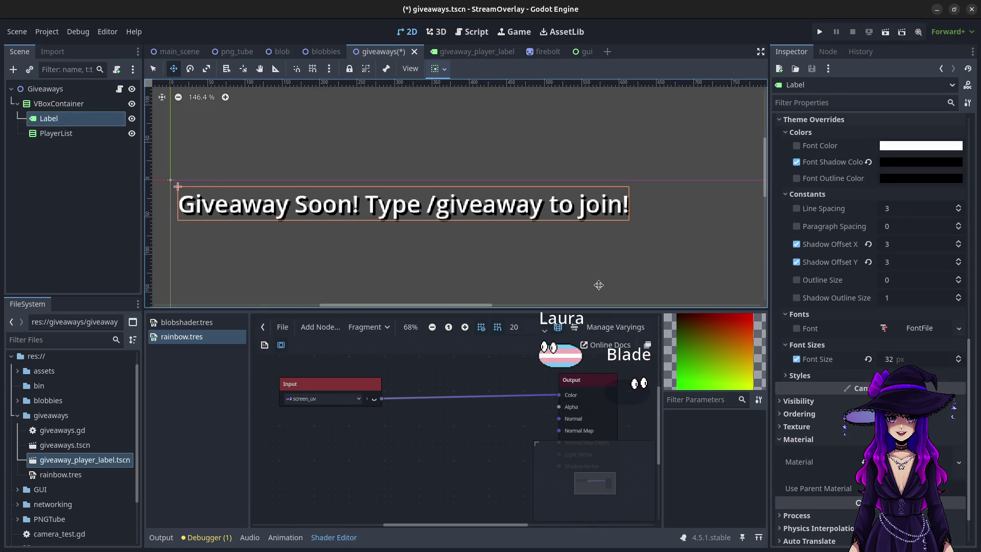
{"action": "left_click", "coordinate": [59, 103]}
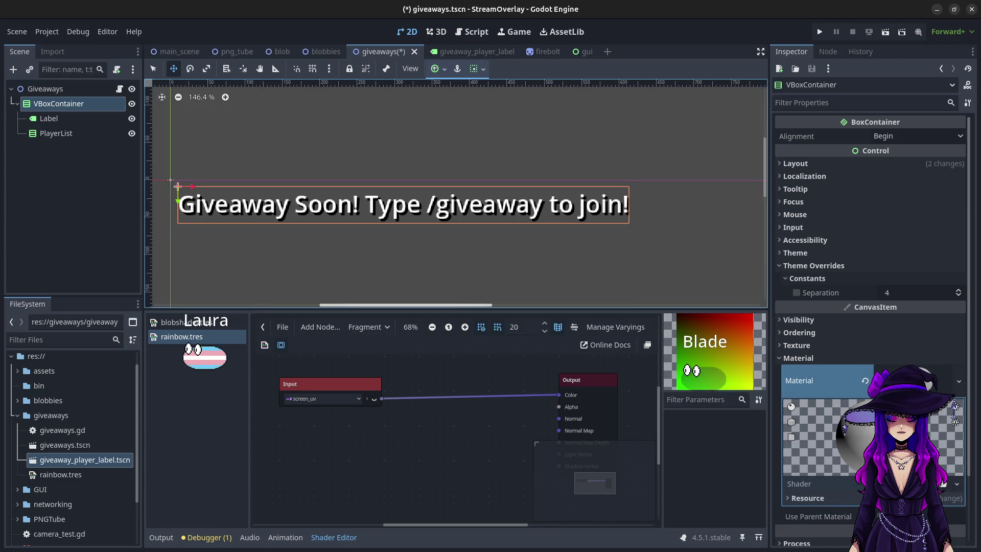
{"action": "key", "text": "ctrl+z"}
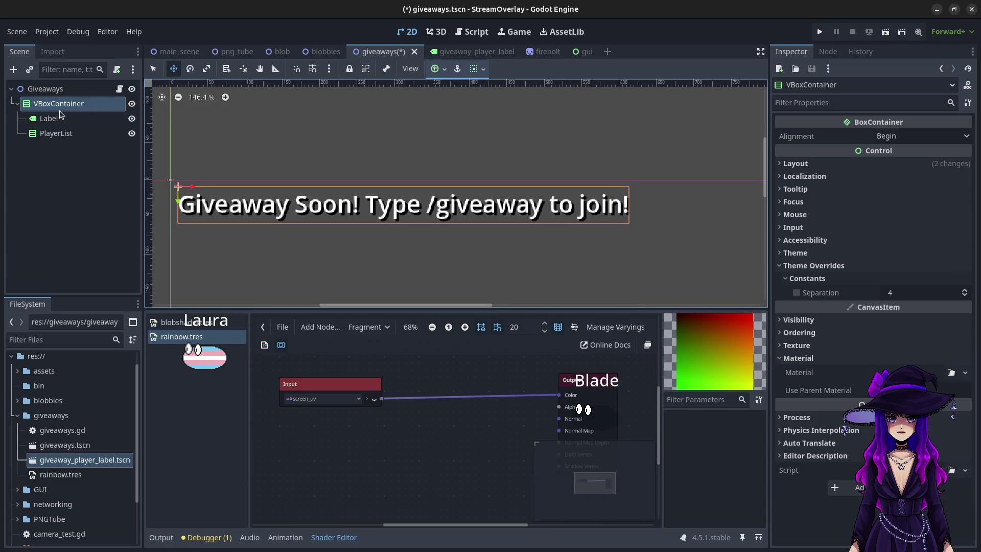
{"action": "left_click", "coordinate": [60, 112]}
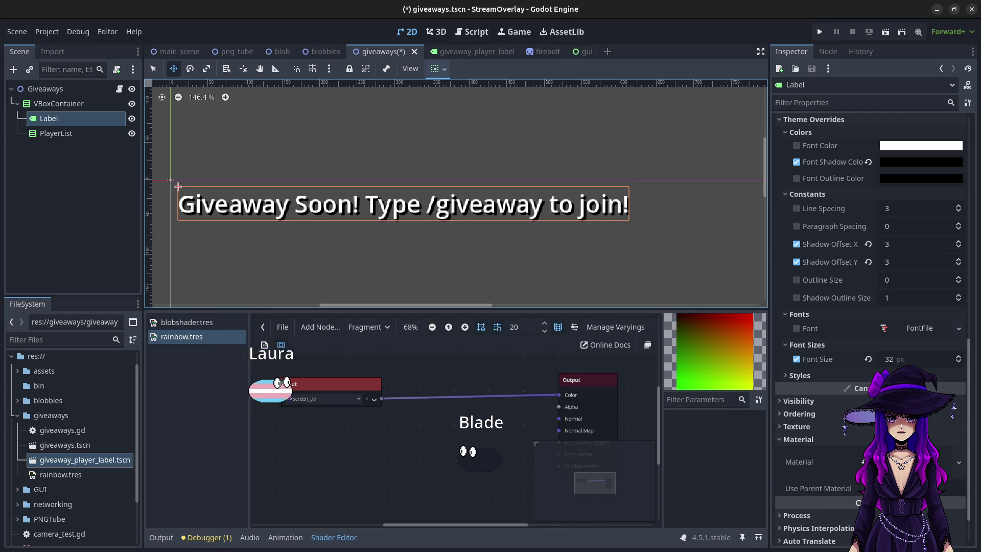
{"action": "left_click", "coordinate": [909, 461]}
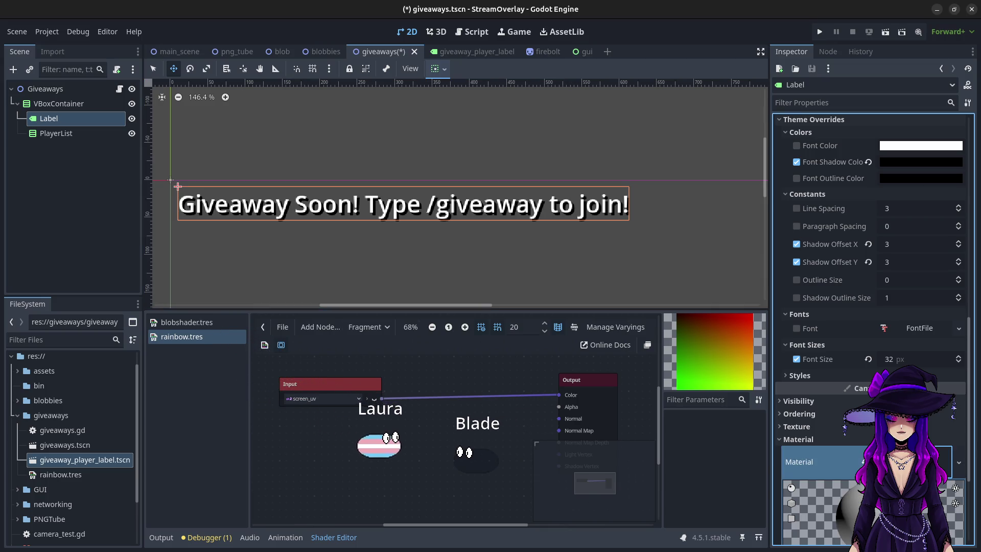
{"action": "left_click", "coordinate": [822, 462]}
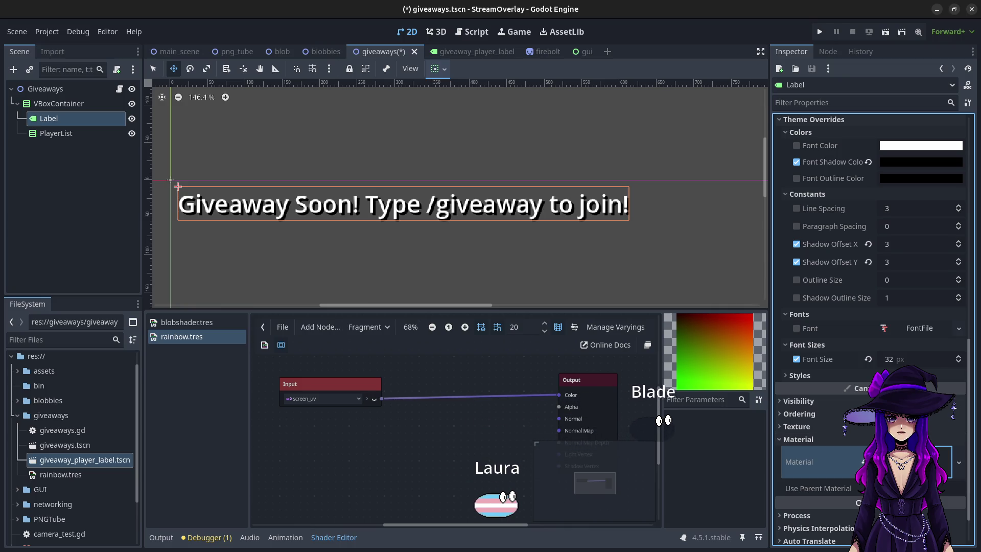
Step: Review the Label's Material settings and save giveaways.tscn
{"action": "left_click", "coordinate": [73, 106]}
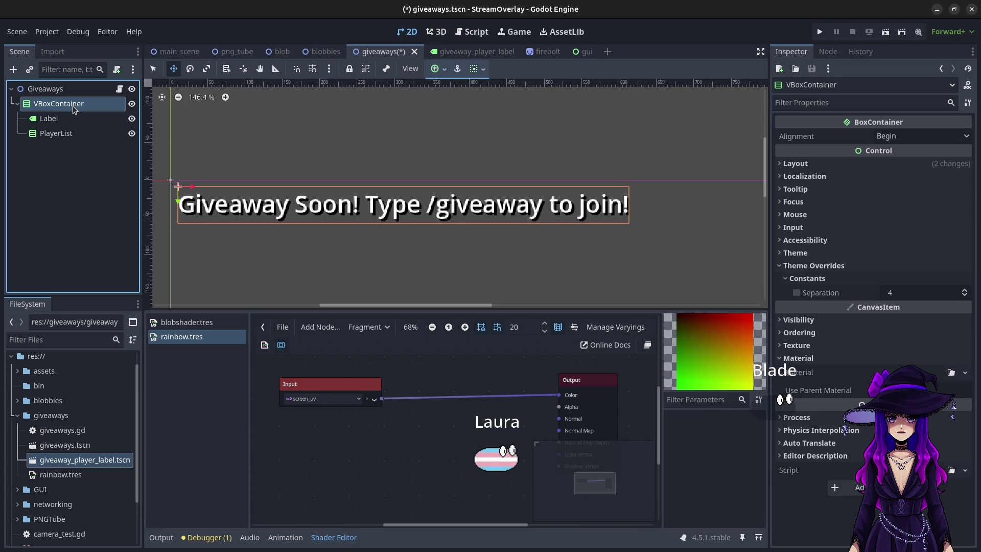
{"action": "left_click", "coordinate": [72, 117]}
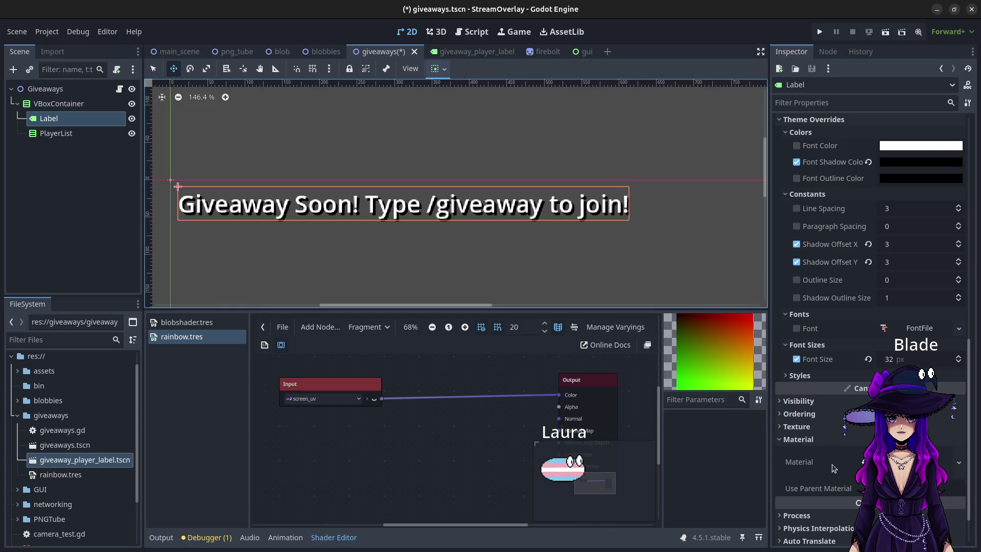
{"action": "scroll", "coordinate": [833, 468], "scroll_direction": "down", "scroll_amount": 2}
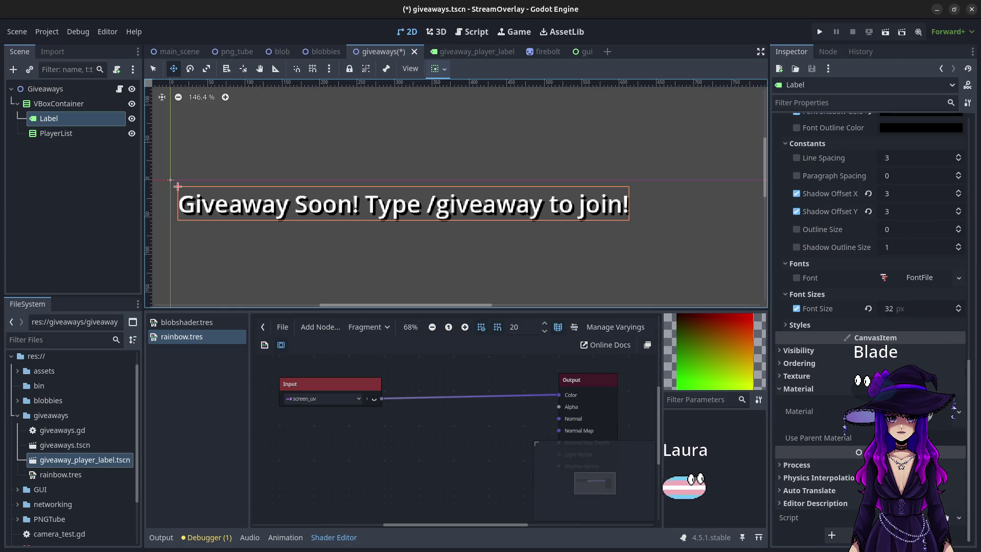
{"action": "left_click", "coordinate": [818, 438]}
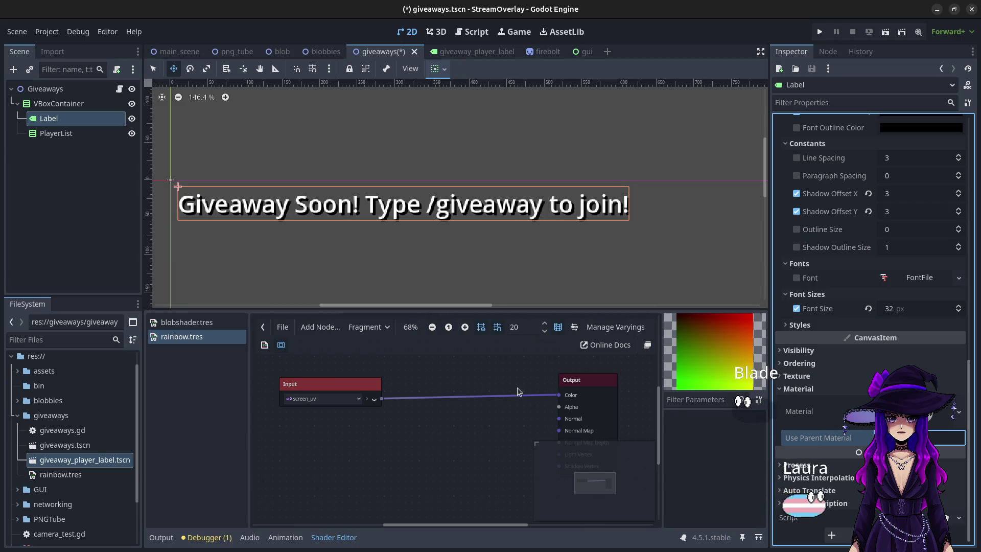
{"action": "left_click", "coordinate": [454, 394]}
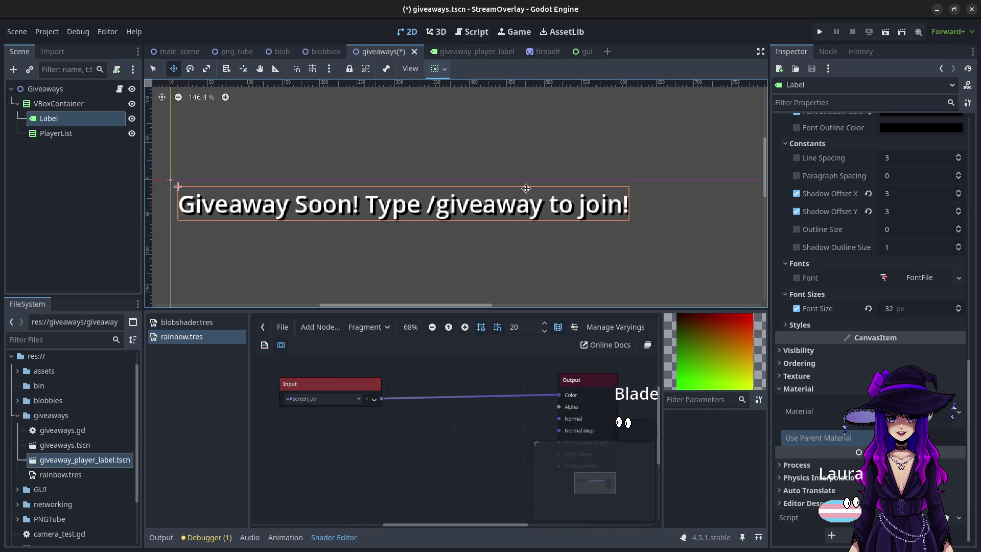
{"action": "key", "text": "ctrl+s"}
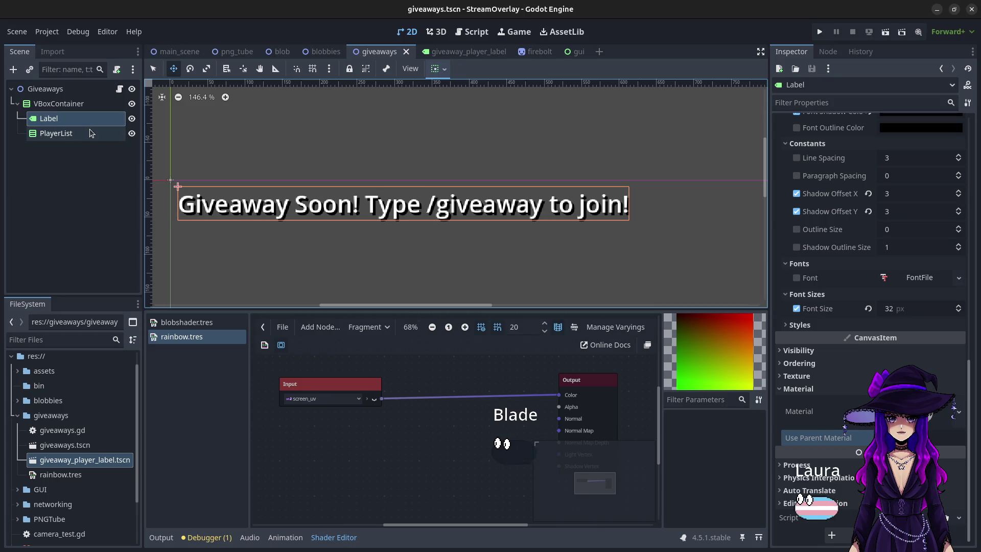
Step: Reselect the Label and move the Input node up-right, showing its gradient preview
{"action": "left_click", "coordinate": [82, 133]}
{"action": "left_click", "coordinate": [82, 122]}
{"action": "left_click", "coordinate": [79, 104]}
{"action": "left_click", "coordinate": [90, 122]}
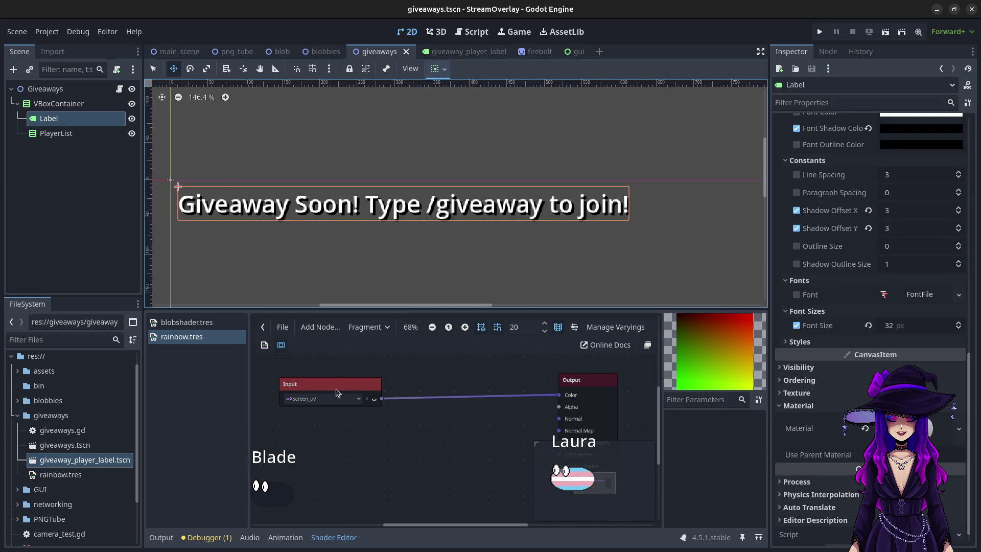
{"action": "left_click_drag", "start_coordinate": [379, 406], "coordinate": [399, 378]}
{"action": "left_click", "coordinate": [396, 371]}
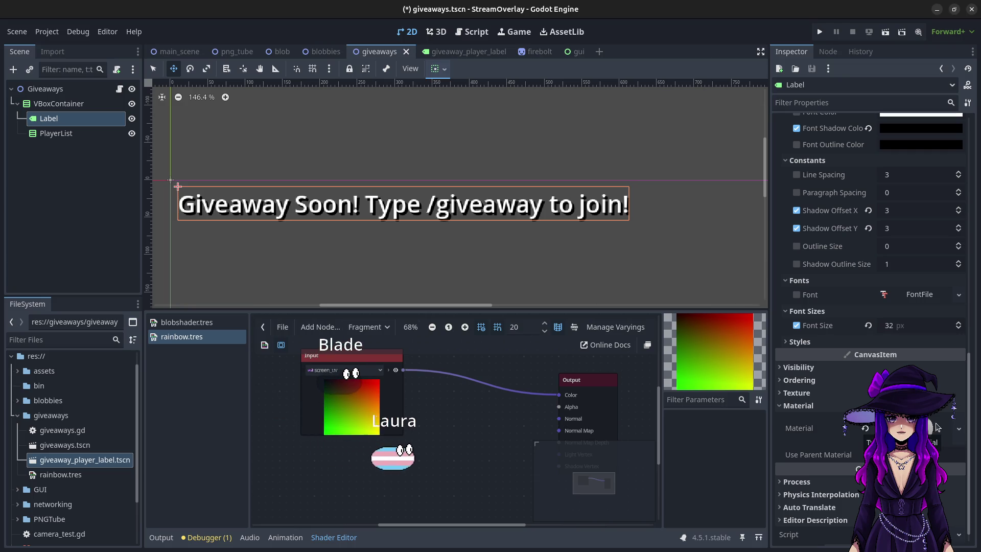
Step: Toggle the Label's Visible property off and on, then expand its Material settings
{"action": "scroll", "coordinate": [781, 286], "scroll_direction": "up", "scroll_amount": 15}
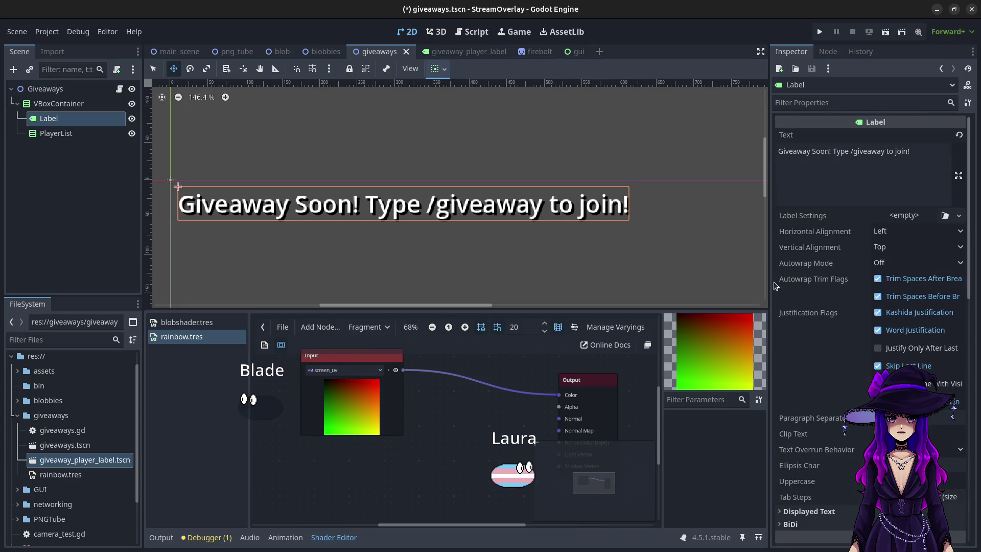
{"action": "scroll", "coordinate": [774, 285], "scroll_direction": "down", "scroll_amount": 12}
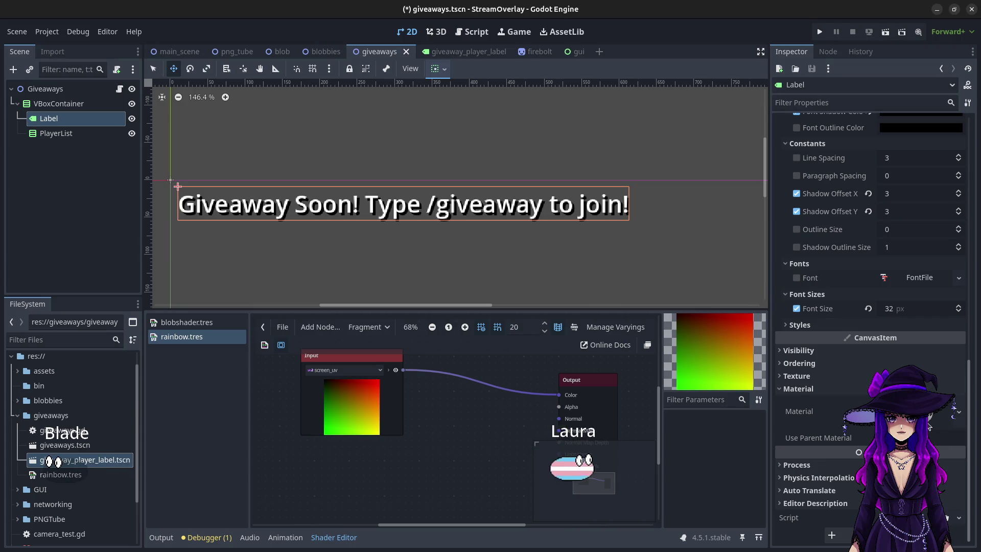
{"action": "left_click", "coordinate": [835, 352]}
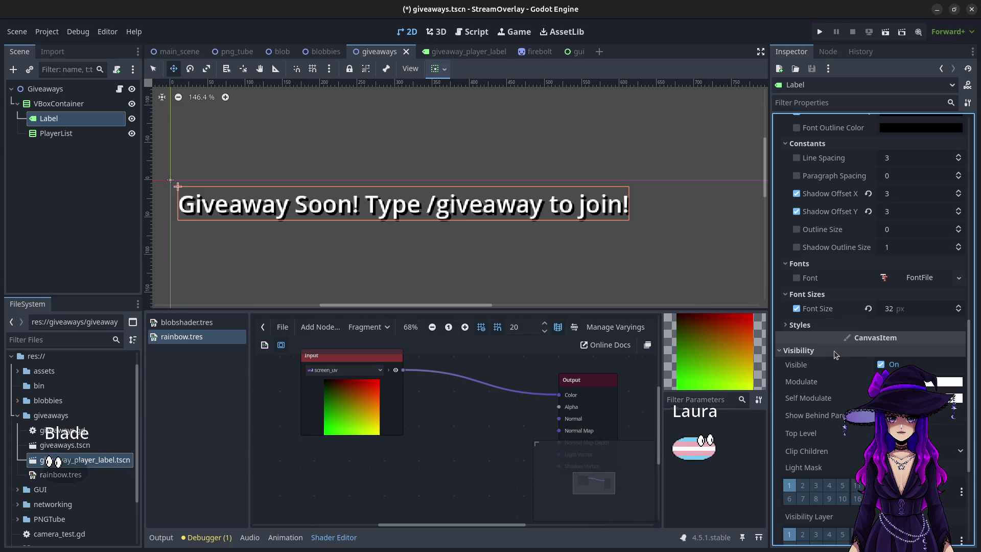
{"action": "left_click", "coordinate": [881, 364]}
{"action": "left_click", "coordinate": [880, 365]}
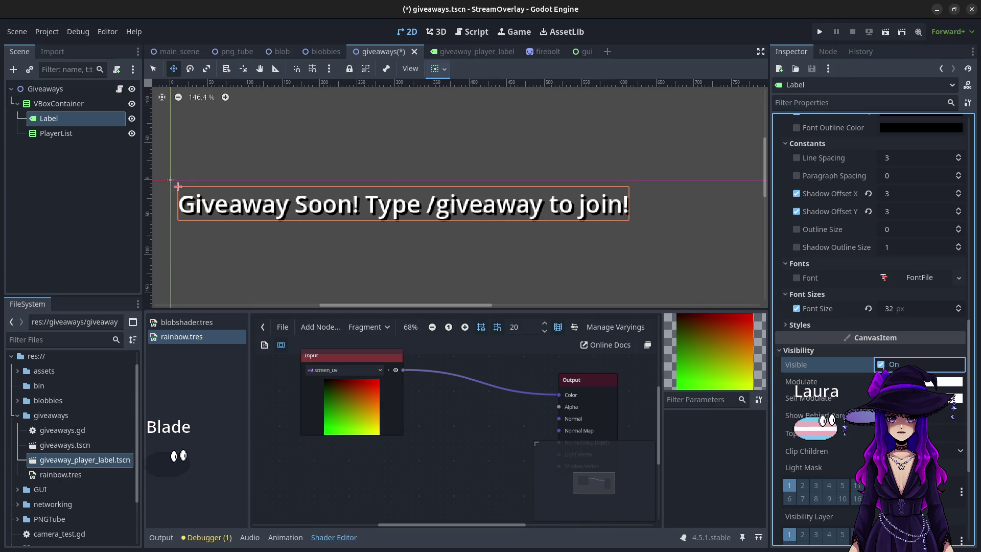
{"action": "scroll", "coordinate": [843, 396], "scroll_direction": "down", "scroll_amount": 5}
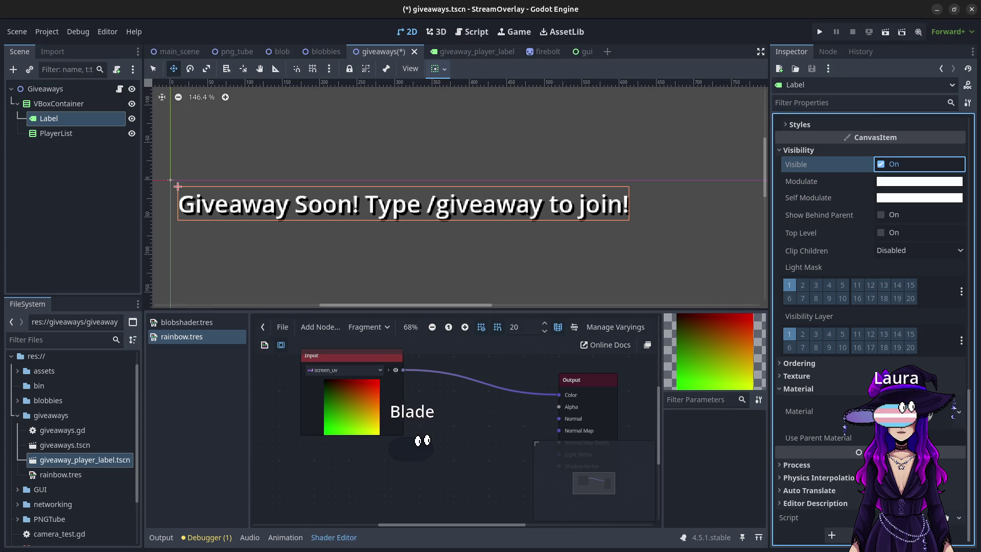
{"action": "left_click", "coordinate": [899, 411]}
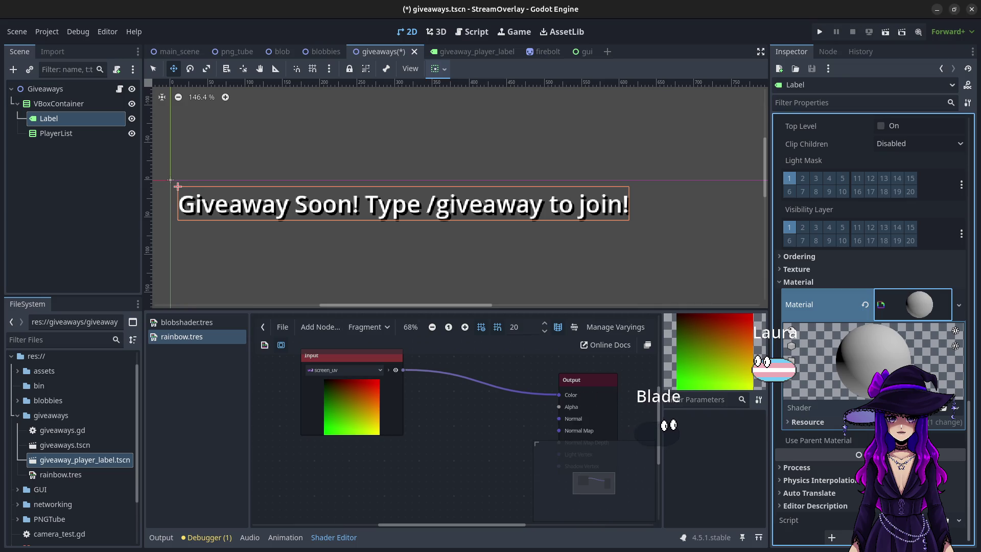
Step: Drag rainbow.tres onto the Label material's Shader slot and move the Input node lower left
{"action": "left_click", "coordinate": [190, 339]}
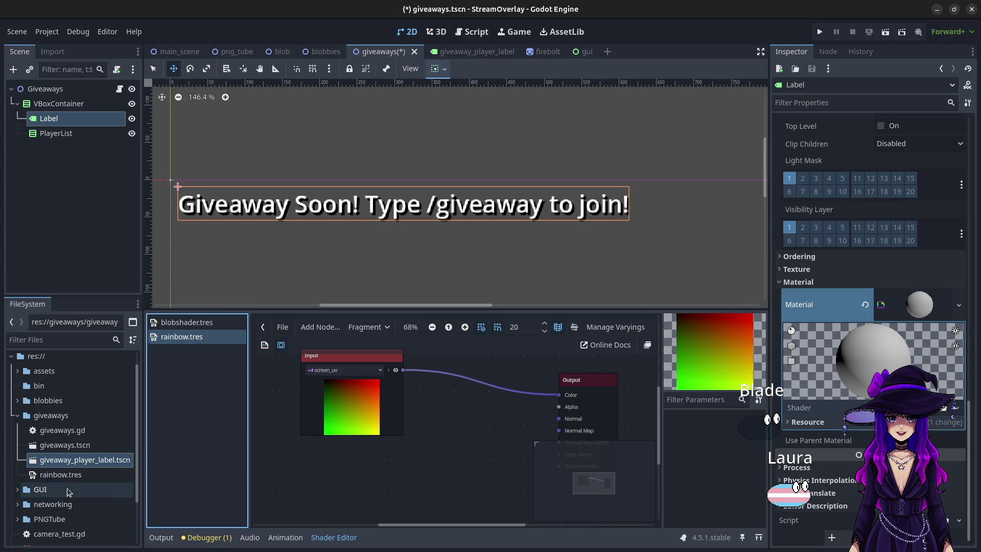
{"action": "left_click_drag", "start_coordinate": [190, 339], "coordinate": [616, 503]}
{"action": "left_click_drag", "start_coordinate": [928, 414], "coordinate": [927, 408]}
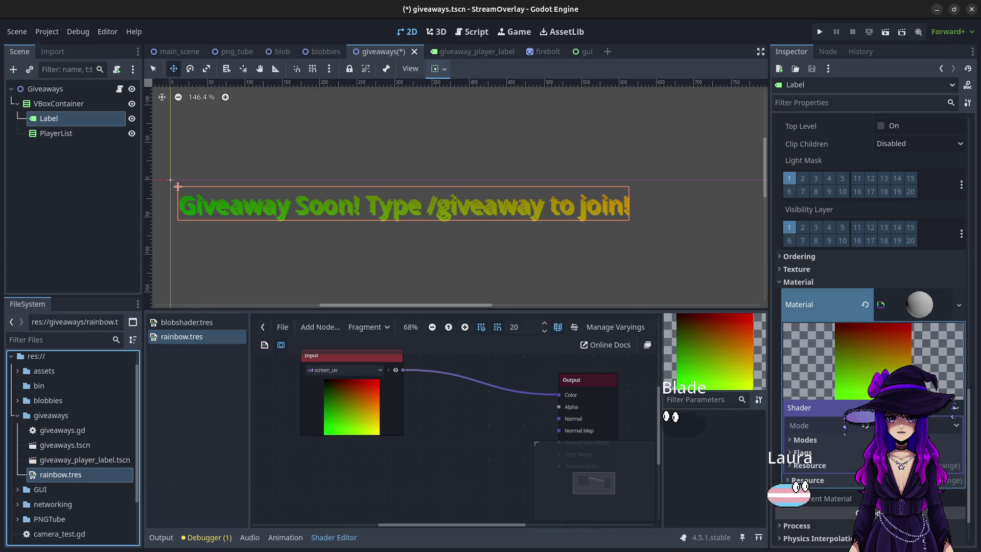
{"action": "scroll", "coordinate": [385, 268], "scroll_direction": "down", "scroll_amount": 3}
{"action": "scroll", "coordinate": [508, 241], "scroll_direction": "up", "scroll_amount": 5}
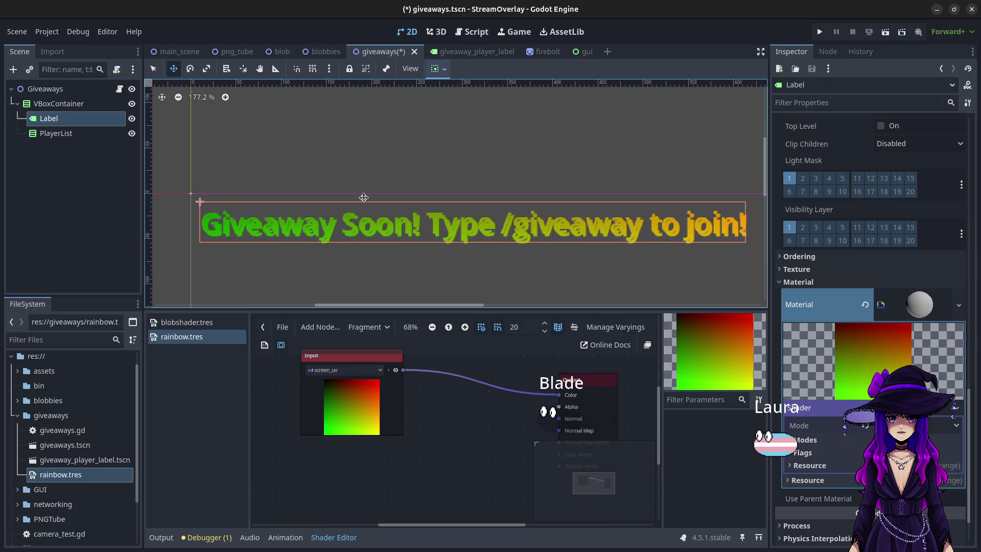
{"action": "scroll", "coordinate": [404, 234], "scroll_direction": "down", "scroll_amount": 1}
{"action": "scroll", "coordinate": [404, 235], "scroll_direction": "up", "scroll_amount": 1}
{"action": "scroll", "coordinate": [412, 238], "scroll_direction": "down", "scroll_amount": 1}
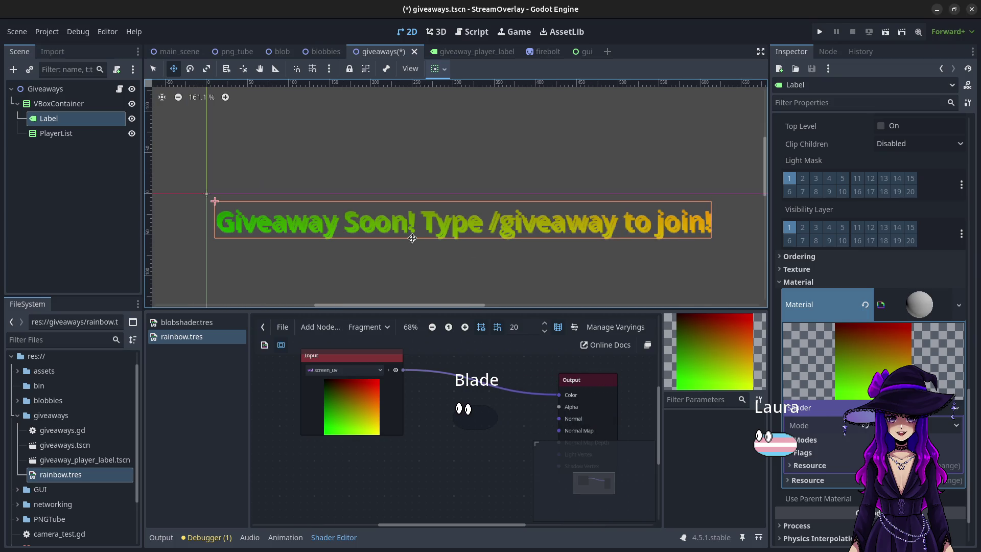
{"action": "scroll", "coordinate": [383, 459], "scroll_direction": "down", "scroll_amount": 1}
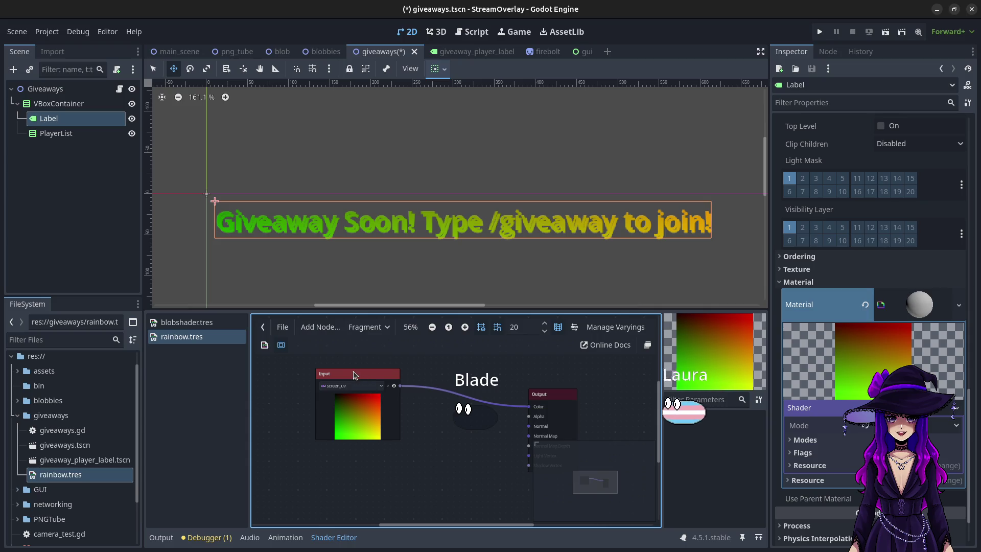
{"action": "mouse_move", "coordinate": [353, 374]}
{"action": "left_mouse_down"}
{"action": "mouse_move", "coordinate": [326, 365]}
{"action": "mouse_move", "coordinate": [303, 408]}
{"action": "mouse_move", "coordinate": [318, 455]}
{"action": "left_mouse_up"}
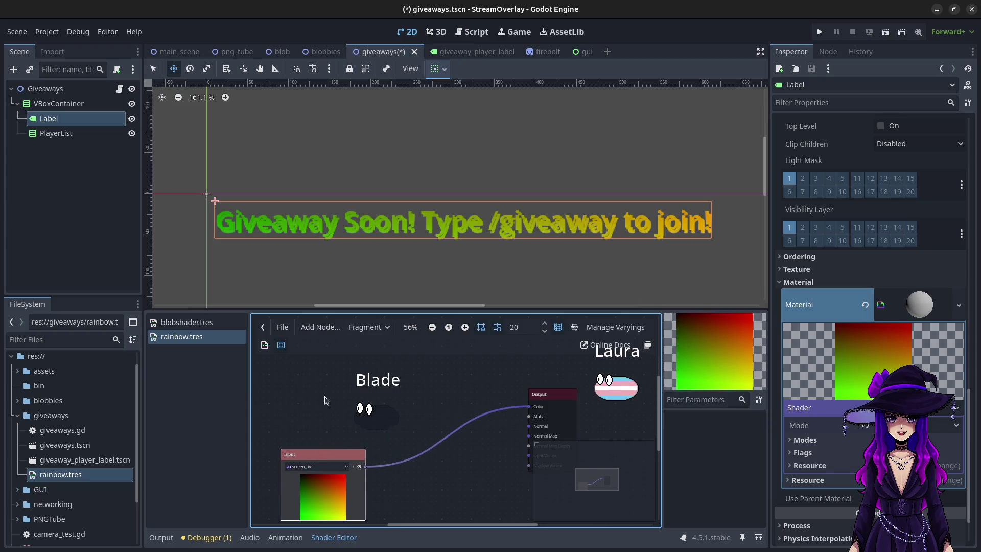
Step: Open Add Node from the graph's context menu and try searches for 'col' and 'textu'
{"action": "right_click", "coordinate": [326, 398]}
{"action": "left_click", "coordinate": [352, 406]}
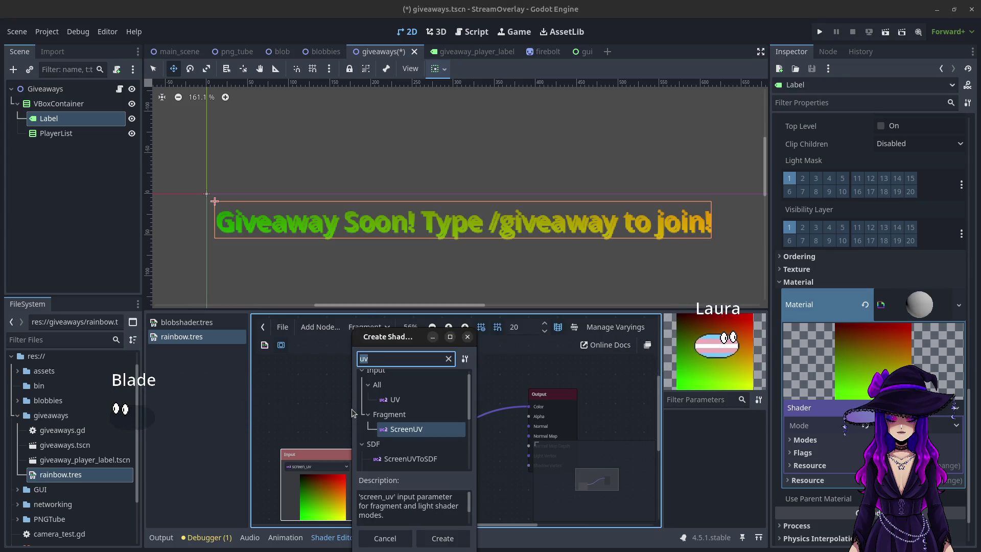
{"action": "key", "text": "BackSpace"}
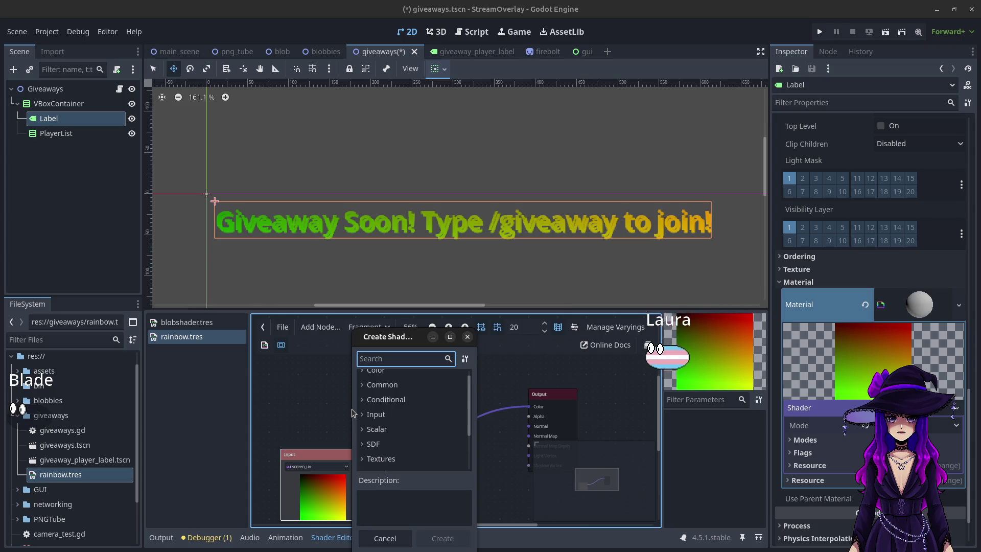
{"action": "type", "text": "col"}
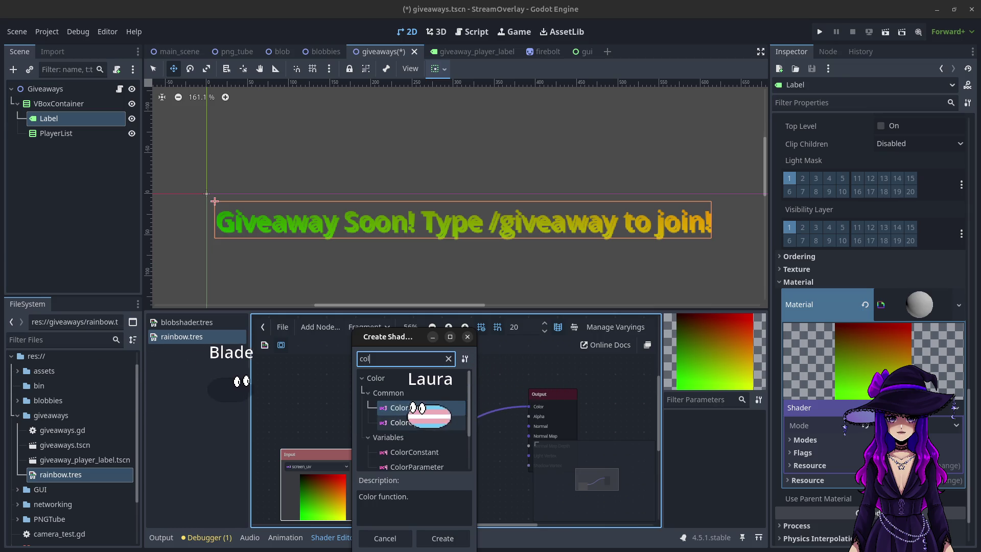
{"action": "key", "text": "ctrl+a"}
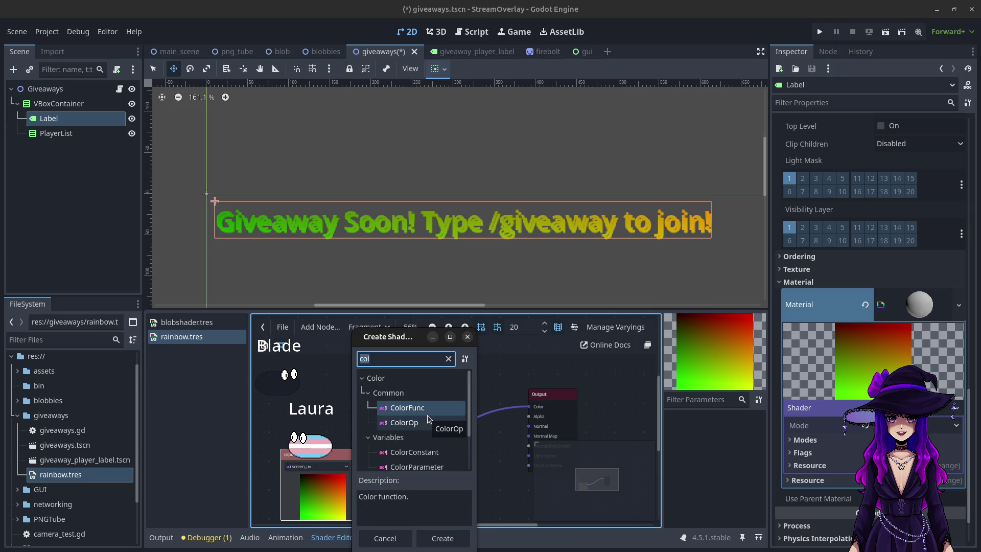
{"action": "key", "text": "BackSpace"}
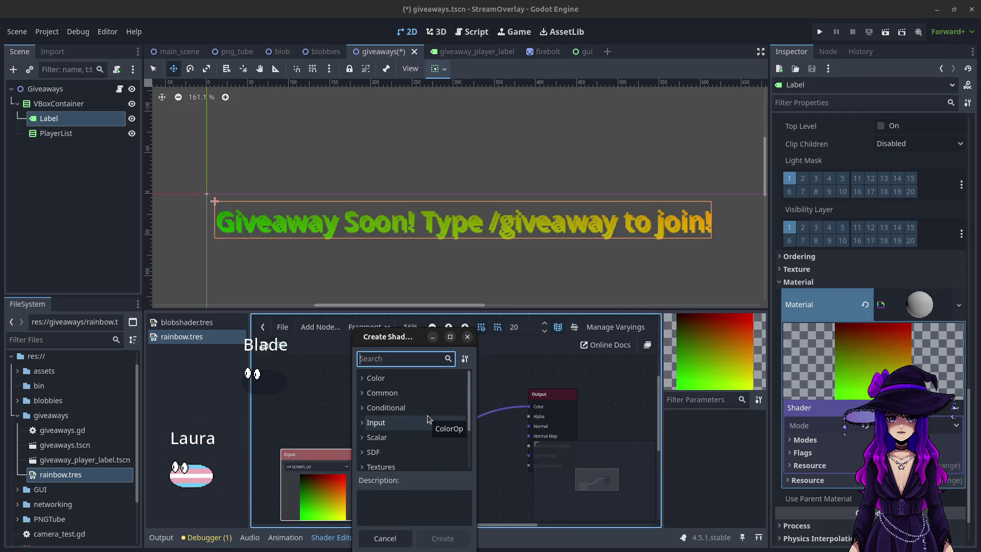
{"action": "type", "text": "textu"}
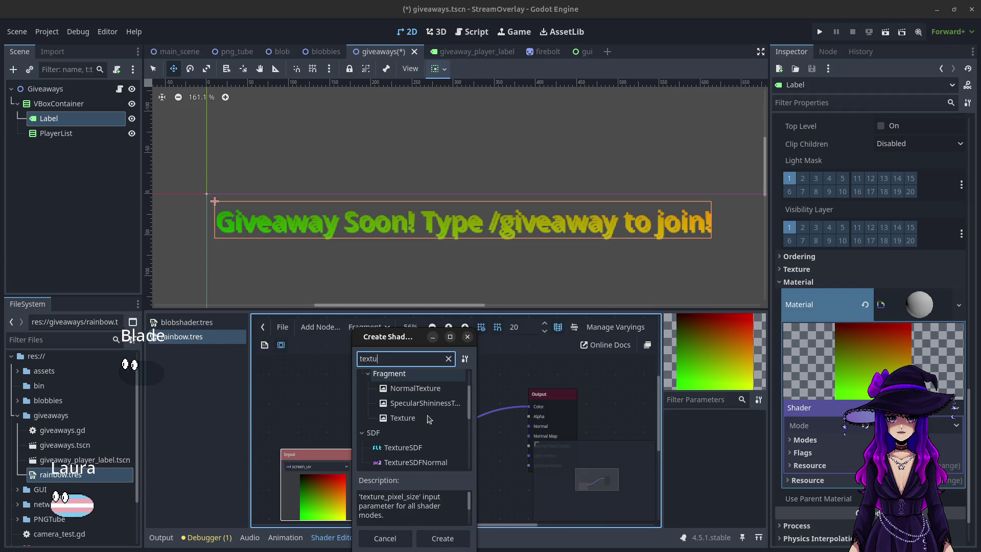
{"action": "scroll", "coordinate": [429, 421], "scroll_direction": "down", "scroll_amount": 3}
{"action": "scroll", "coordinate": [443, 442], "scroll_direction": "down", "scroll_amount": 3}
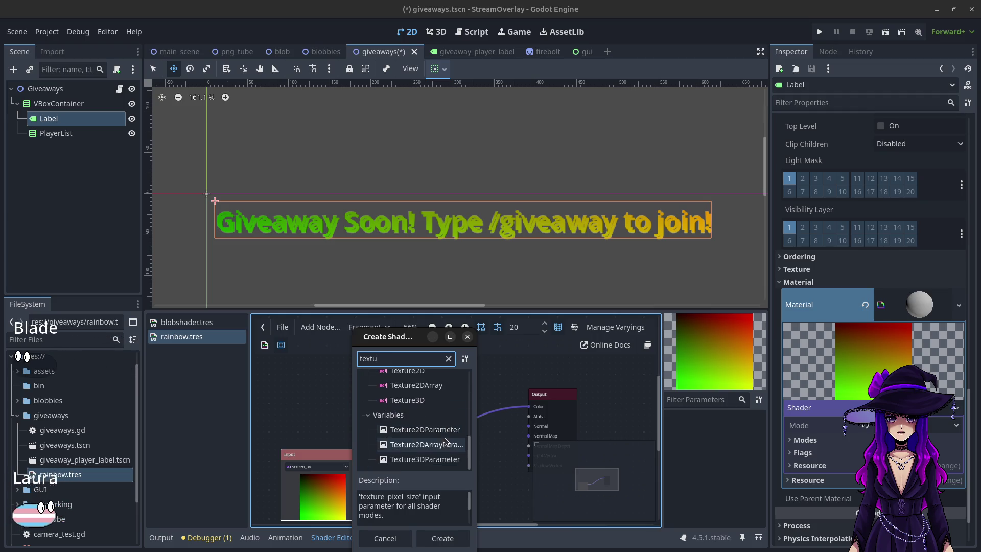
{"action": "scroll", "coordinate": [443, 440], "scroll_direction": "up", "scroll_amount": 5}
{"action": "scroll", "coordinate": [445, 441], "scroll_direction": "up", "scroll_amount": 2}
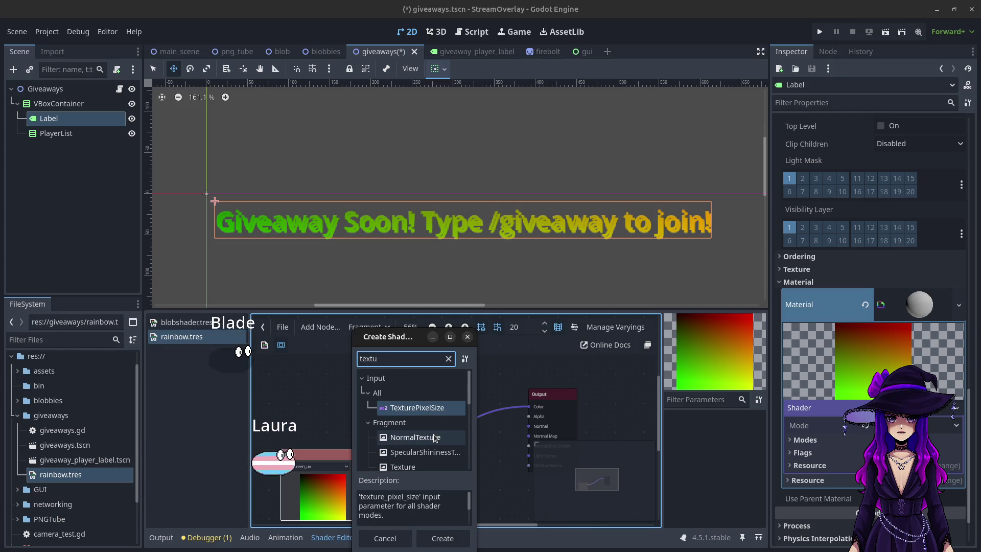
{"action": "scroll", "coordinate": [438, 424], "scroll_direction": "down", "scroll_amount": 5}
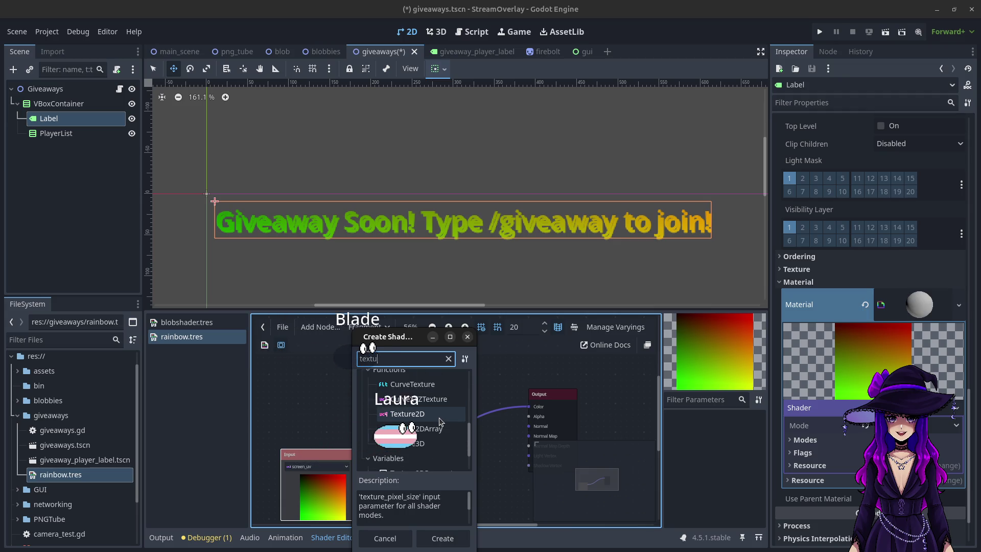
{"action": "key", "text": "BackSpace"}
{"action": "key", "text": "BackSpace"}
{"action": "key", "text": "BackSpace"}
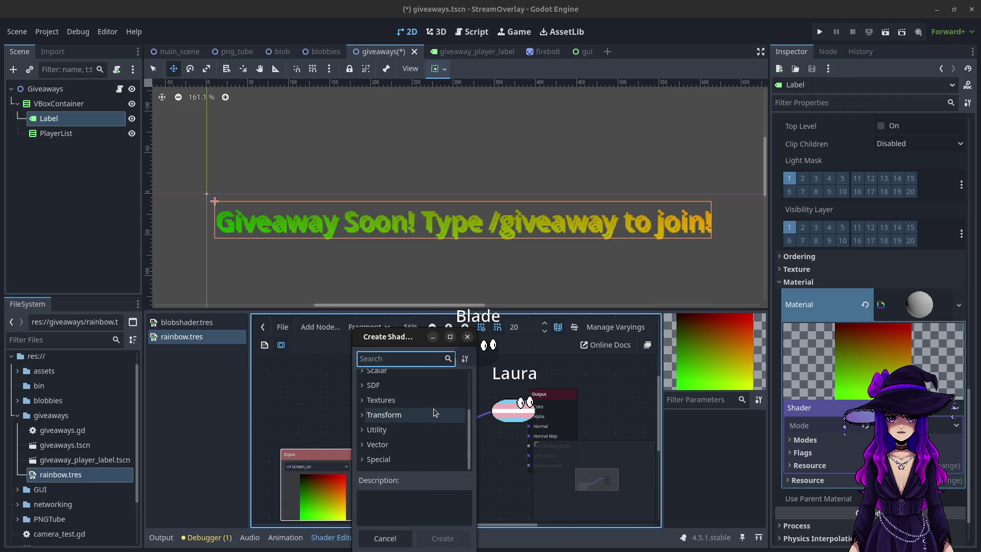
Step: Browse the Color, Input > All and Input > Fragment node categories
{"action": "scroll", "coordinate": [430, 458], "scroll_direction": "up", "scroll_amount": 3}
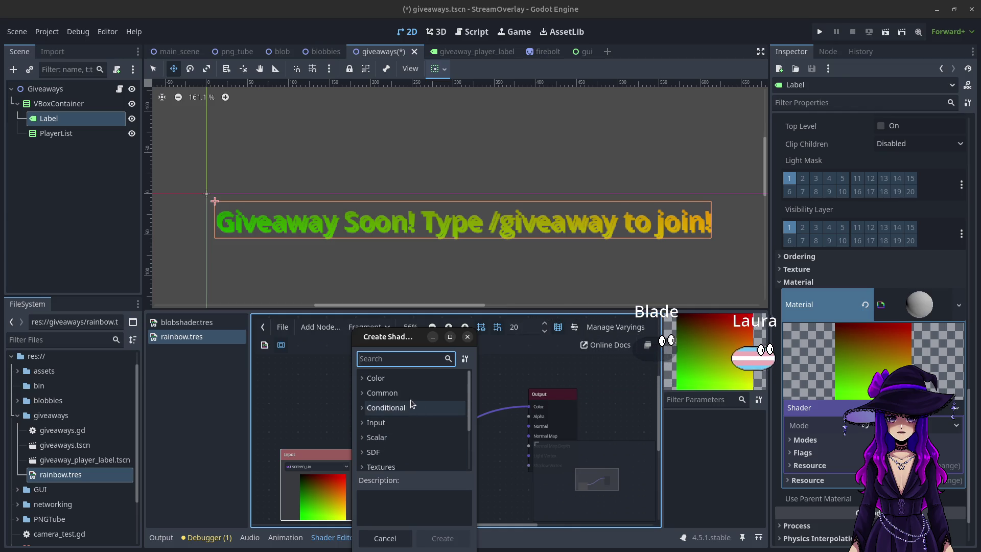
{"action": "left_click", "coordinate": [404, 381]}
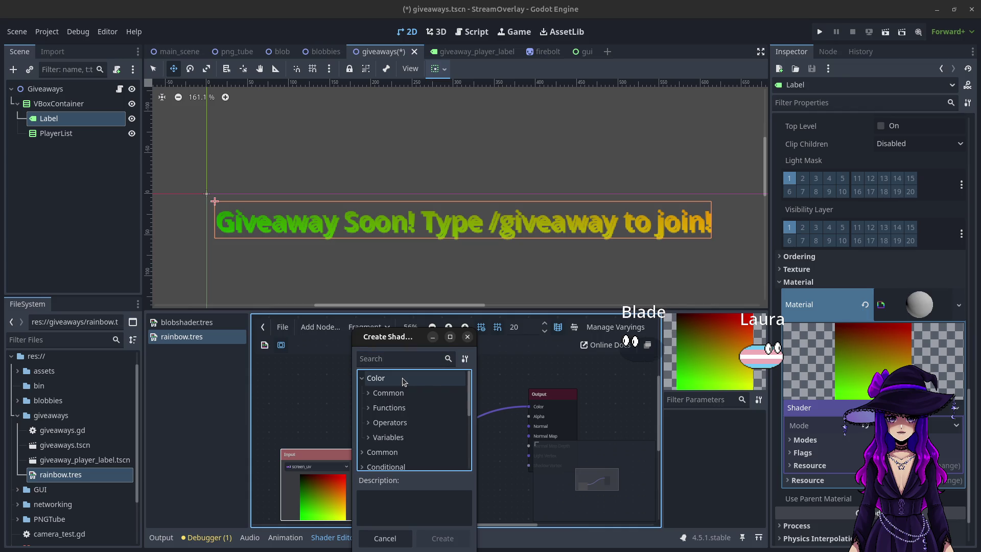
{"action": "left_click", "coordinate": [400, 379]}
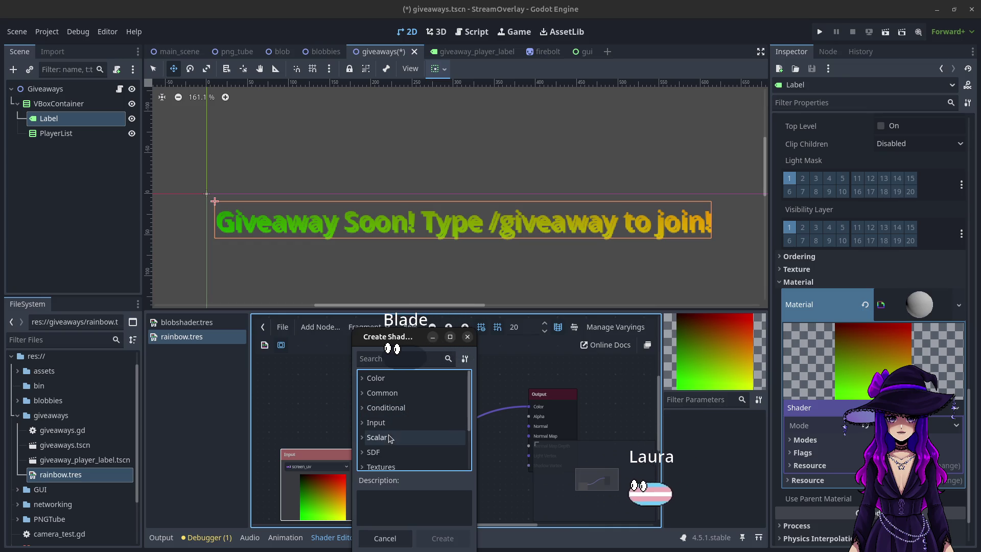
{"action": "left_click", "coordinate": [394, 422]}
{"action": "scroll", "coordinate": [393, 422], "scroll_direction": "down", "scroll_amount": 2}
{"action": "left_click", "coordinate": [402, 402]}
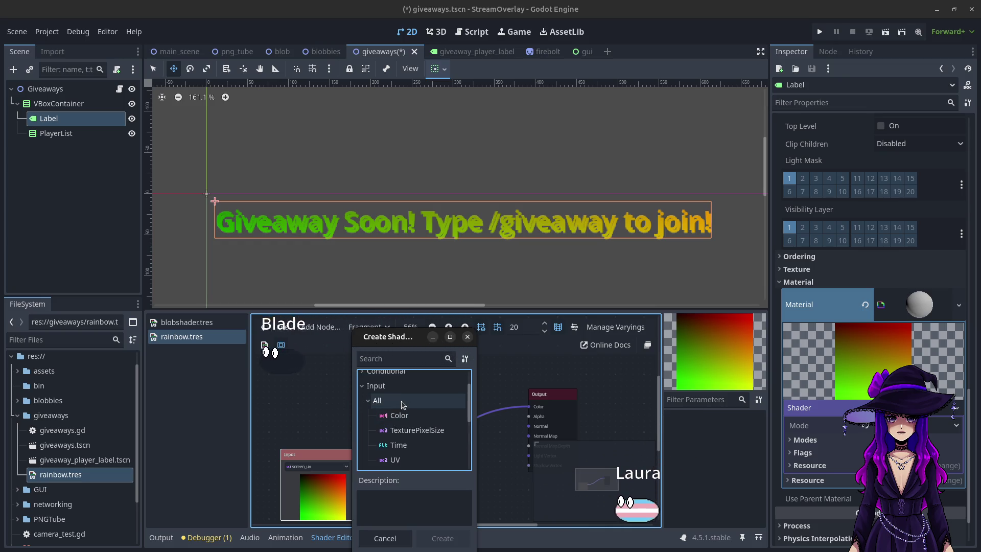
{"action": "scroll", "coordinate": [402, 405], "scroll_direction": "down", "scroll_amount": 1}
{"action": "scroll", "coordinate": [403, 409], "scroll_direction": "down", "scroll_amount": 2}
{"action": "left_click", "coordinate": [403, 448]}
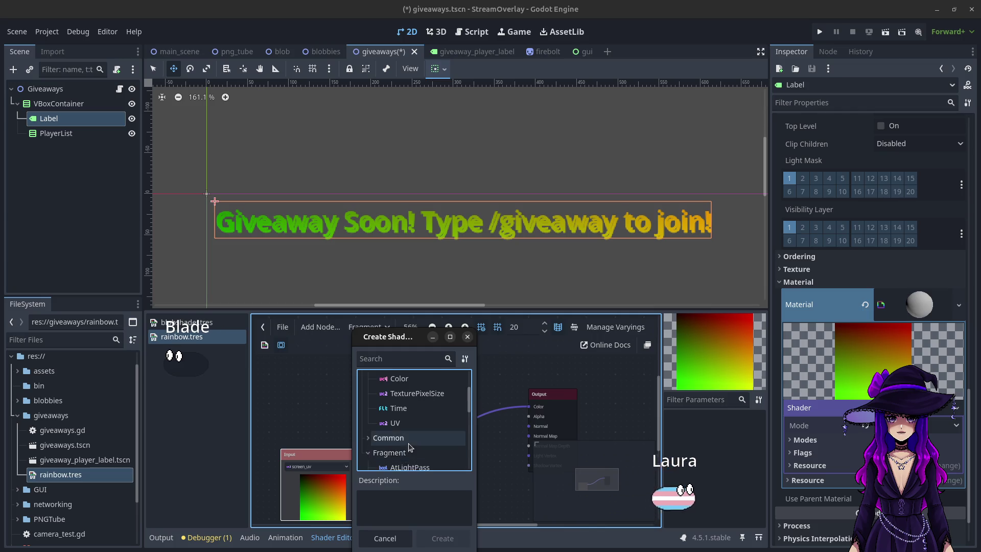
{"action": "scroll", "coordinate": [409, 444], "scroll_direction": "down", "scroll_amount": 2}
{"action": "scroll", "coordinate": [430, 444], "scroll_direction": "down", "scroll_amount": 3}
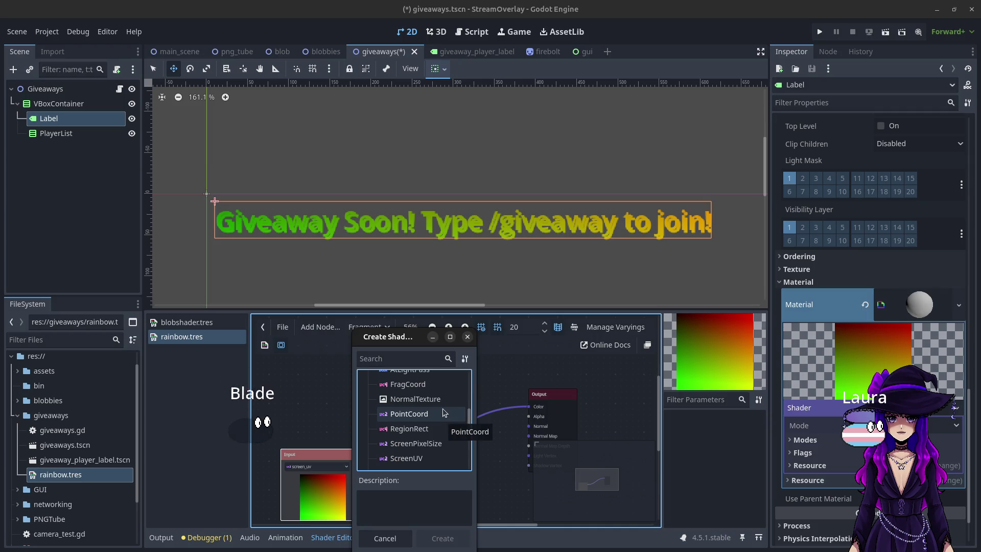
{"action": "scroll", "coordinate": [437, 442], "scroll_direction": "down", "scroll_amount": 2}
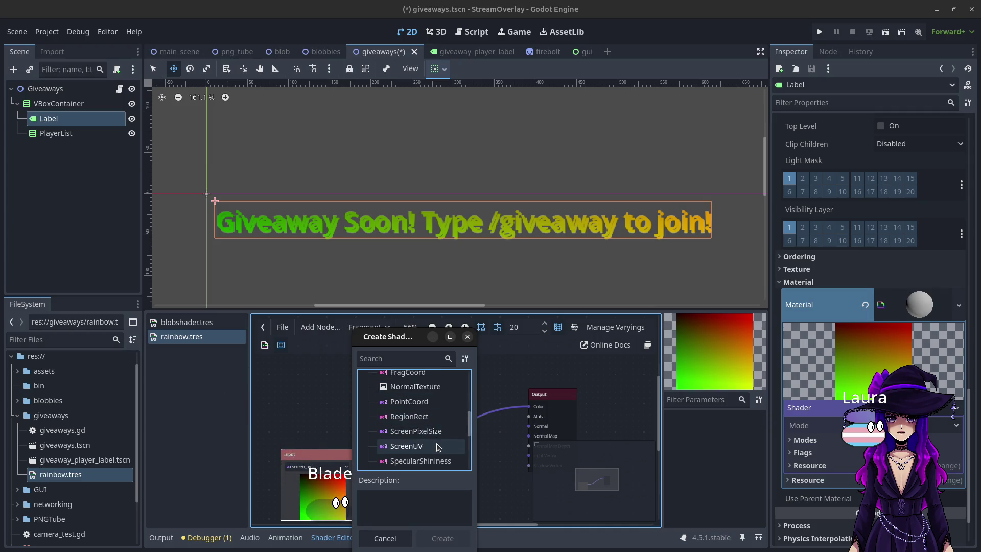
{"action": "scroll", "coordinate": [436, 451], "scroll_direction": "down", "scroll_amount": 3}
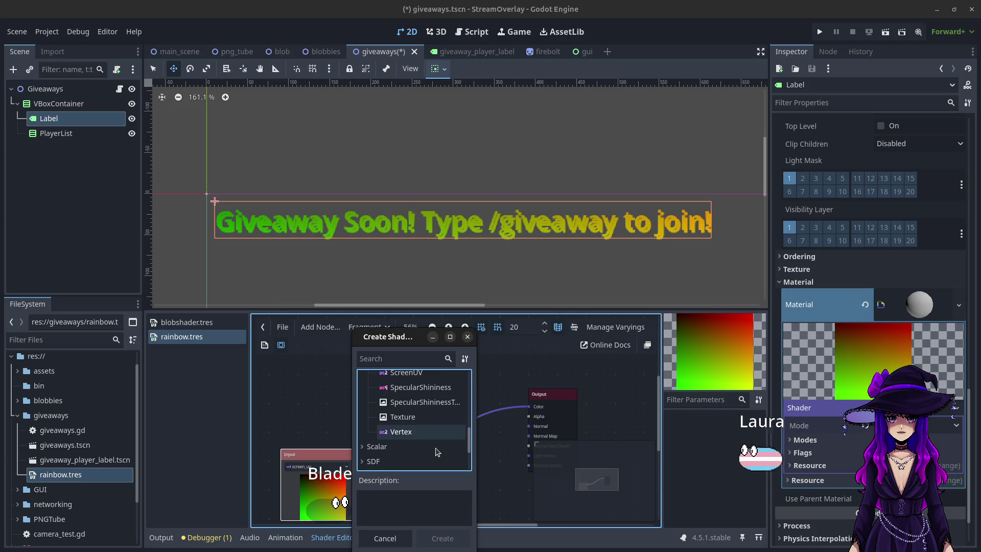
{"action": "scroll", "coordinate": [435, 448], "scroll_direction": "up", "scroll_amount": 2}
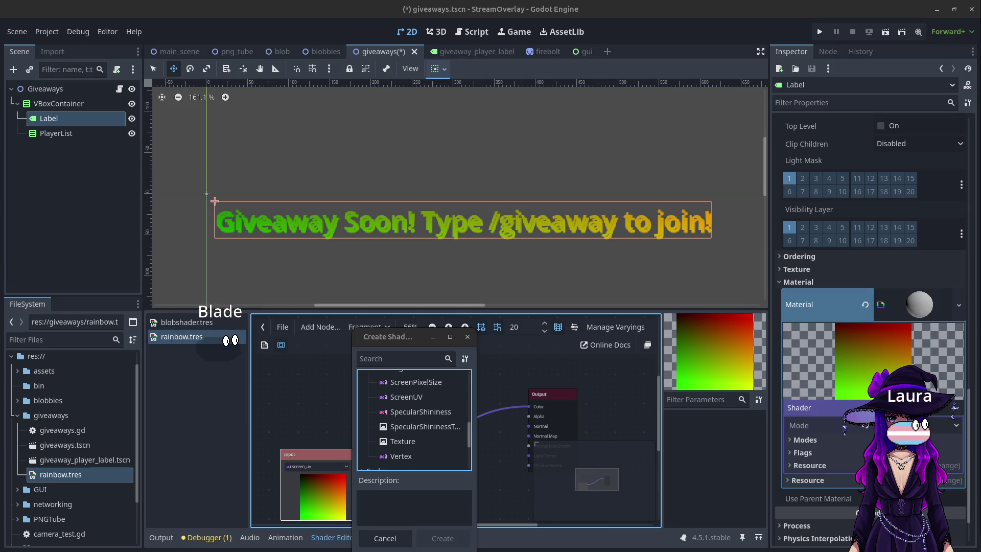
Step: Search the shader node list for 'sourcolor' and read the Color input's description
{"action": "left_click", "coordinate": [421, 359]}
{"action": "type", "text": "sour"}
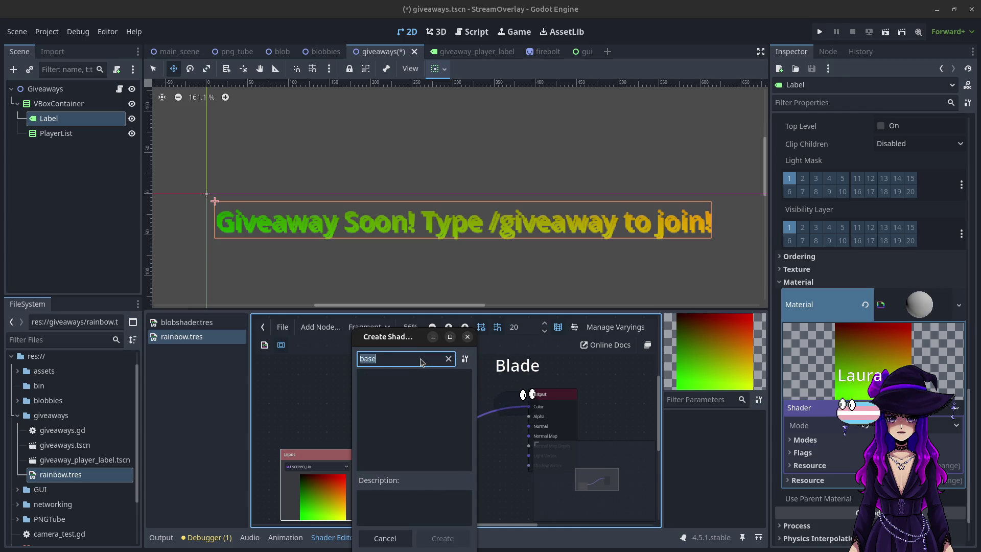
{"action": "type", "text": "color"}
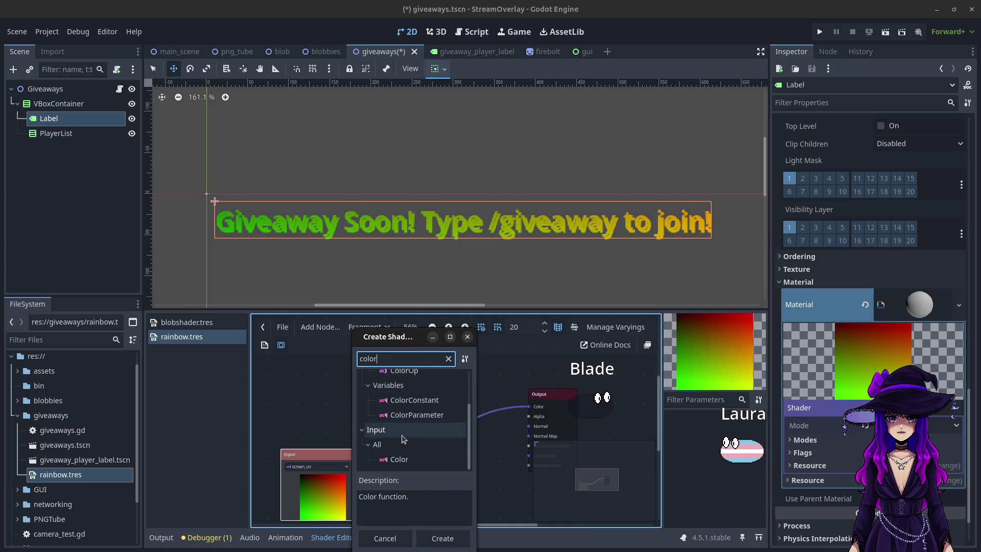
{"action": "left_click", "coordinate": [411, 459]}
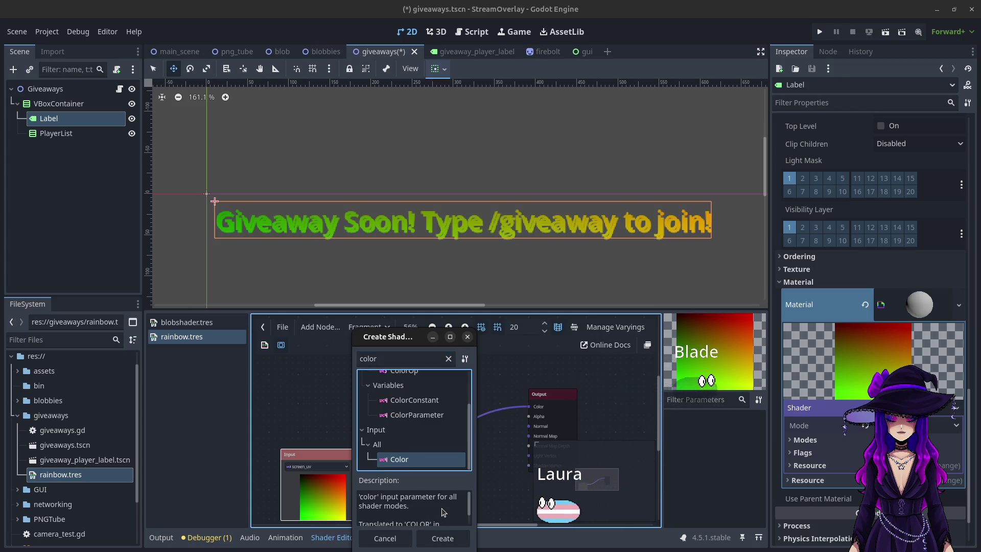
{"action": "scroll", "coordinate": [443, 512], "scroll_direction": "down", "scroll_amount": 2}
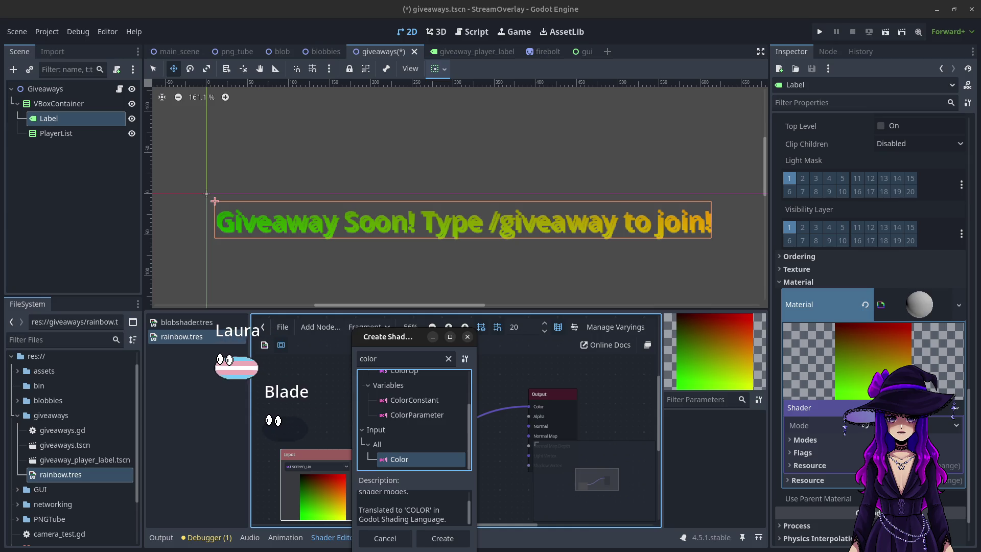
Step: Search 'texture' and add the Input texture node to the rainbow shader graph
{"action": "left_click", "coordinate": [411, 359]}
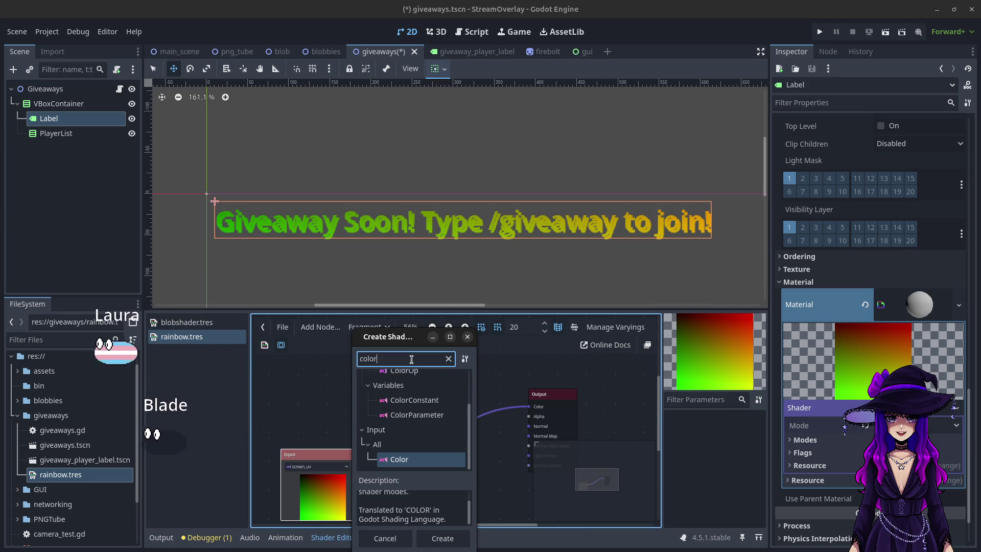
{"action": "type", "text": "texture"}
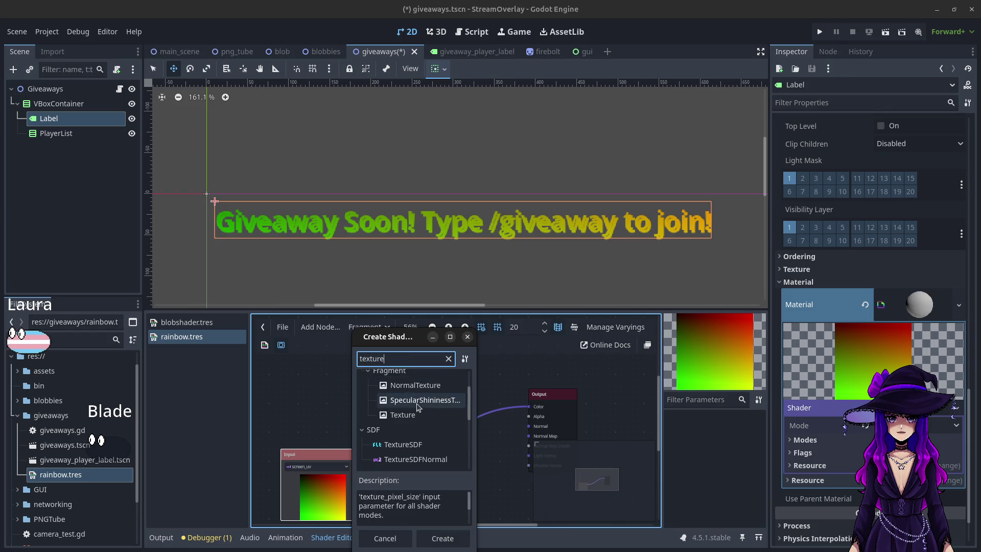
{"action": "scroll", "coordinate": [418, 406], "scroll_direction": "up", "scroll_amount": 1}
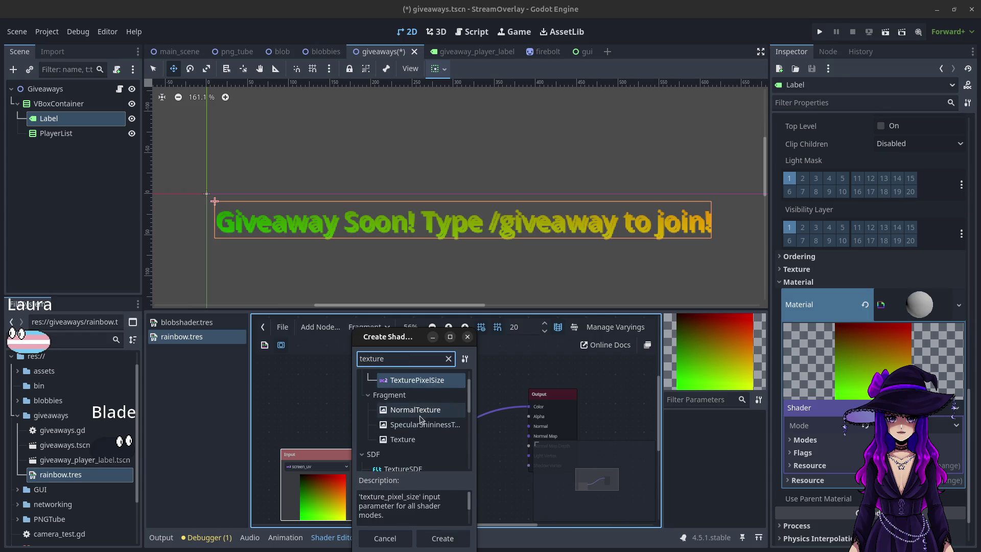
{"action": "left_click", "coordinate": [411, 438]}
{"action": "double_click", "coordinate": [412, 442]}
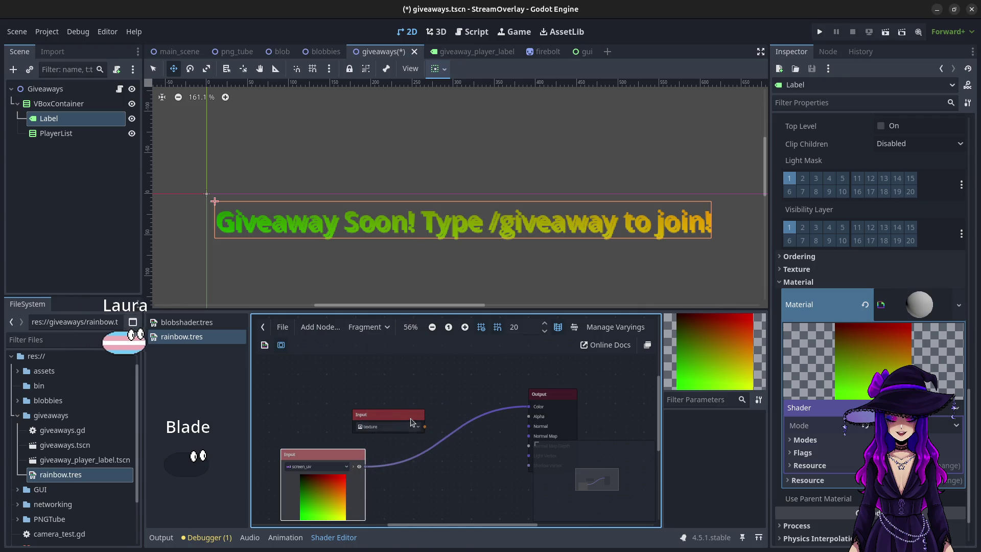
Step: Move the new texture input node up-left, keeping its input set to texture
{"action": "left_click_drag", "start_coordinate": [393, 425], "coordinate": [356, 394]}
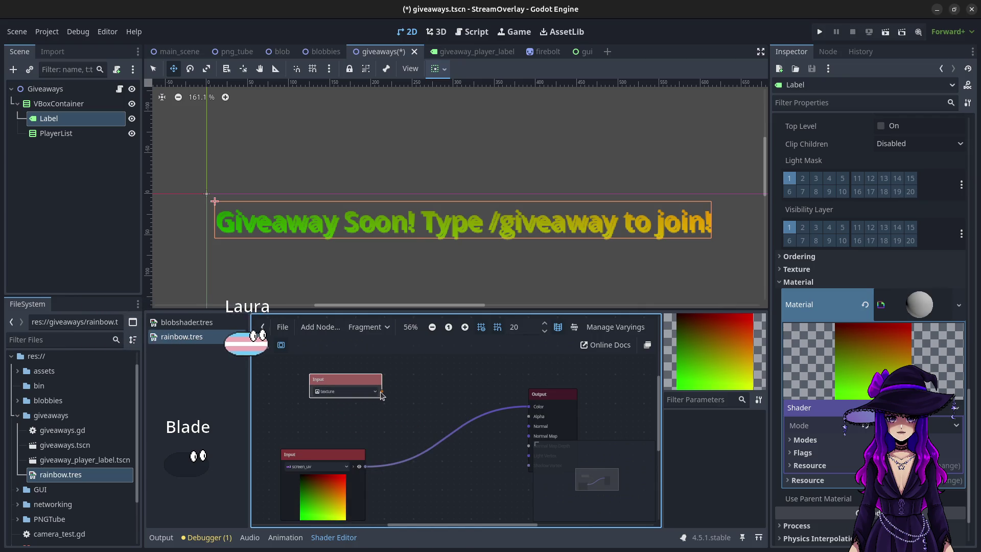
{"action": "left_click", "coordinate": [370, 392]}
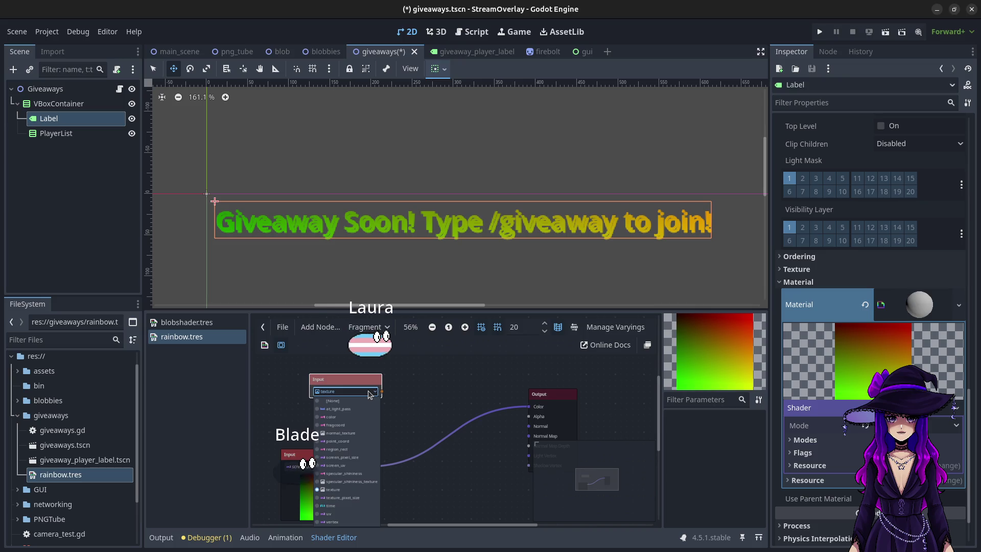
{"action": "left_click", "coordinate": [357, 385]}
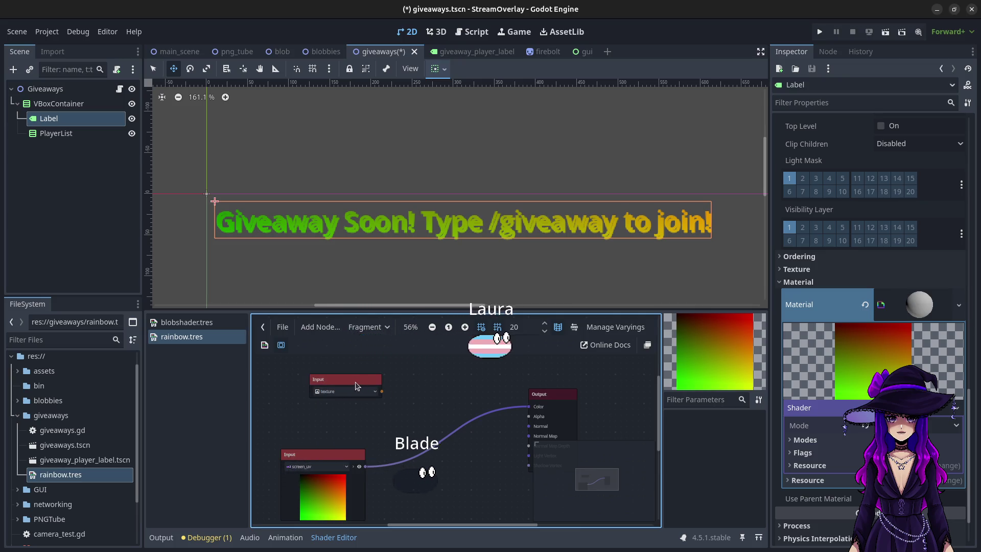
{"action": "left_click_drag", "start_coordinate": [357, 385], "coordinate": [322, 375]}
Step: Pull a link from screen_uv and create a Texture2D node from Textures > Functions
{"action": "left_click_drag", "start_coordinate": [528, 406], "coordinate": [439, 441]}
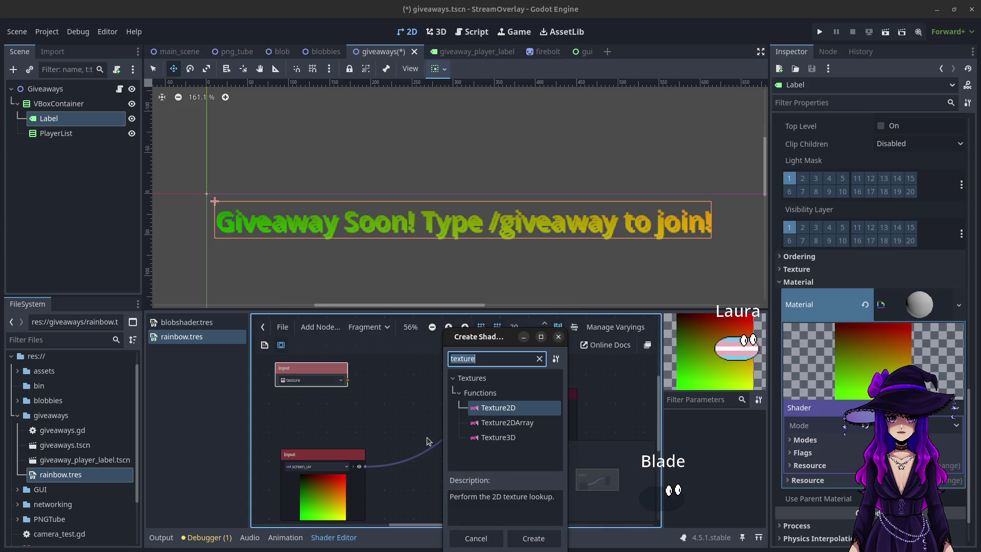
{"action": "type", "text": "samp"}
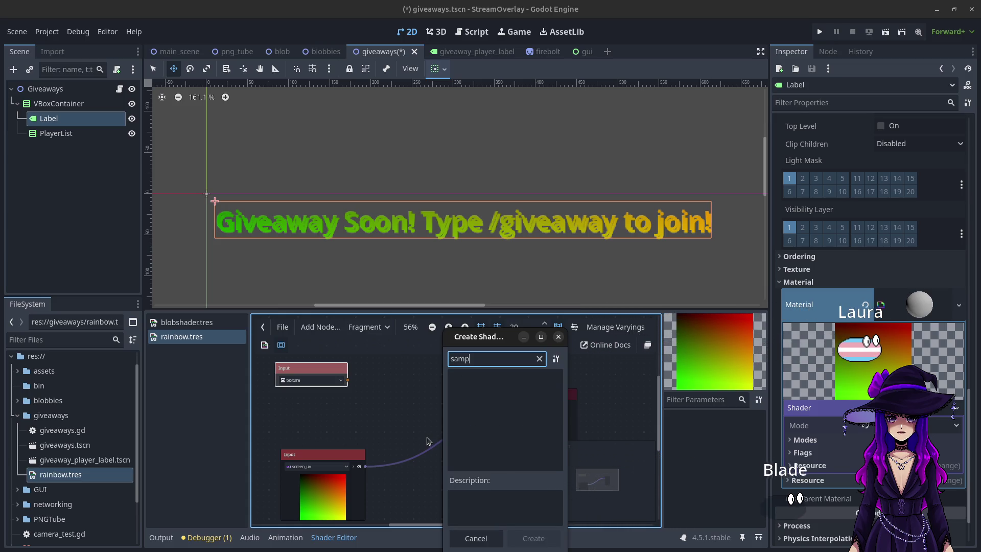
{"action": "key", "text": "BackSpace"}
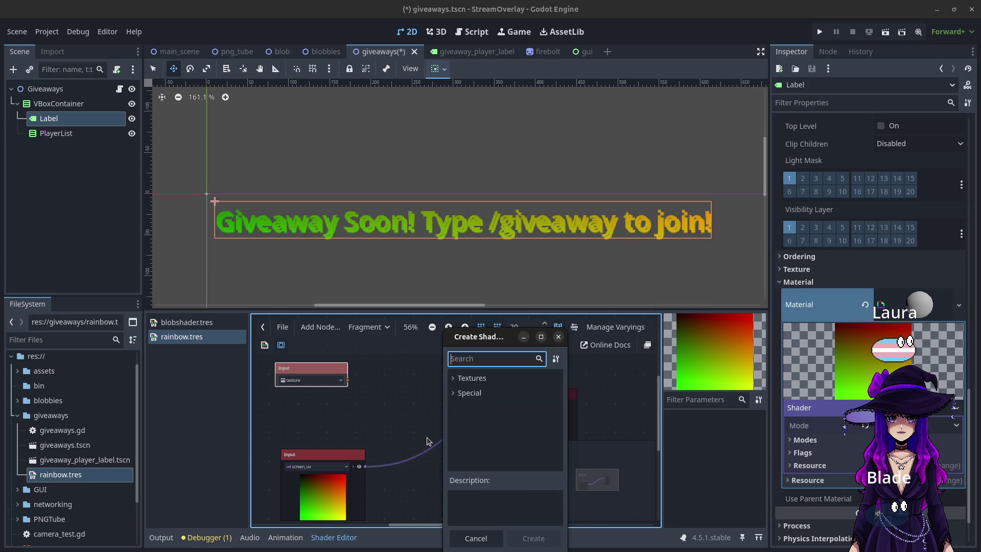
{"action": "left_click", "coordinate": [453, 378]}
{"action": "left_click", "coordinate": [459, 393]}
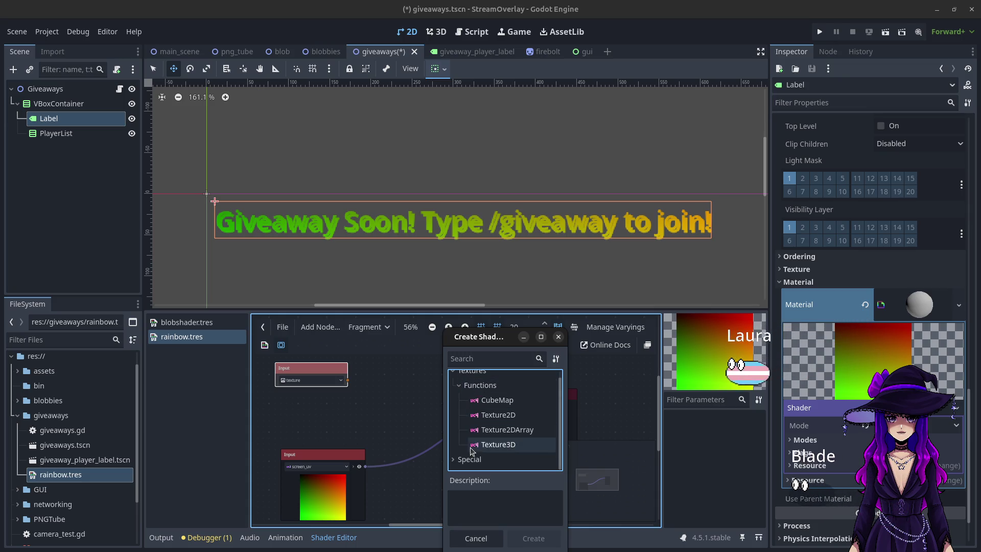
{"action": "left_click", "coordinate": [513, 421]}
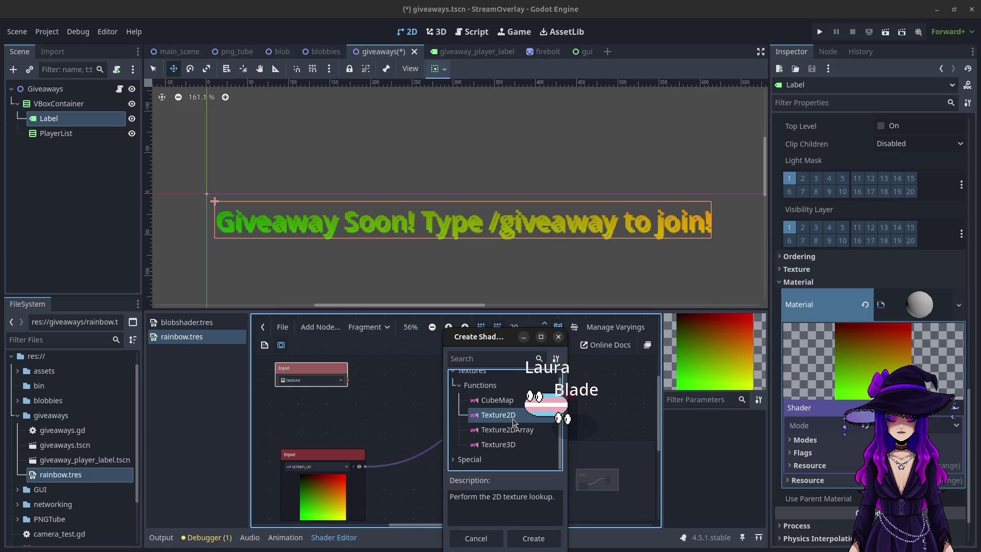
{"action": "double_click", "coordinate": [513, 421]}
Step: Position the Texture2D node and connect screen_uv to its uv input
{"action": "left_click_drag", "start_coordinate": [456, 449], "coordinate": [427, 373]}
{"action": "left_click_drag", "start_coordinate": [409, 415], "coordinate": [414, 416]}
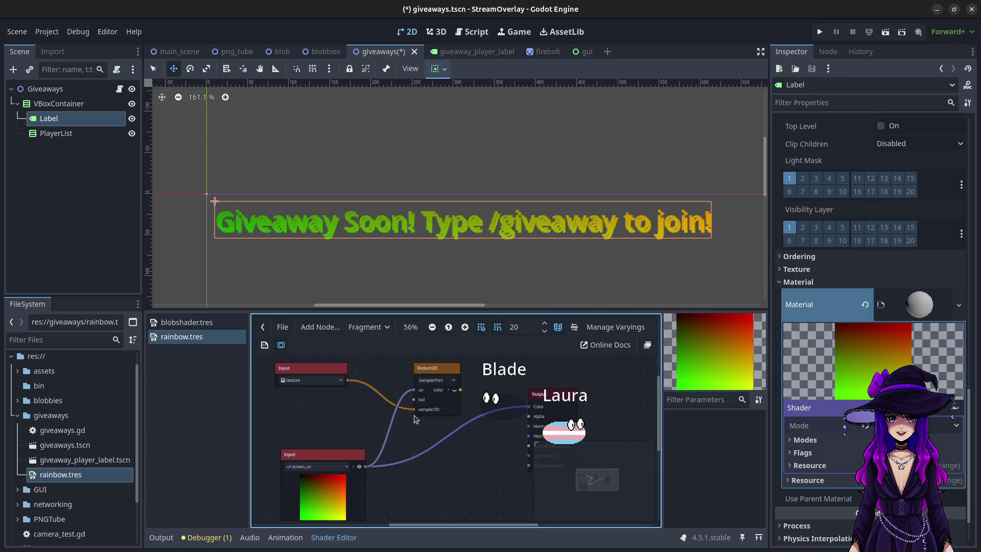
{"action": "left_click", "coordinate": [453, 380]}
{"action": "left_click", "coordinate": [454, 382]}
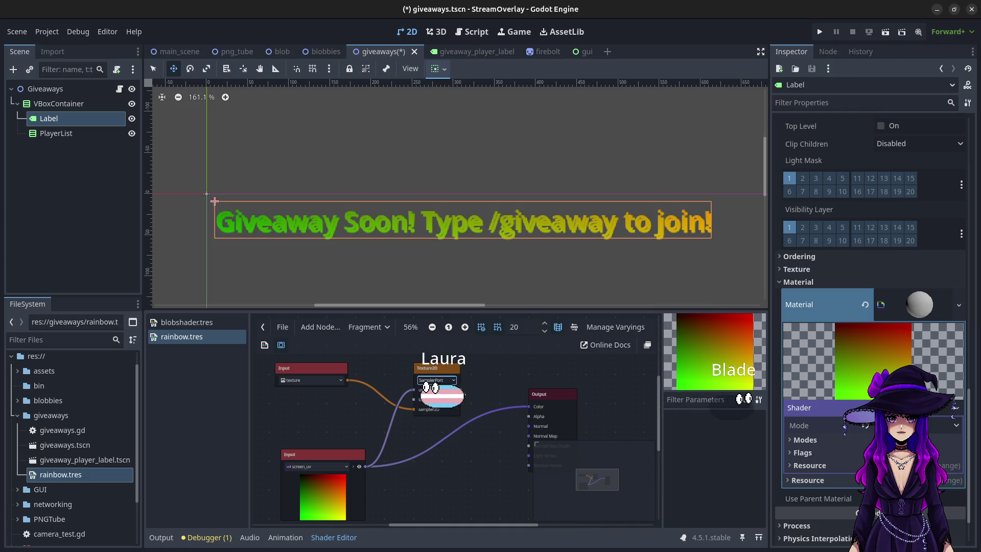
Step: Wire Texture2D colour to Output Color, then remove that link, leaving the text plain white
{"action": "left_click_drag", "start_coordinate": [460, 390], "coordinate": [530, 407]}
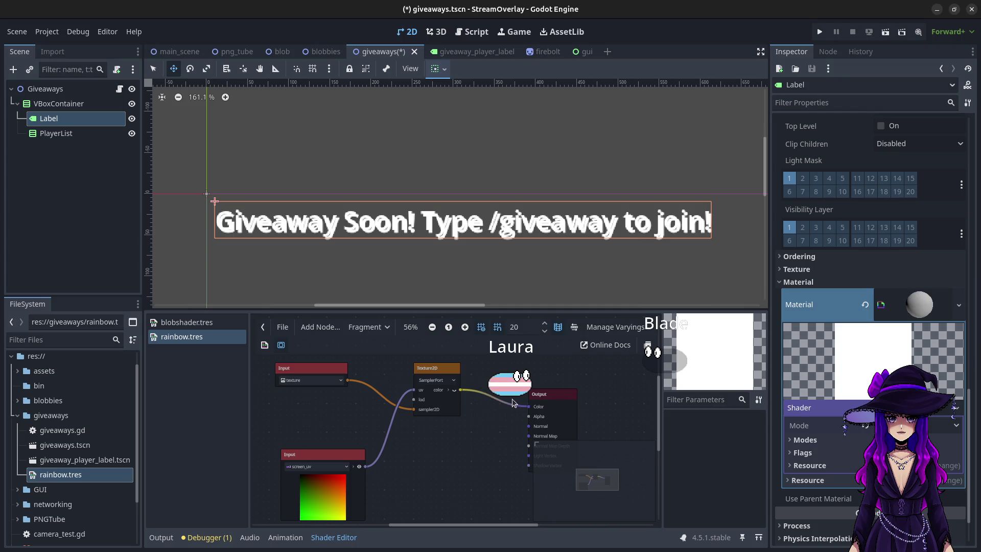
{"action": "left_click_drag", "start_coordinate": [517, 406], "coordinate": [509, 406]}
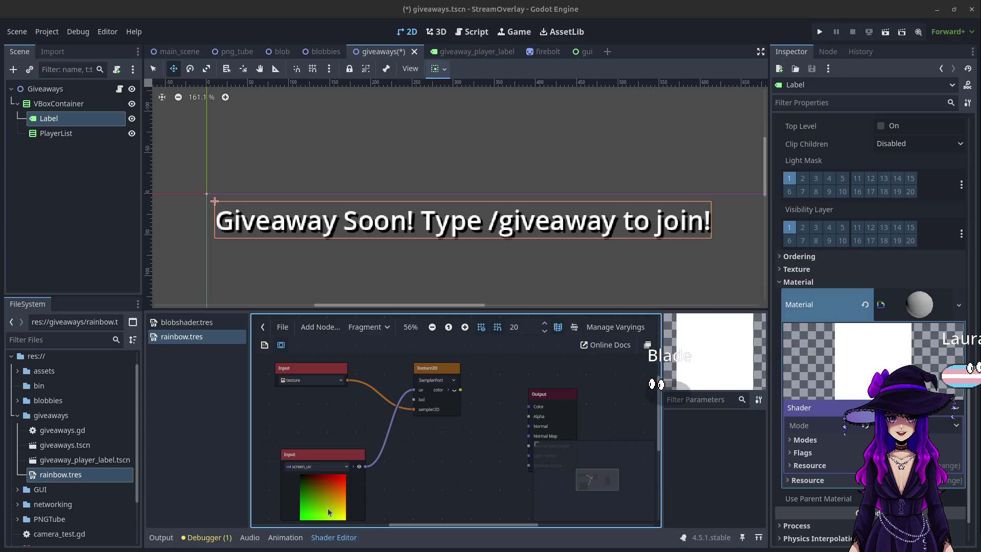
{"action": "mouse_move", "coordinate": [317, 367]}
{"action": "left_mouse_down"}
{"action": "mouse_move", "coordinate": [322, 439]}
{"action": "mouse_move", "coordinate": [309, 339]}
{"action": "left_mouse_up"}
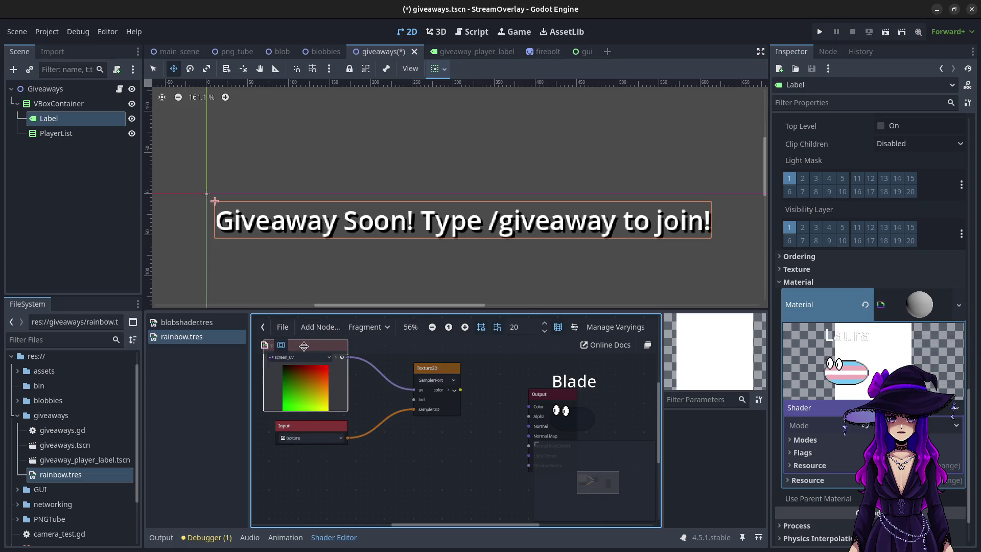
Step: Hide the screen_uv node's preview and place the texture input node beneath it
{"action": "scroll", "coordinate": [327, 434], "scroll_direction": "up", "scroll_amount": 1}
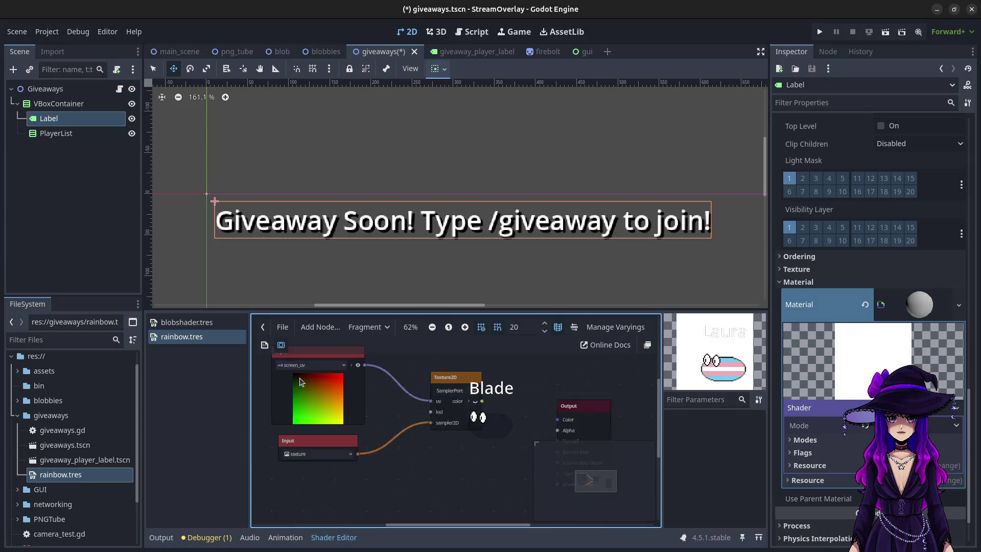
{"action": "left_click", "coordinate": [364, 366]}
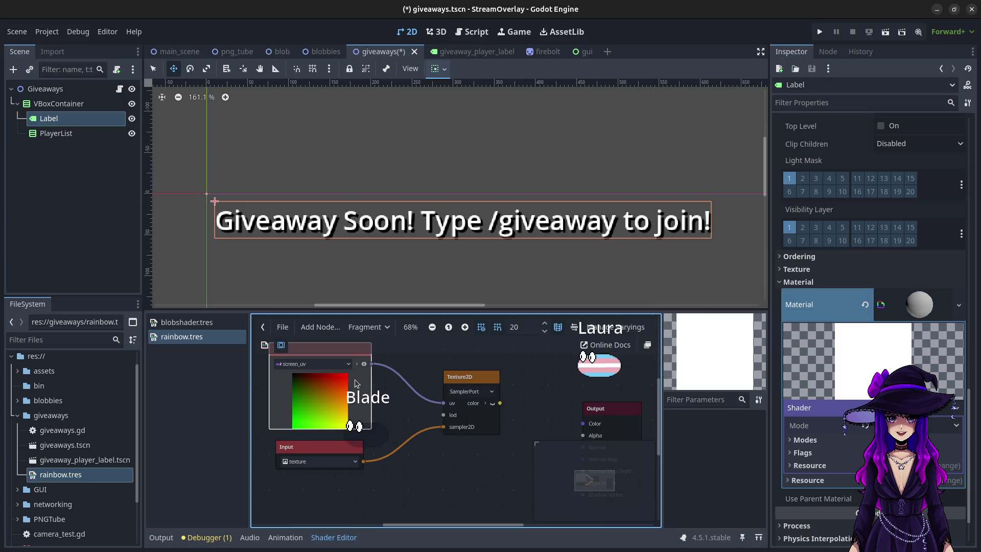
{"action": "left_click", "coordinate": [365, 366]}
{"action": "left_click_drag", "start_coordinate": [342, 451], "coordinate": [350, 389]}
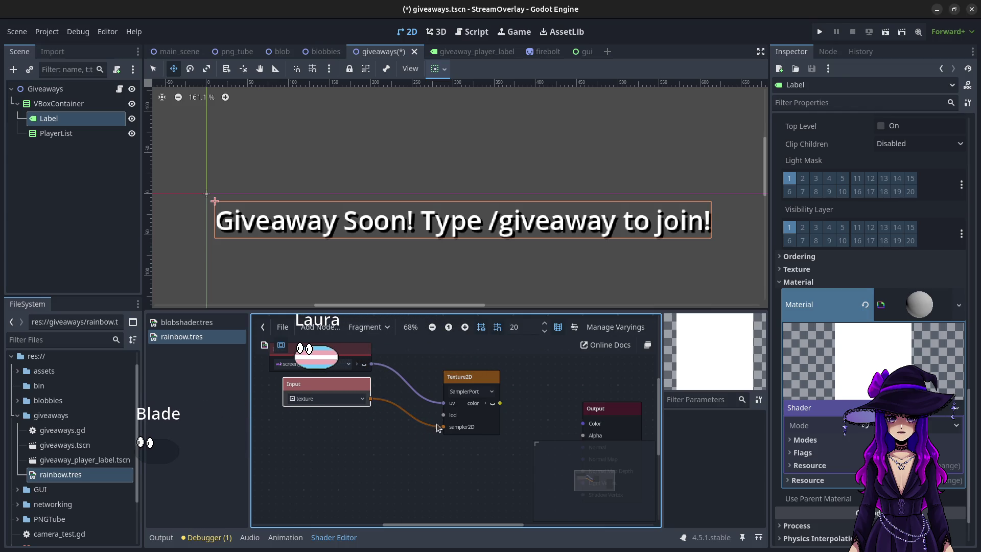
Step: Set Texture2D's source to Texture and connect its colour to Output Color
{"action": "left_click", "coordinate": [482, 393]}
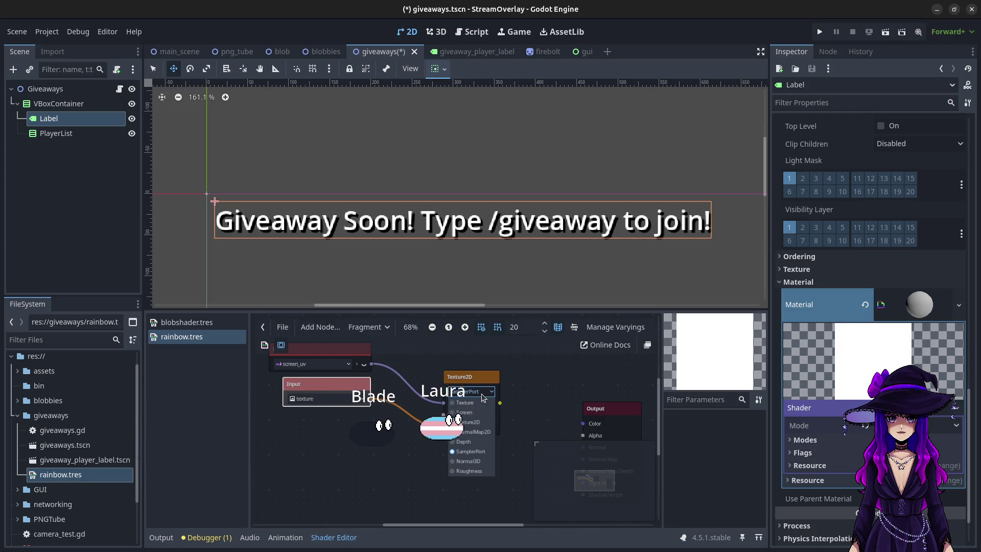
{"action": "left_click", "coordinate": [479, 406]}
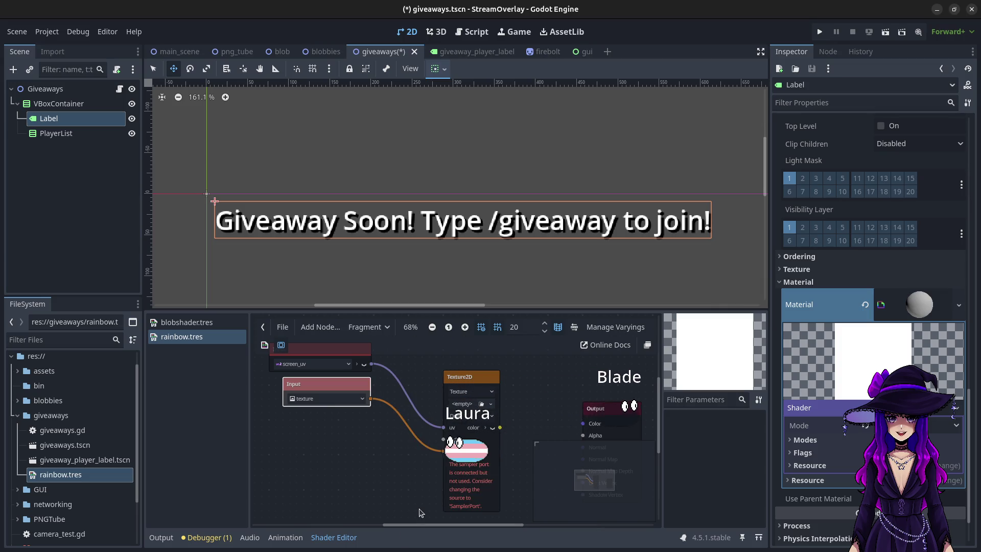
{"action": "mouse_move", "coordinate": [443, 451]}
{"action": "left_mouse_down"}
{"action": "mouse_move", "coordinate": [568, 417]}
{"action": "mouse_move", "coordinate": [581, 425]}
{"action": "left_mouse_up"}
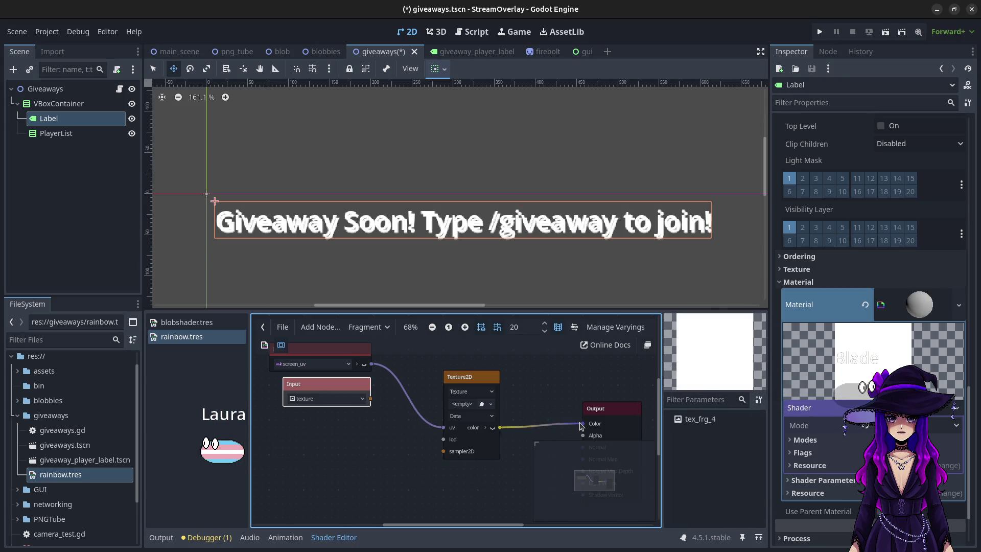
{"action": "left_click", "coordinate": [362, 399]}
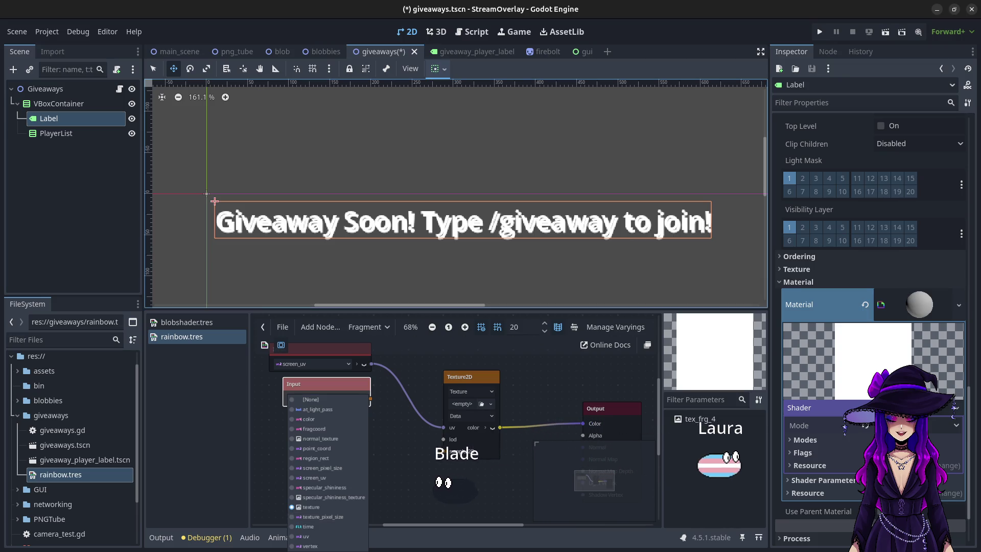
Step: Feed the texture input into Texture2D's sampler2D and switch its source back to SamplerPort
{"action": "key", "text": "Escape"}
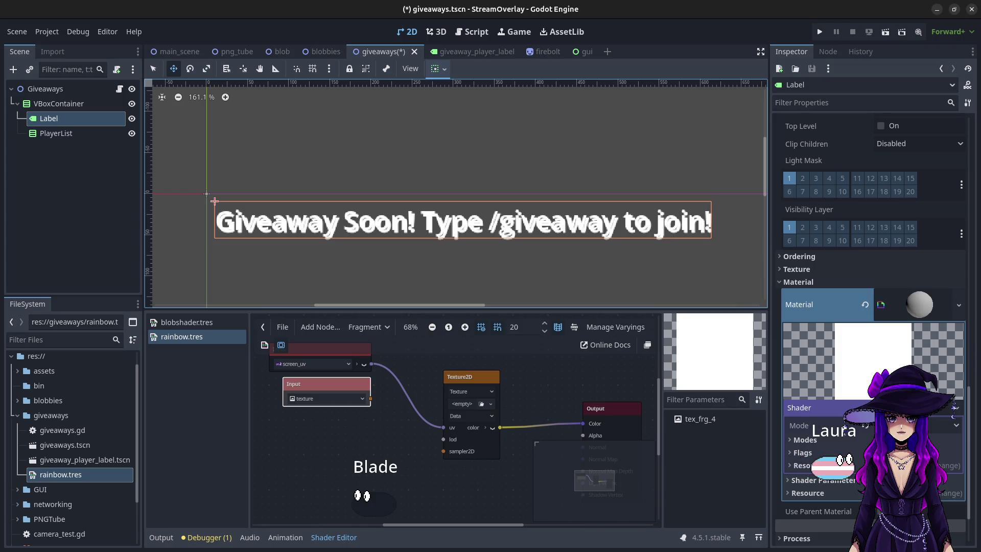
{"action": "left_click_drag", "start_coordinate": [370, 398], "coordinate": [444, 451]}
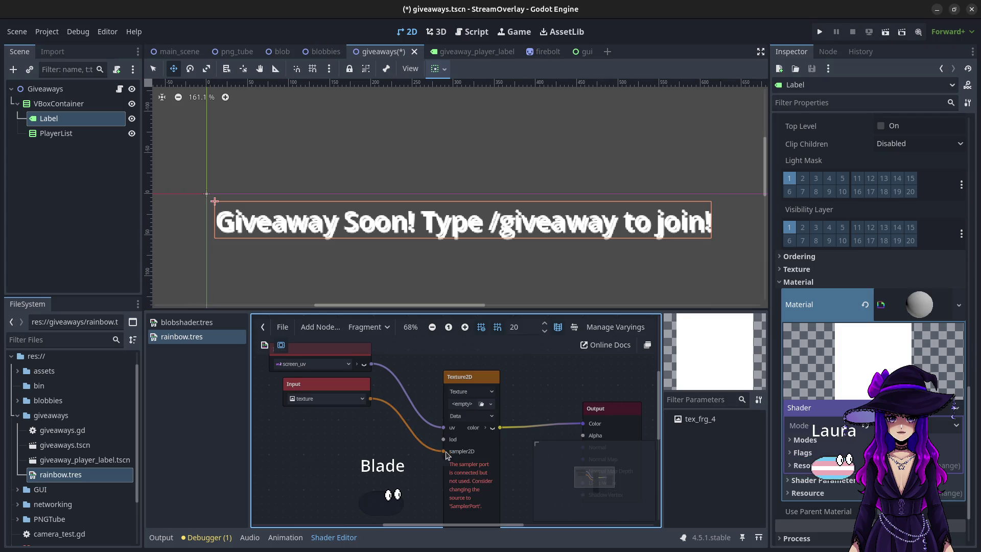
{"action": "left_click", "coordinate": [470, 391]}
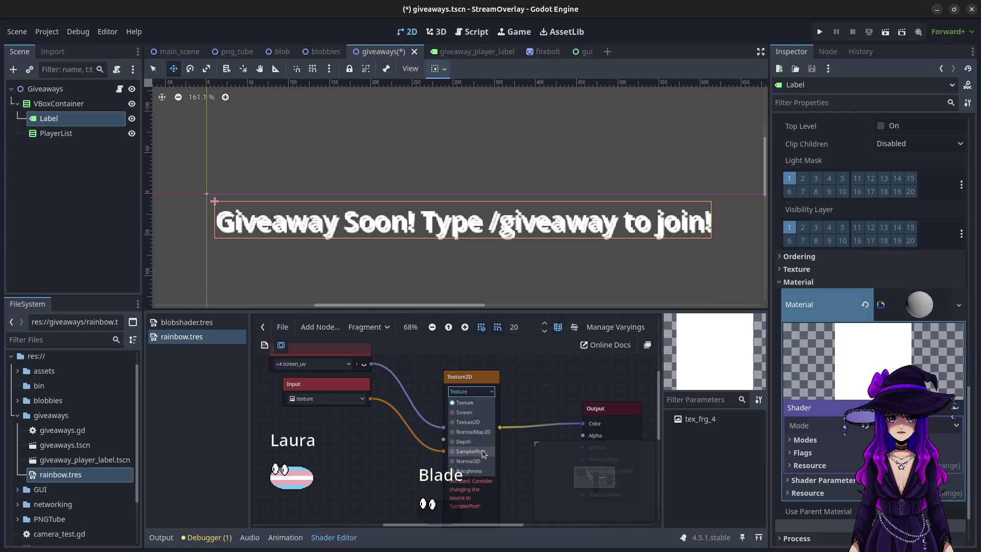
{"action": "left_click", "coordinate": [471, 451]}
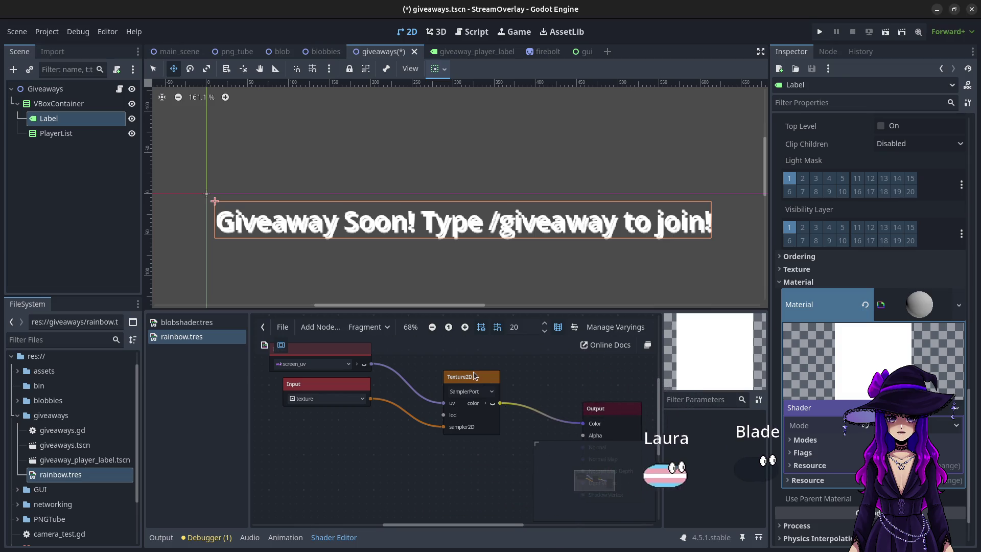
{"action": "left_click_drag", "start_coordinate": [471, 372], "coordinate": [438, 356]}
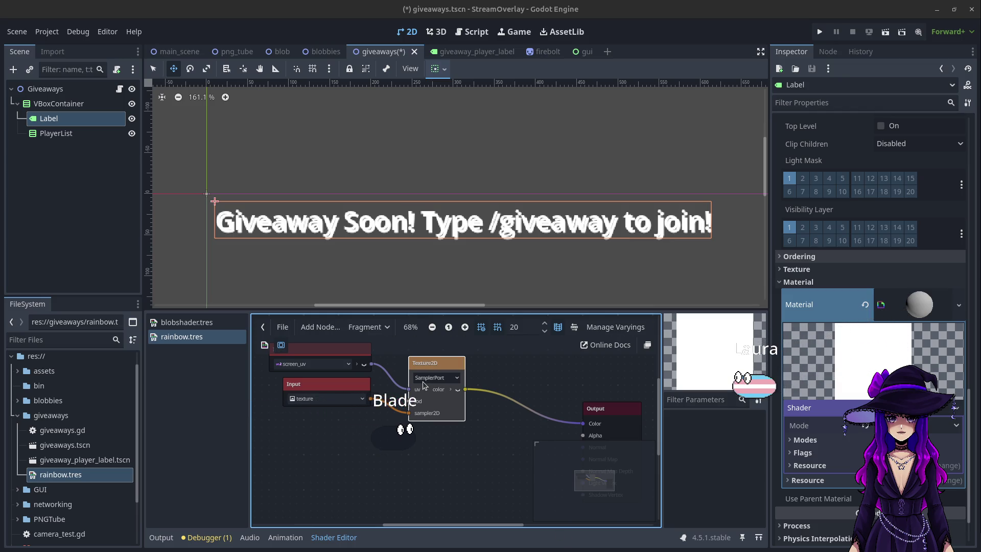
{"action": "right_click", "coordinate": [470, 446]}
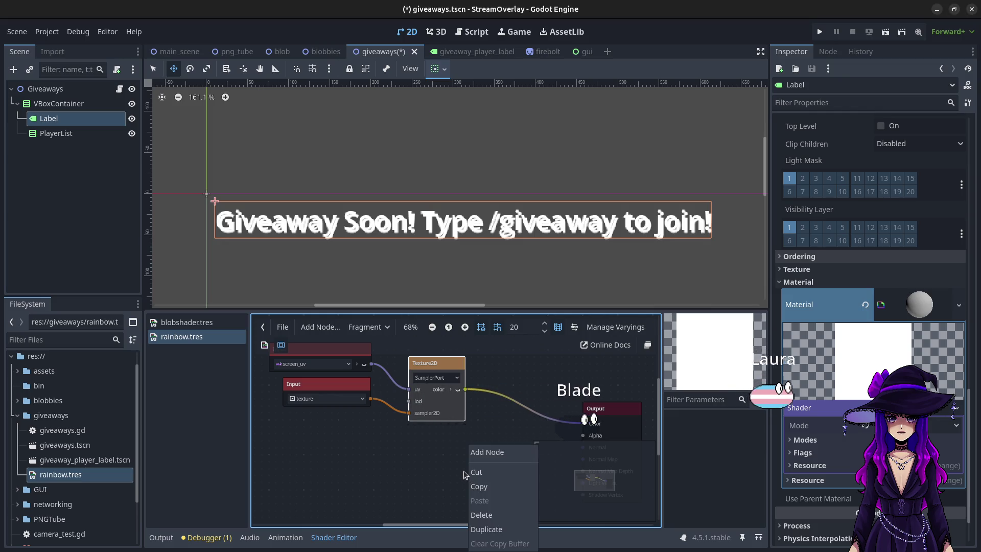
Step: Add an If node from the node search and nudge it lower in the graph
{"action": "left_click", "coordinate": [490, 453]}
{"action": "type", "text": "l"}
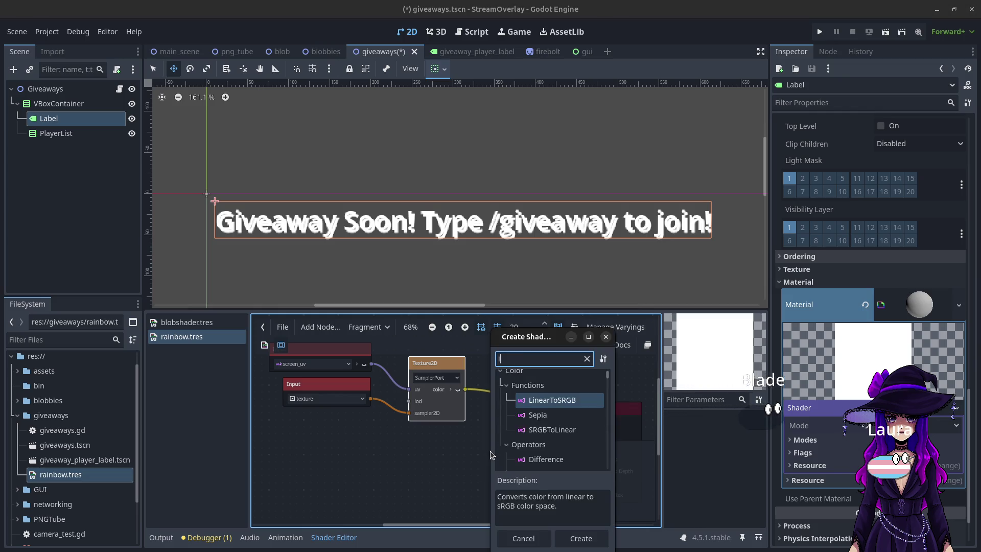
{"action": "type", "text": "f"}
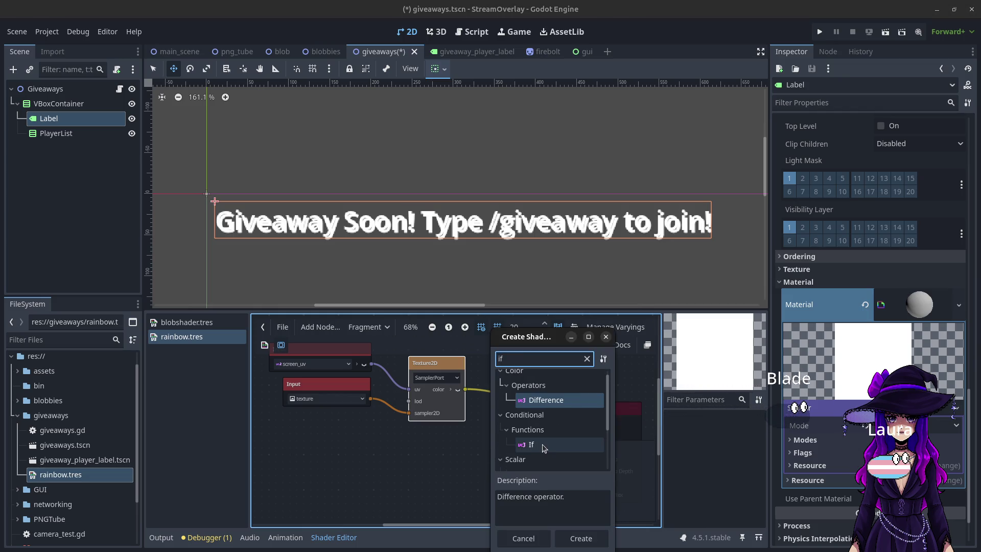
{"action": "left_click", "coordinate": [545, 448]}
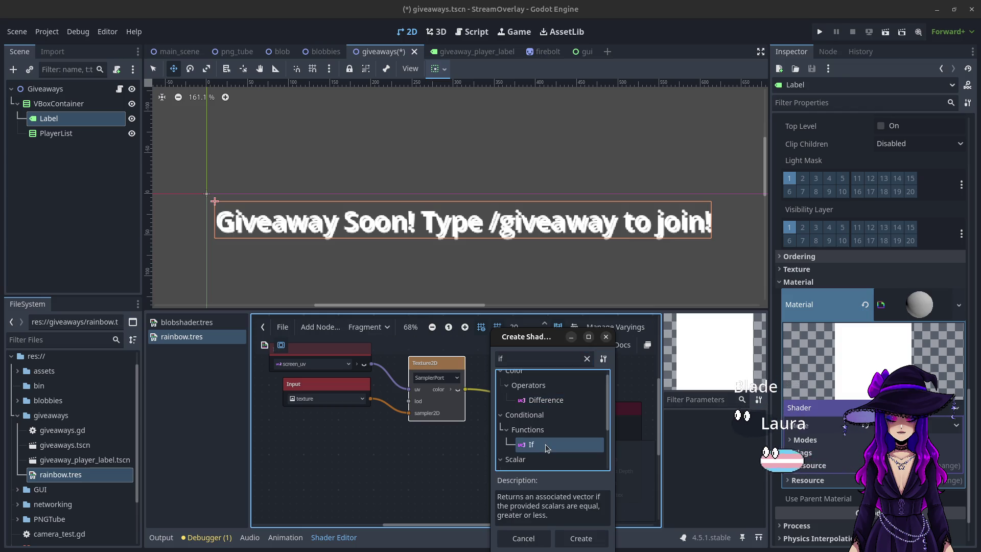
{"action": "double_click", "coordinate": [545, 447]}
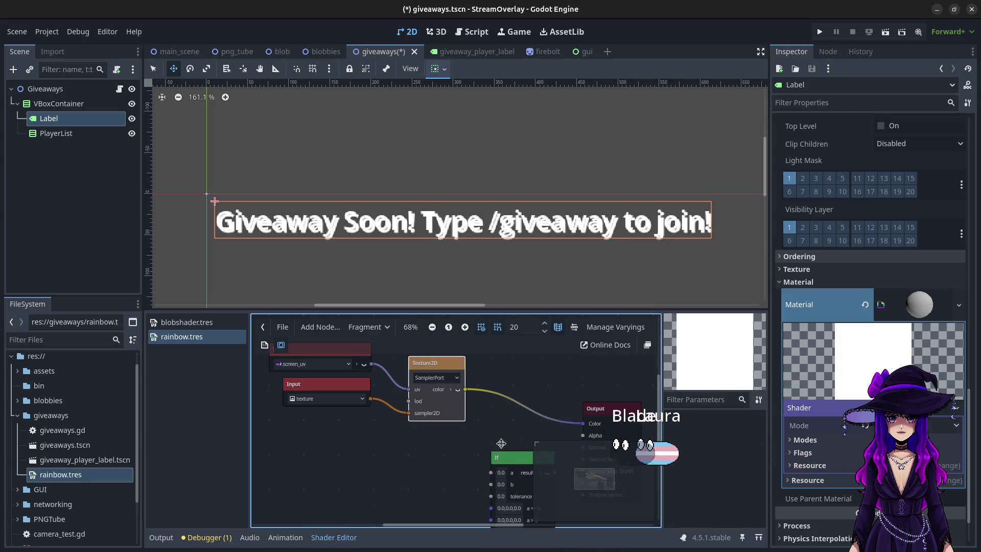
{"action": "mouse_move", "coordinate": [482, 354]}
{"action": "left_mouse_down"}
{"action": "mouse_move", "coordinate": [477, 425]}
{"action": "mouse_move", "coordinate": [611, 403]}
{"action": "left_mouse_up"}
{"action": "scroll", "coordinate": [329, 394], "scroll_direction": "down", "scroll_amount": 5}
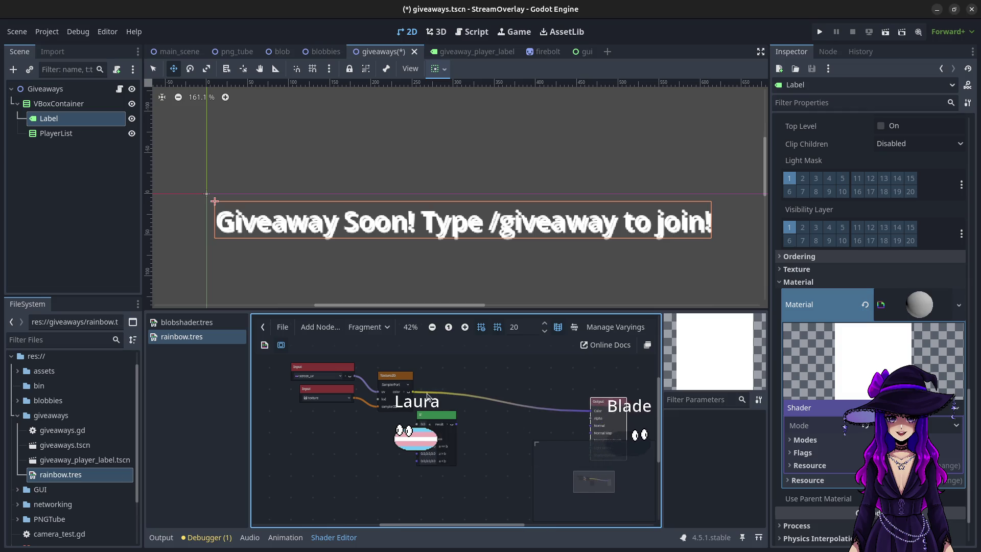
{"action": "right_click", "coordinate": [440, 395]}
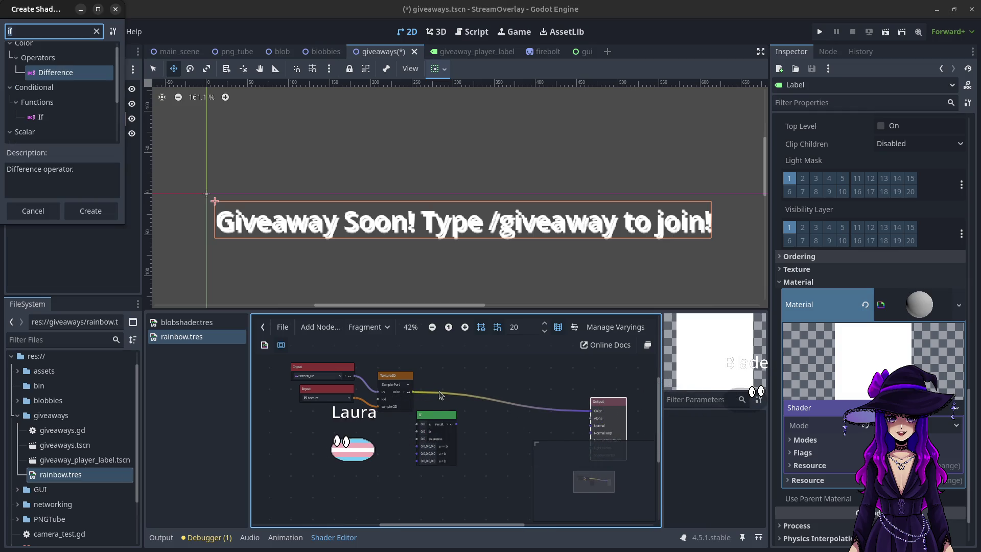
Step: Clear the node search, move the picker window aside, and browse the Color category groups
{"action": "type", "text": "spli"}
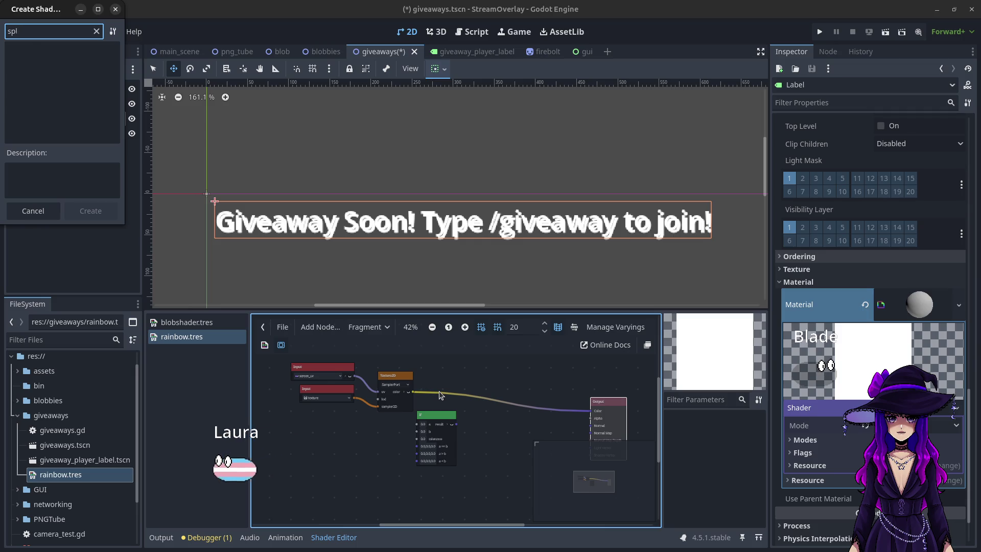
{"action": "key", "text": "BackSpace"}
{"action": "key", "text": "BackSpace"}
{"action": "key", "text": "BackSpace"}
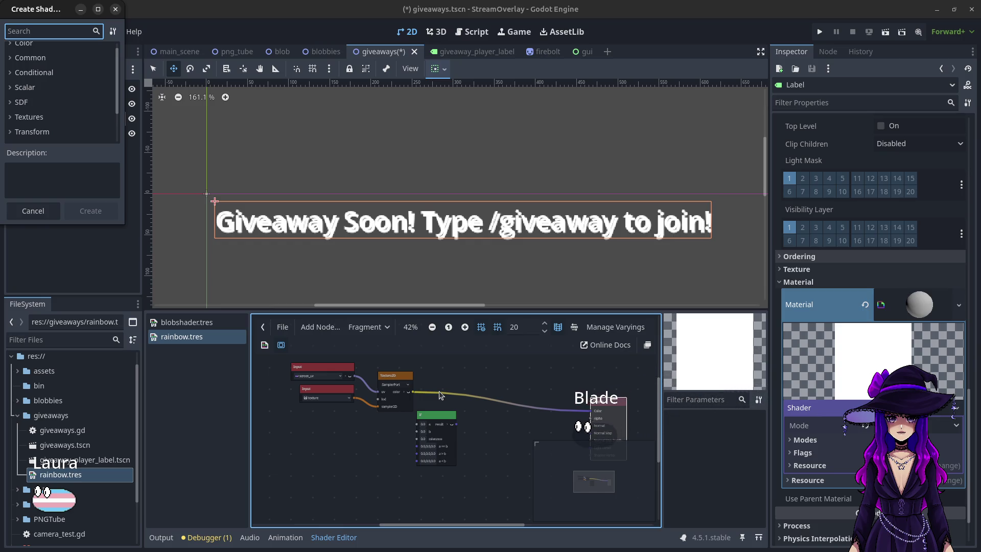
{"action": "scroll", "coordinate": [64, 92], "scroll_direction": "up", "scroll_amount": 1}
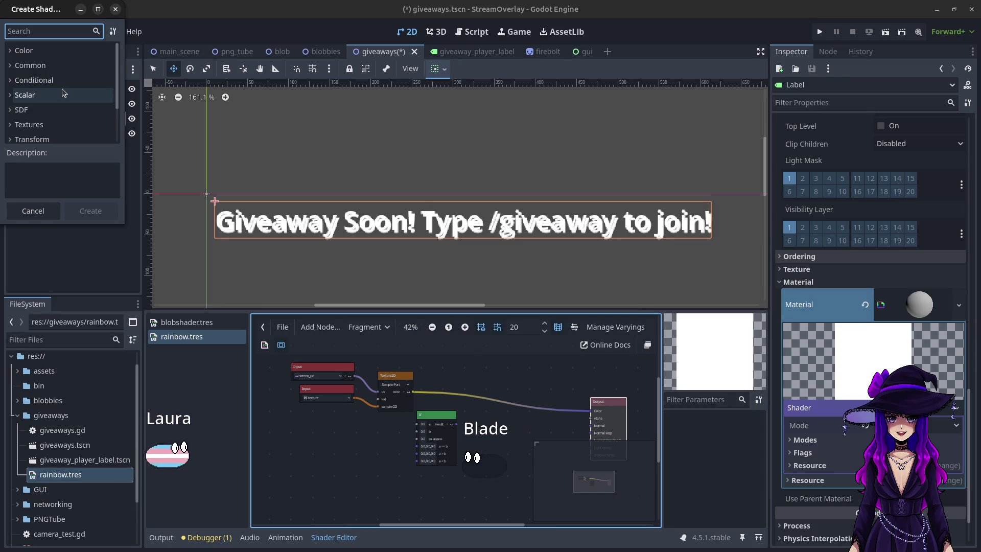
{"action": "left_click_drag", "start_coordinate": [53, 13], "coordinate": [232, 198]}
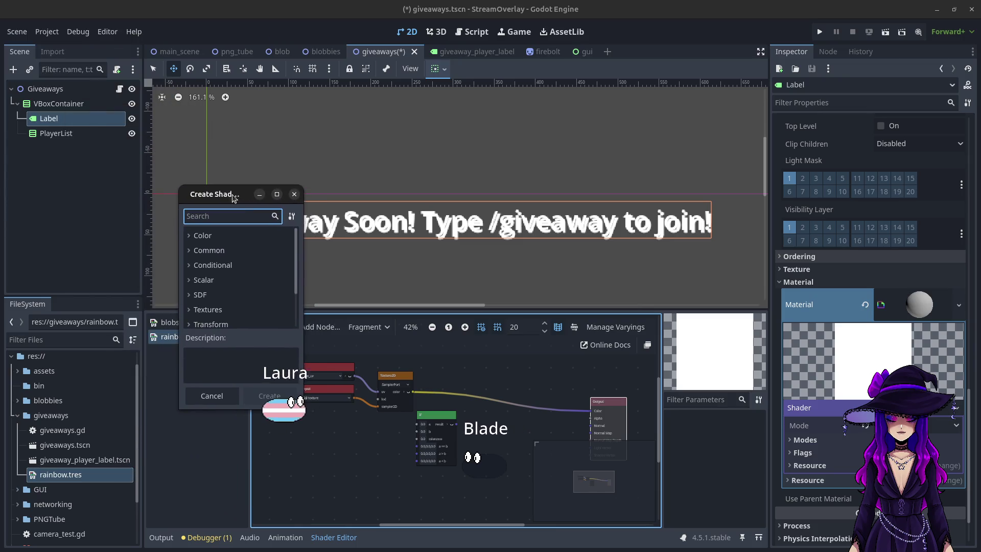
{"action": "scroll", "coordinate": [238, 286], "scroll_direction": "down", "scroll_amount": 2}
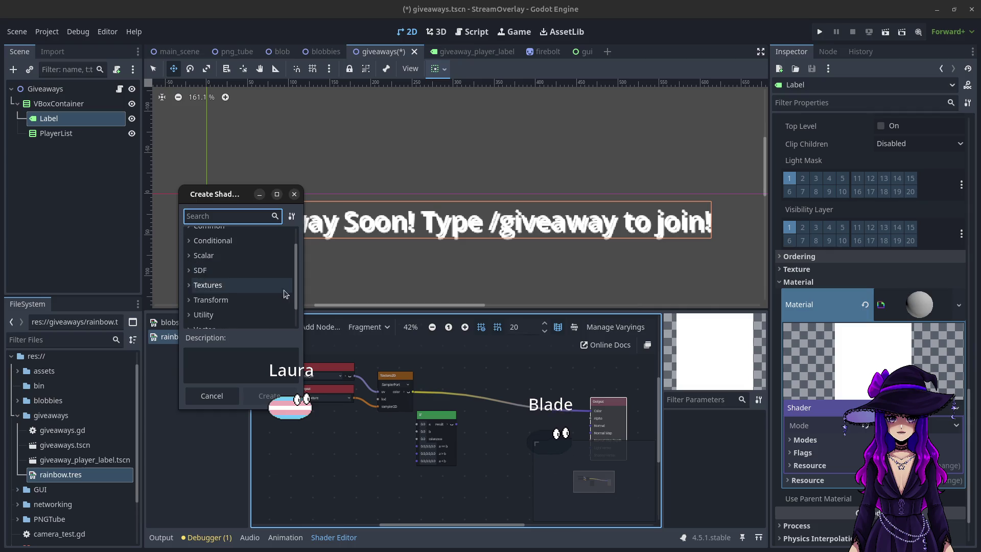
{"action": "scroll", "coordinate": [215, 261], "scroll_direction": "up", "scroll_amount": 2}
{"action": "left_click", "coordinate": [190, 236]}
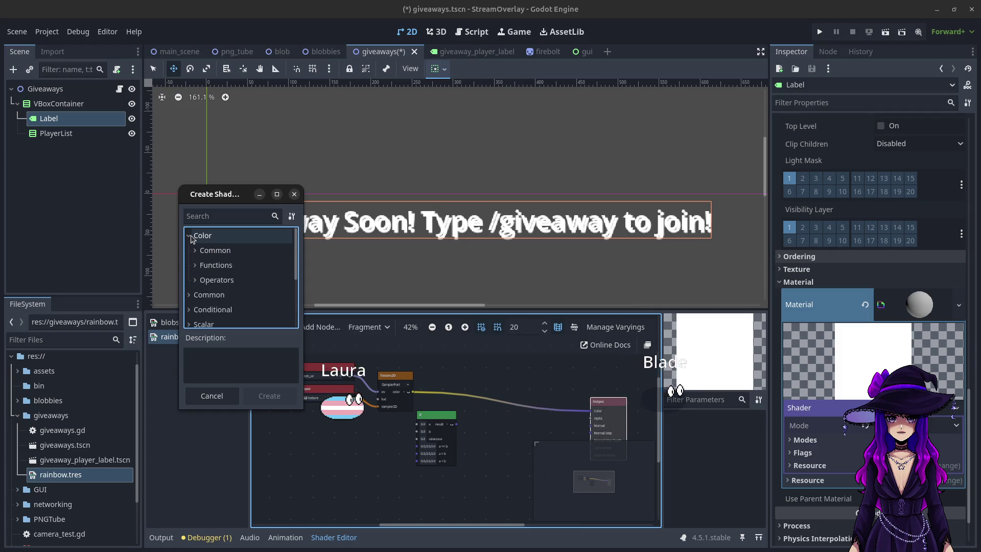
{"action": "left_click", "coordinate": [195, 251]}
{"action": "left_click", "coordinate": [195, 252]}
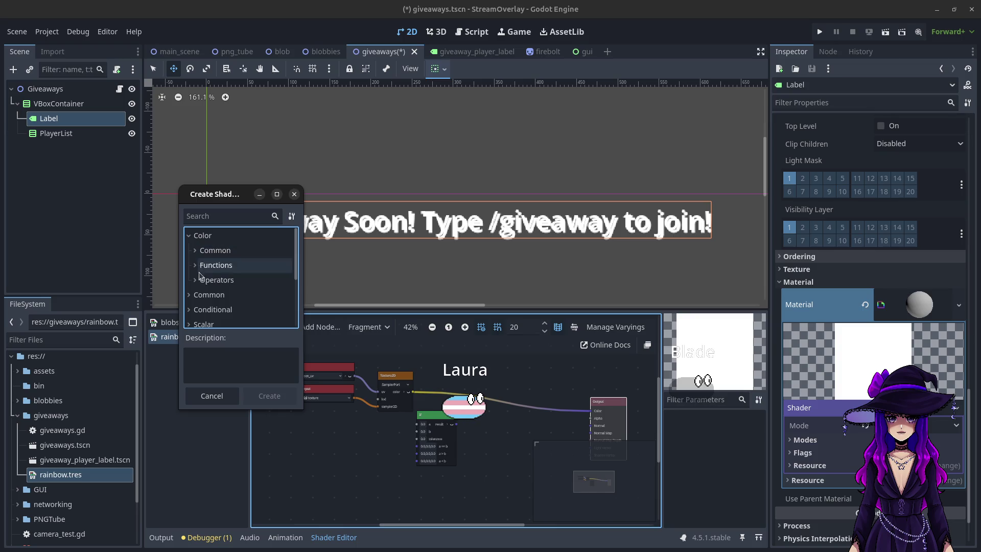
{"action": "left_click", "coordinate": [195, 262]}
Step: Browse the Conditional, Scalar and Textures node categories in the picker
{"action": "scroll", "coordinate": [195, 263], "scroll_direction": "down", "scroll_amount": 2}
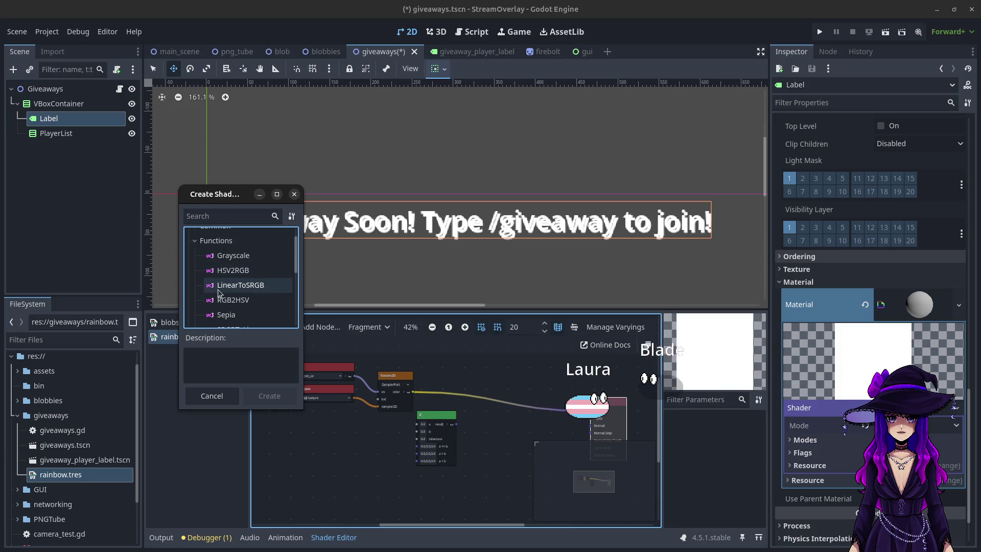
{"action": "scroll", "coordinate": [266, 281], "scroll_direction": "down", "scroll_amount": 2}
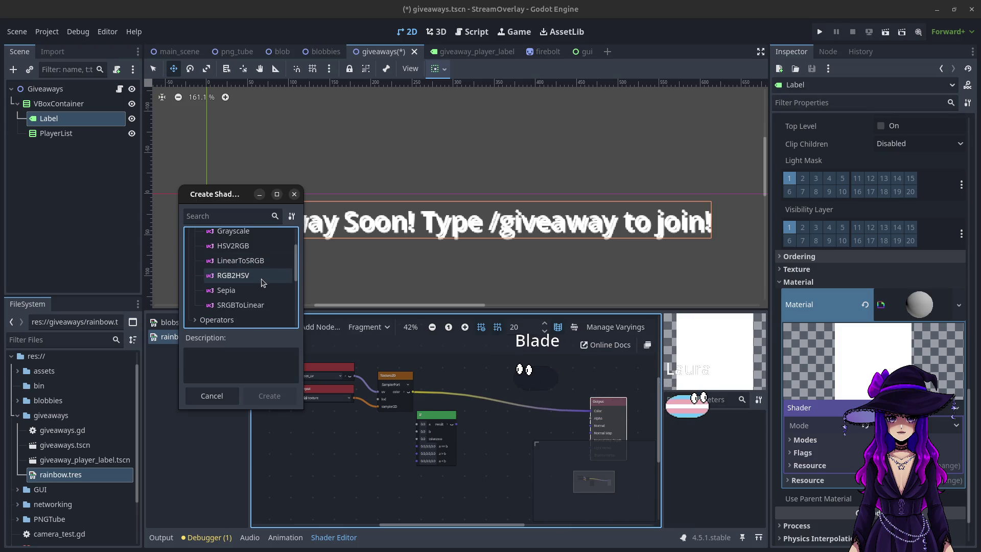
{"action": "scroll", "coordinate": [245, 294], "scroll_direction": "down", "scroll_amount": 2}
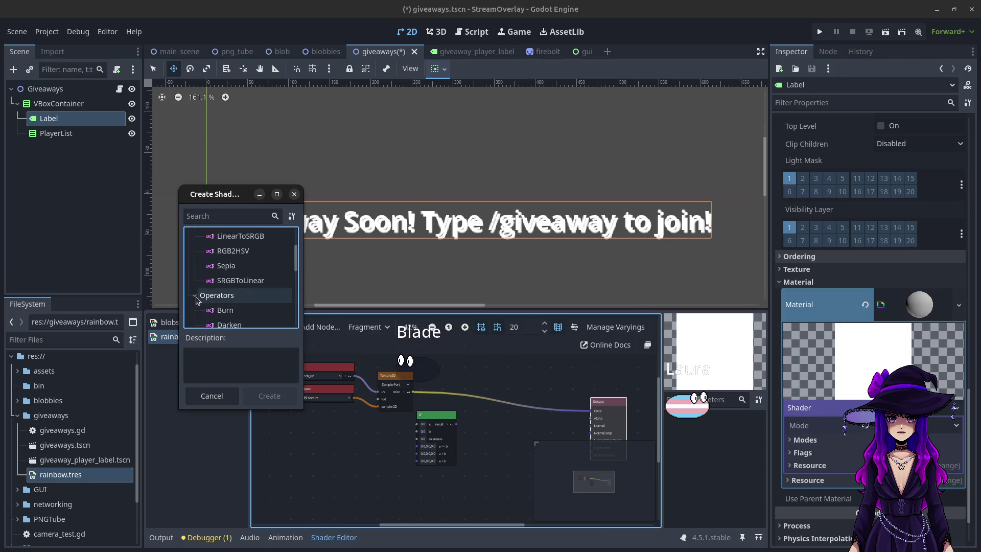
{"action": "scroll", "coordinate": [210, 288], "scroll_direction": "down", "scroll_amount": 10}
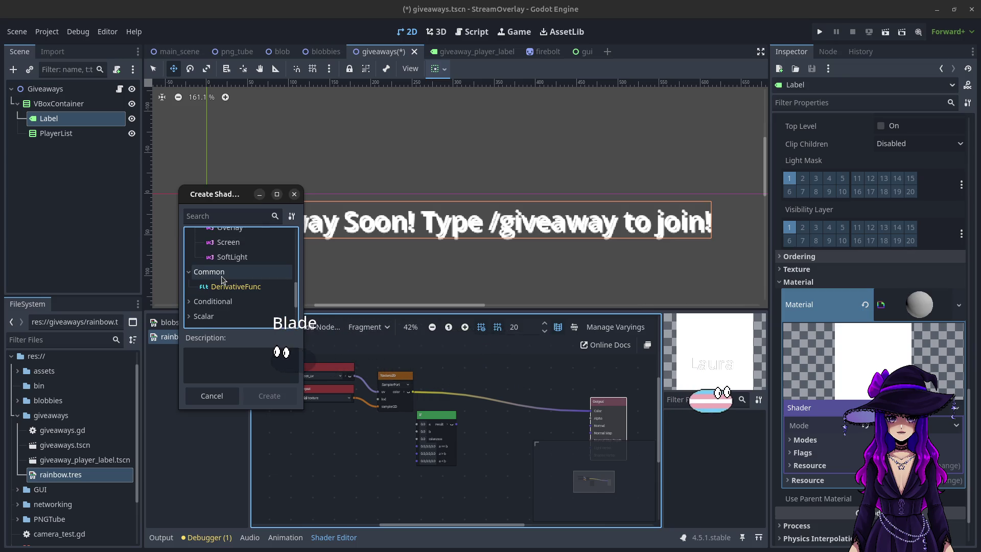
{"action": "scroll", "coordinate": [222, 279], "scroll_direction": "down", "scroll_amount": 1}
{"action": "left_click", "coordinate": [223, 285]}
{"action": "scroll", "coordinate": [224, 296], "scroll_direction": "down", "scroll_amount": 2}
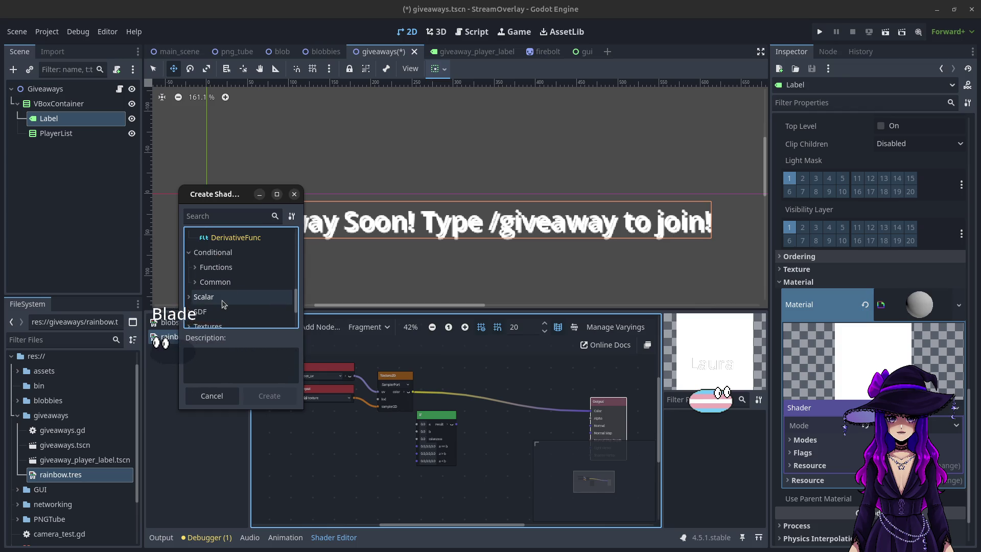
{"action": "left_click", "coordinate": [223, 300]}
{"action": "scroll", "coordinate": [223, 307], "scroll_direction": "down", "scroll_amount": 3}
{"action": "left_click", "coordinate": [222, 321]}
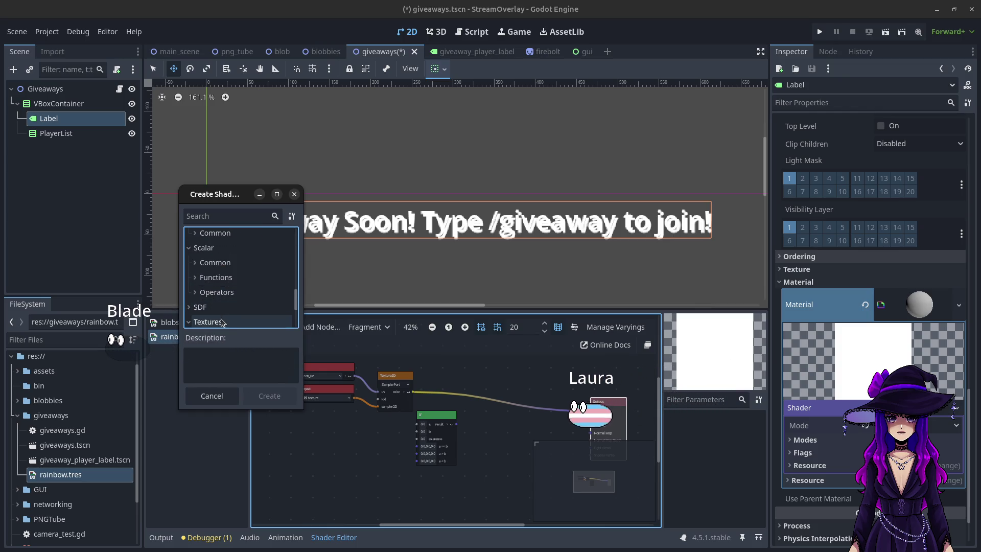
{"action": "scroll", "coordinate": [223, 317], "scroll_direction": "down", "scroll_amount": 5}
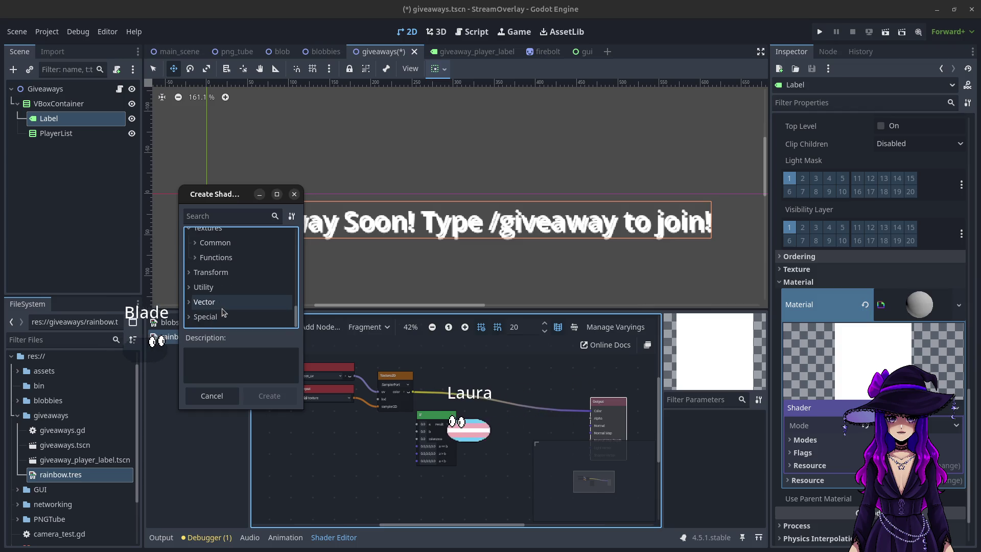
Step: Add a Vector4Decompose node from Vector > Composition to the graph
{"action": "left_click", "coordinate": [222, 305]}
{"action": "scroll", "coordinate": [225, 291], "scroll_direction": "down", "scroll_amount": 3}
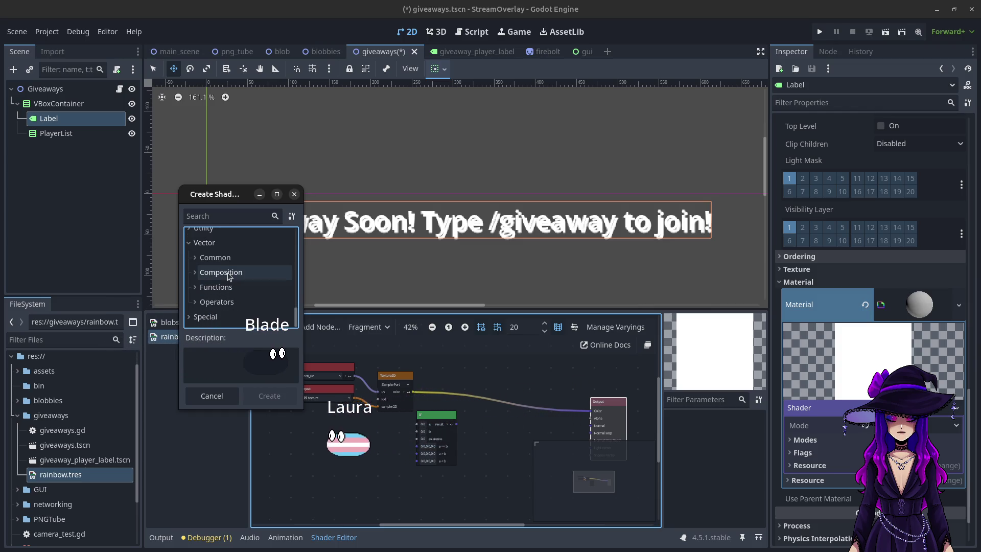
{"action": "left_click", "coordinate": [228, 276]}
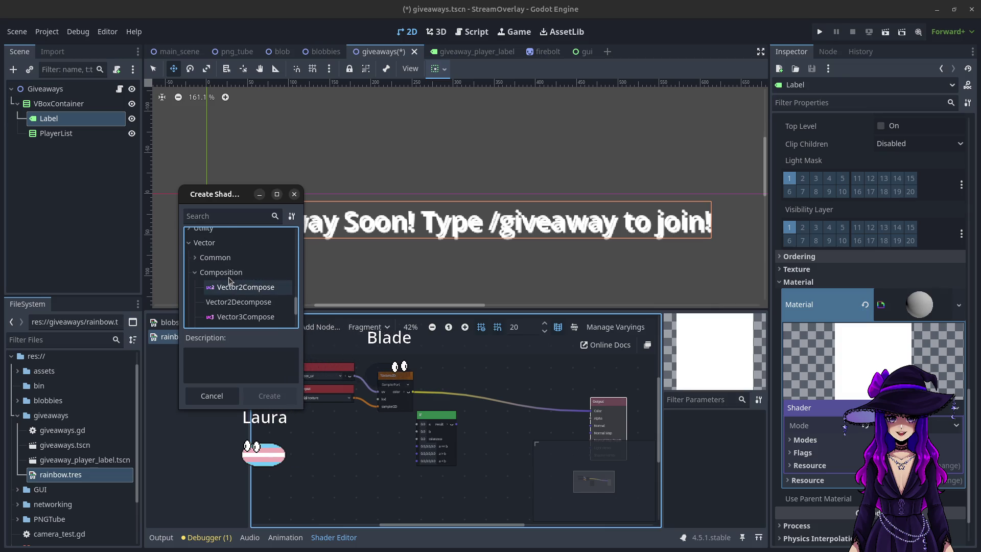
{"action": "scroll", "coordinate": [246, 292], "scroll_direction": "down", "scroll_amount": 4}
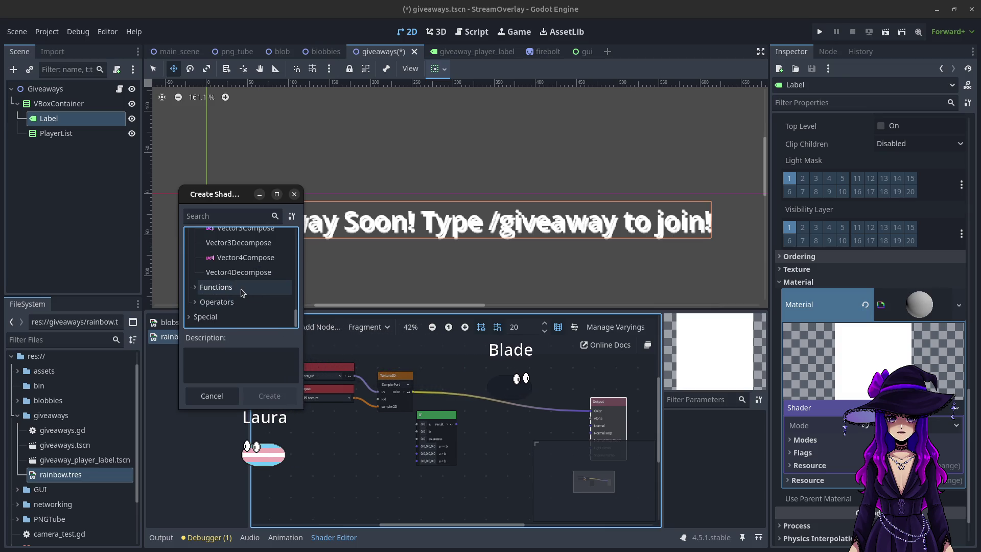
{"action": "scroll", "coordinate": [242, 292], "scroll_direction": "up", "scroll_amount": 4}
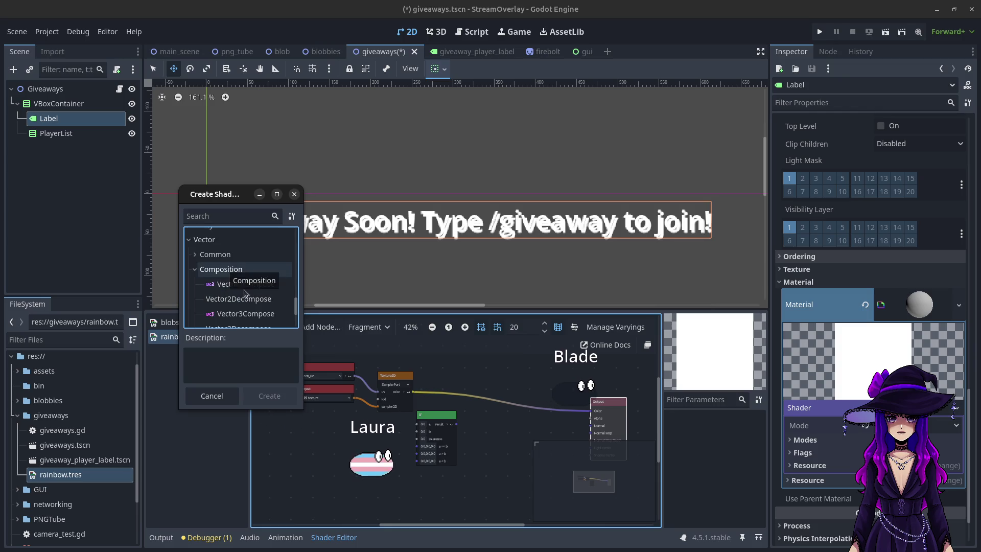
{"action": "scroll", "coordinate": [245, 293], "scroll_direction": "down", "scroll_amount": 4}
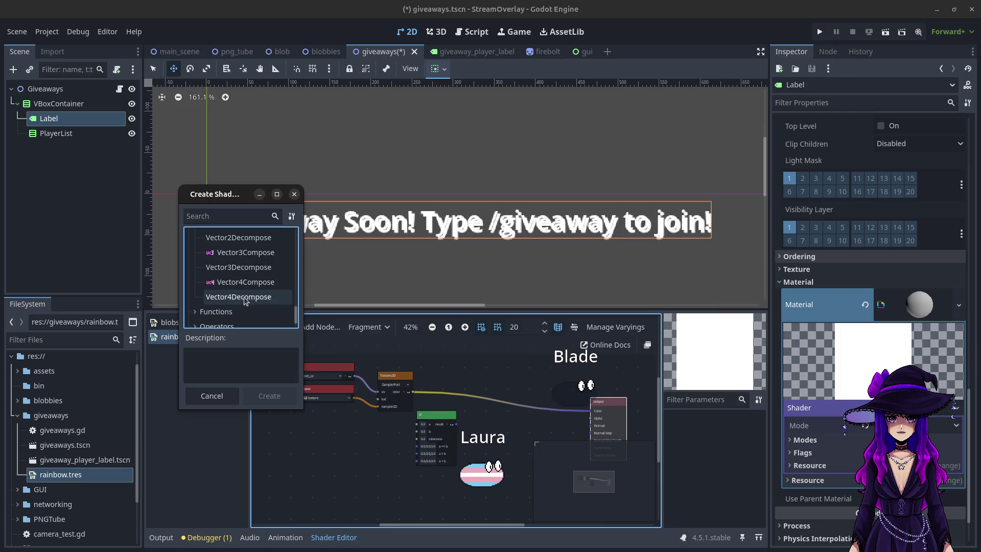
{"action": "double_click", "coordinate": [245, 296]}
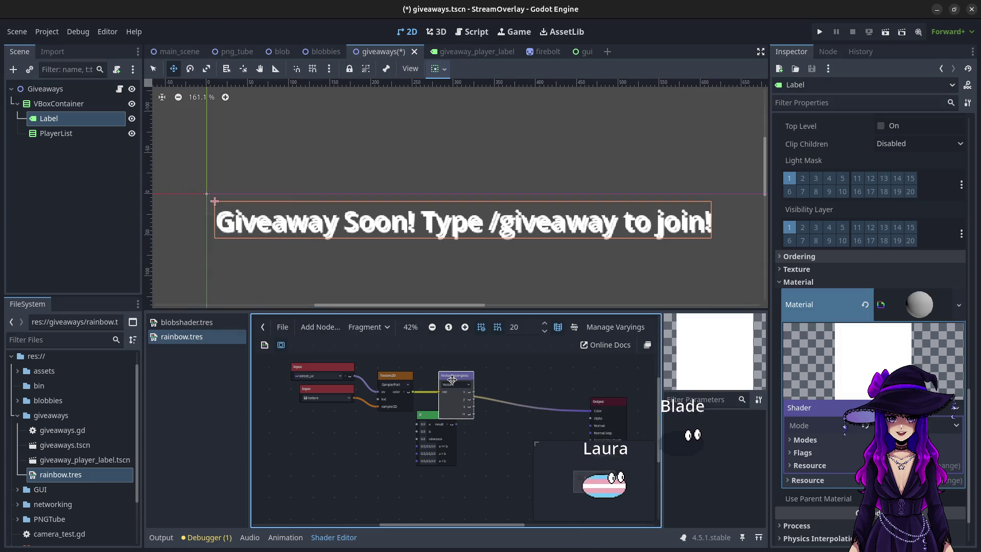
Step: Move the Vector4Decompose node up-left beside Texture2D
{"action": "left_click_drag", "start_coordinate": [452, 378], "coordinate": [439, 358]}
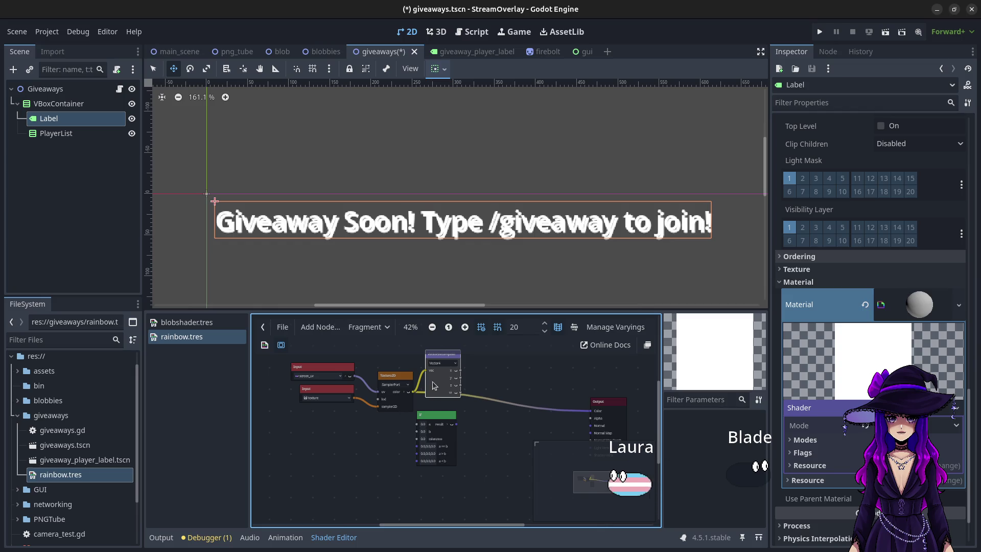
{"action": "scroll", "coordinate": [451, 397], "scroll_direction": "down", "scroll_amount": 1}
{"action": "scroll", "coordinate": [450, 397], "scroll_direction": "up", "scroll_amount": 4}
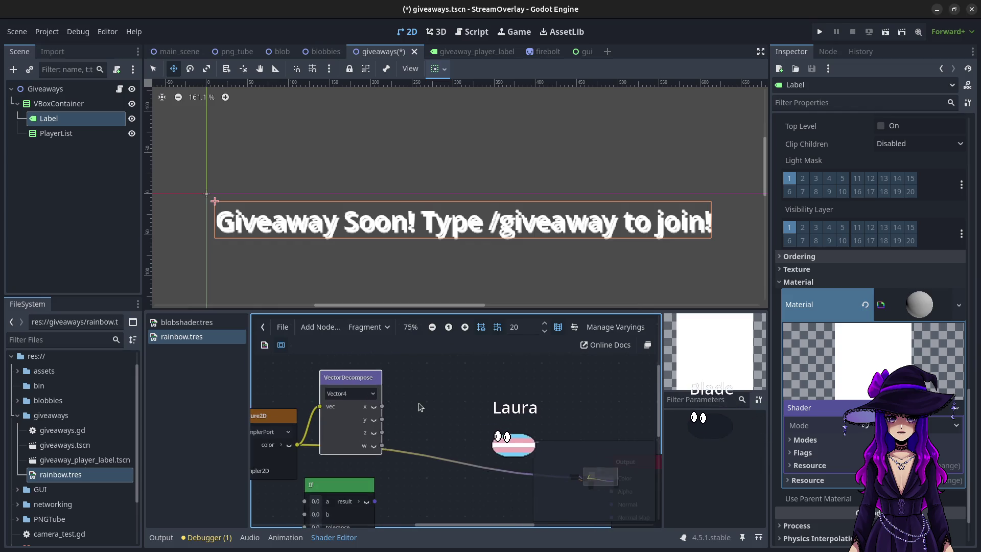
{"action": "right_click", "coordinate": [405, 402]}
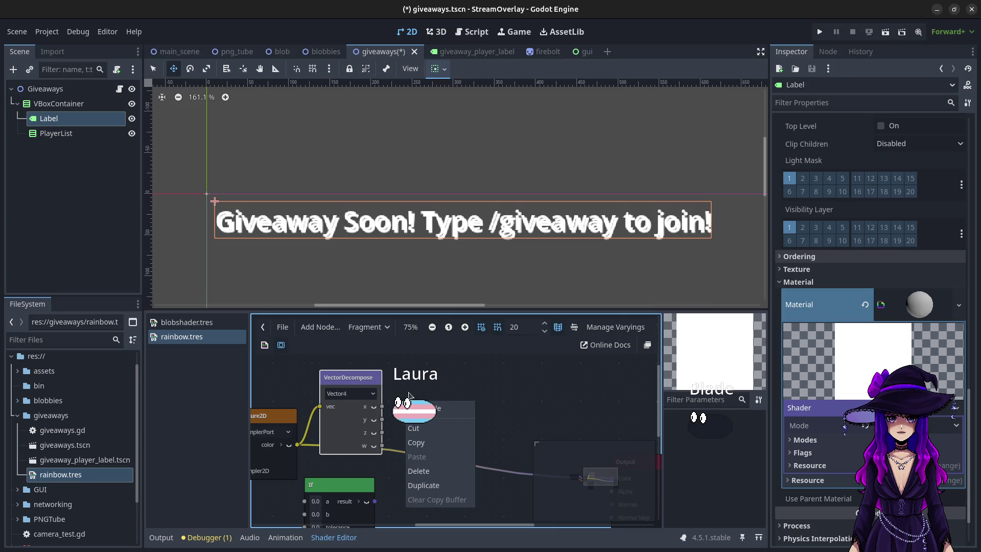
{"action": "left_click", "coordinate": [410, 383]}
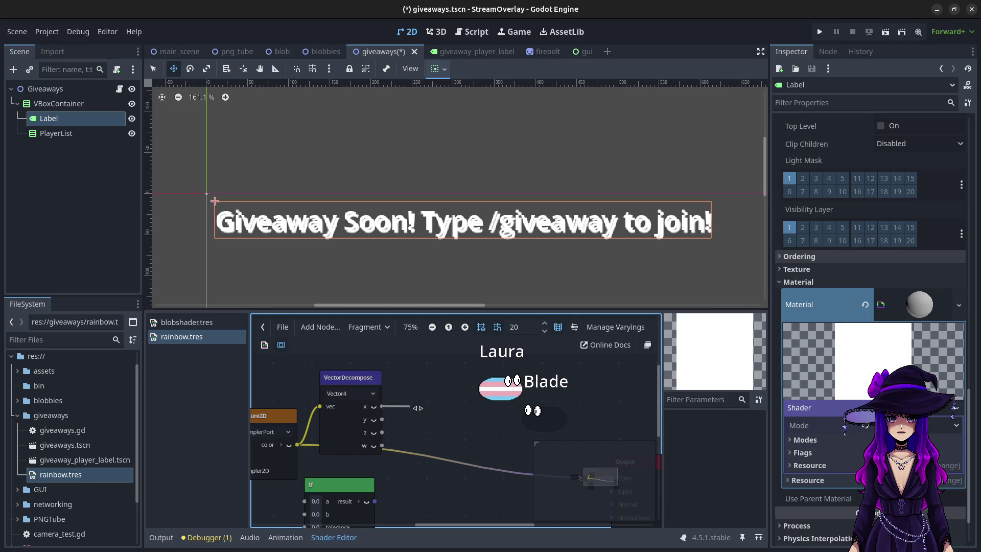
Step: Drag from the decompose x output and add a Vector3Compose node from Vector > Composition
{"action": "left_click_drag", "start_coordinate": [381, 406], "coordinate": [415, 408]}
{"action": "left_click", "coordinate": [428, 445]}
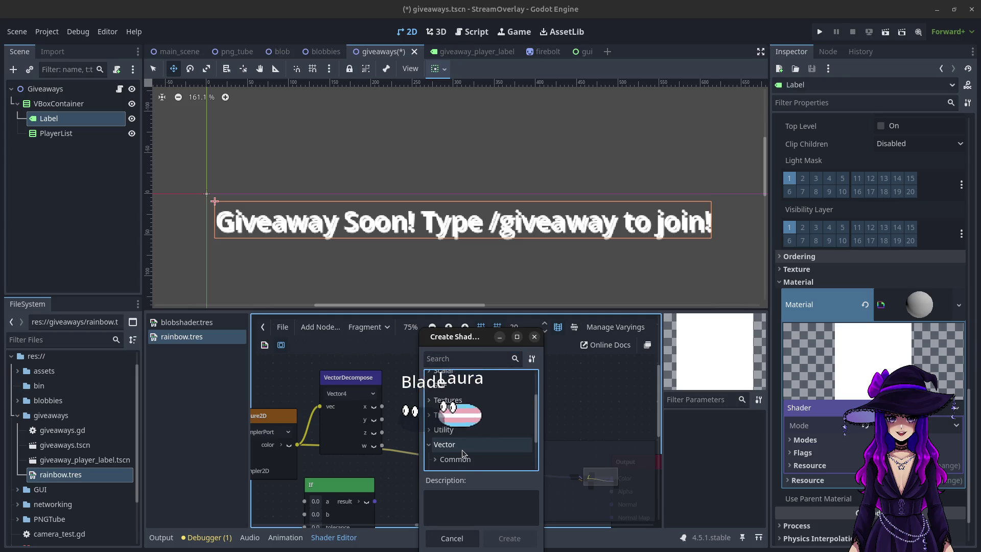
{"action": "left_click", "coordinate": [435, 414]}
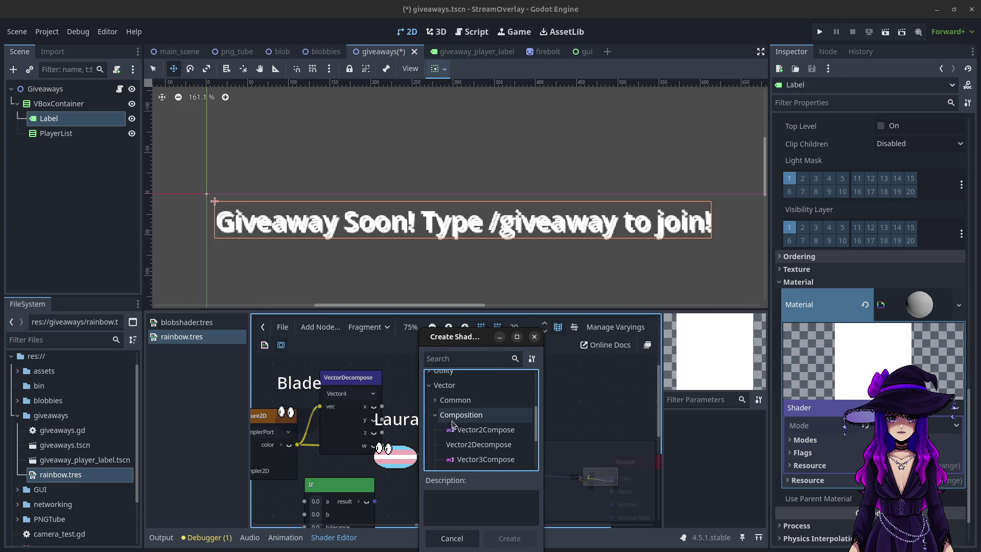
{"action": "scroll", "coordinate": [481, 423], "scroll_direction": "down", "scroll_amount": 2}
{"action": "double_click", "coordinate": [485, 429]}
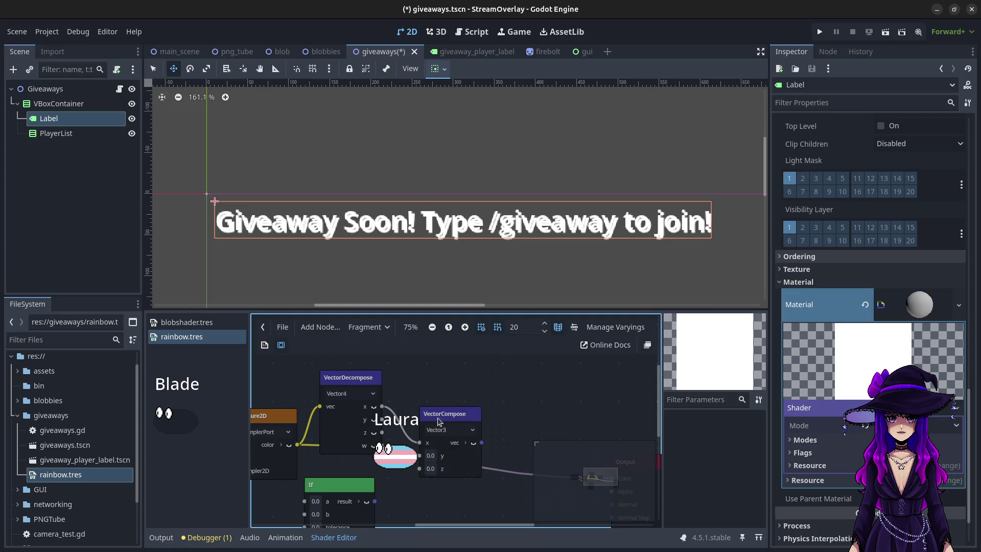
Step: Place VectorCompose beside VectorDecompose, link y to y, and feed its vector into Output Color
{"action": "left_click_drag", "start_coordinate": [408, 410], "coordinate": [450, 388]}
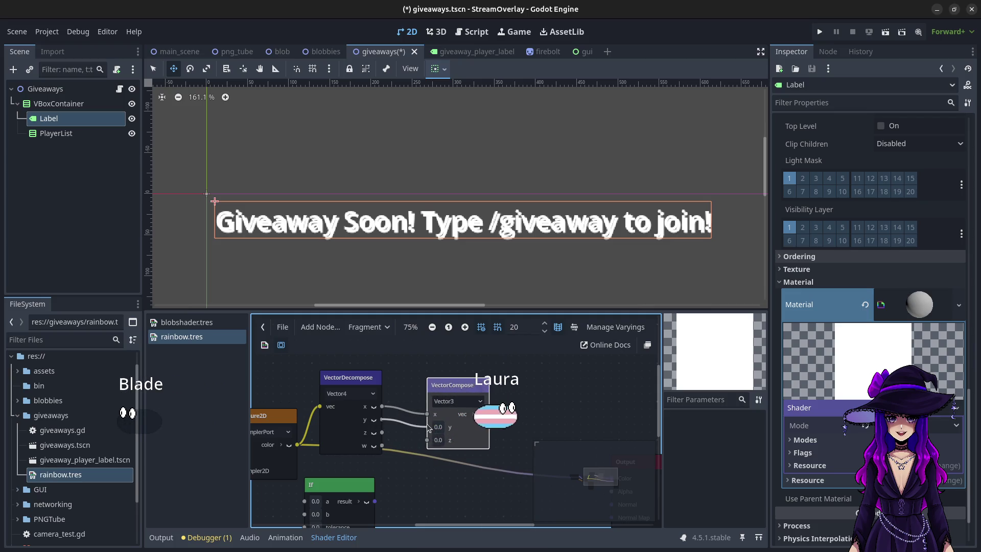
{"action": "left_click_drag", "start_coordinate": [428, 427], "coordinate": [427, 427]}
{"action": "scroll", "coordinate": [387, 391], "scroll_direction": "down", "scroll_amount": 2}
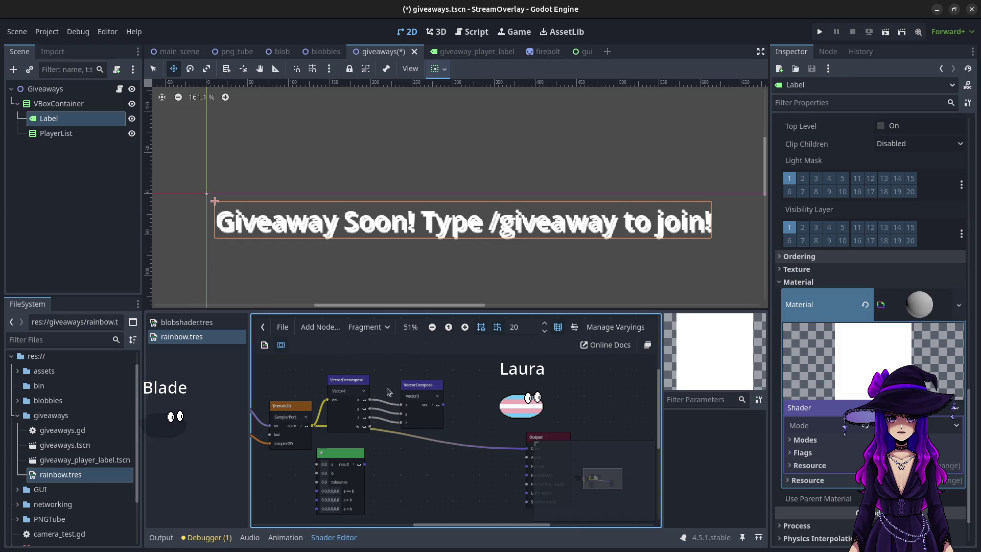
{"action": "left_click_drag", "start_coordinate": [494, 441], "coordinate": [527, 448]}
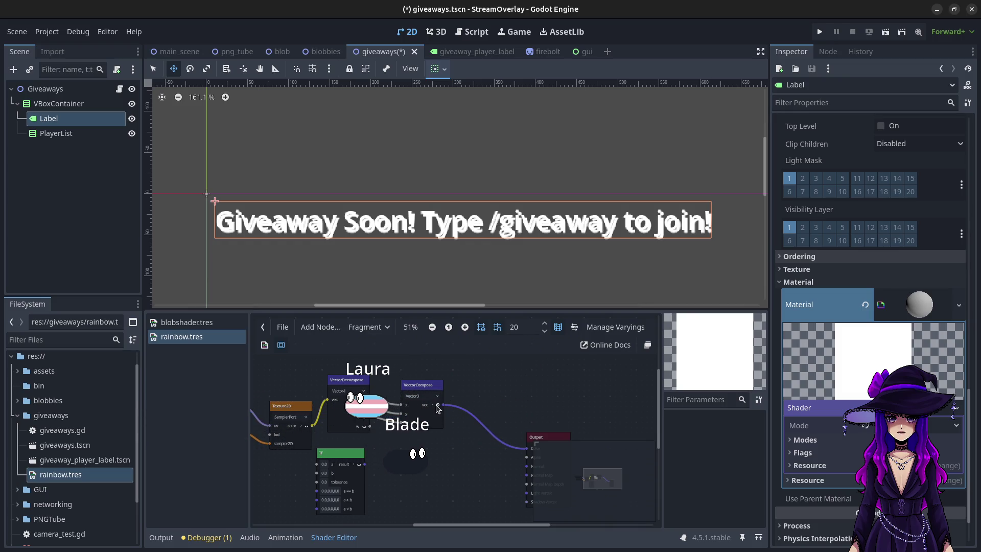
{"action": "scroll", "coordinate": [437, 409], "scroll_direction": "down", "scroll_amount": 4}
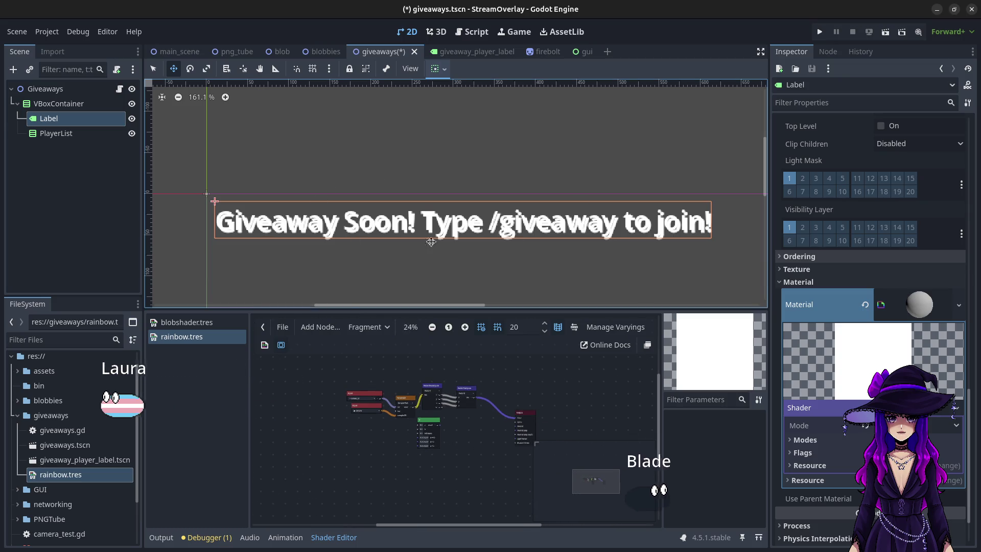
{"action": "scroll", "coordinate": [406, 433], "scroll_direction": "up", "scroll_amount": 3}
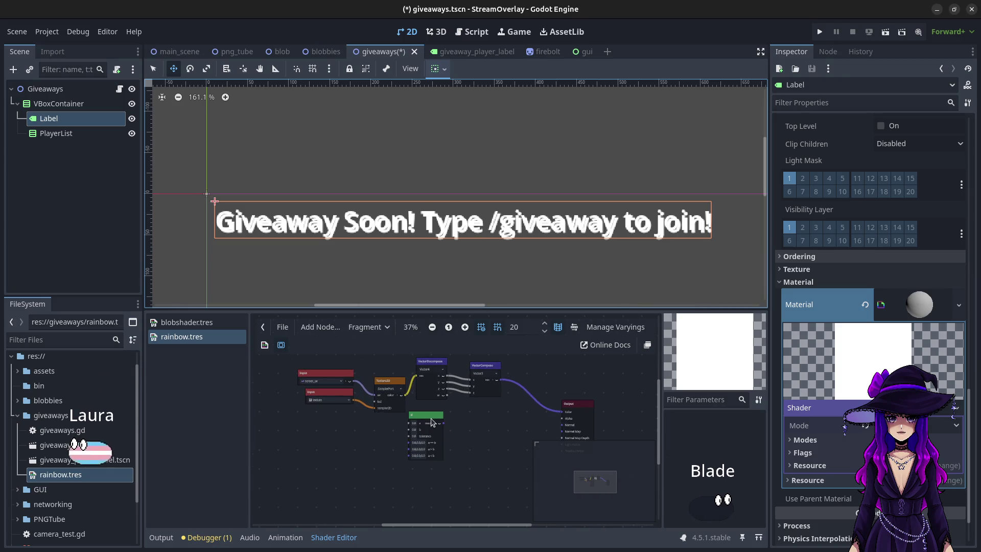
Step: Save the scene and wire VectorDecompose w into Output Alpha, previewing the w output
{"action": "key", "text": "ctrl+s"}
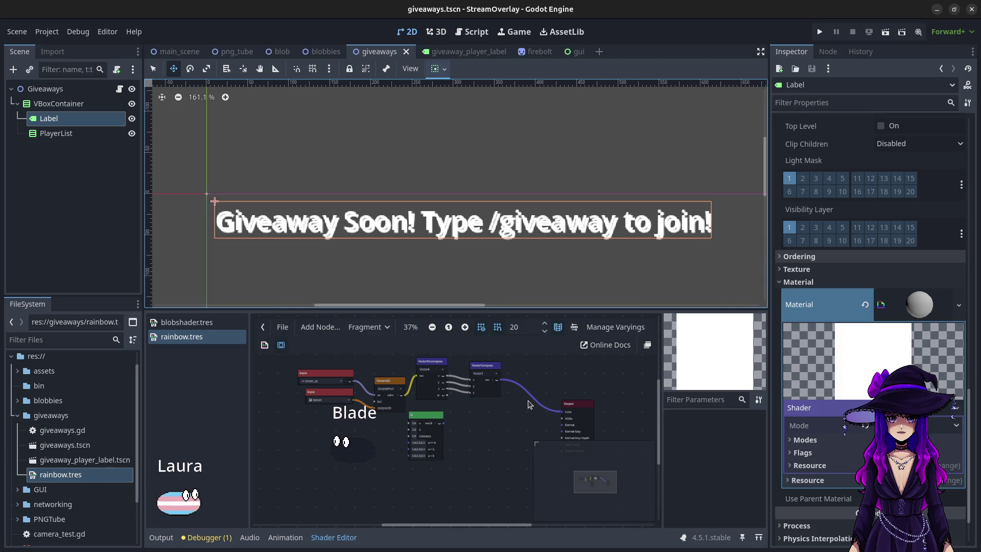
{"action": "scroll", "coordinate": [529, 404], "scroll_direction": "up", "scroll_amount": 2}
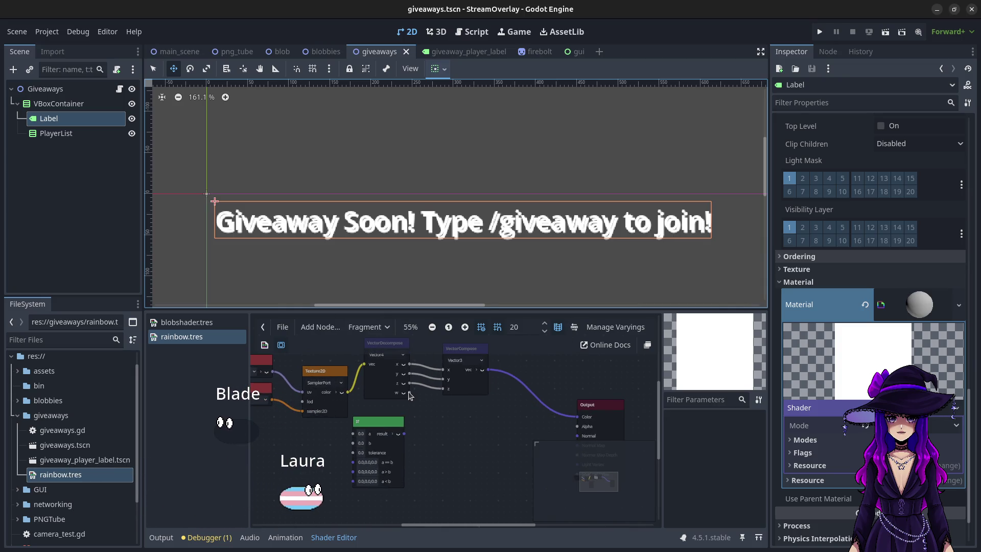
{"action": "left_click_drag", "start_coordinate": [409, 392], "coordinate": [578, 427]}
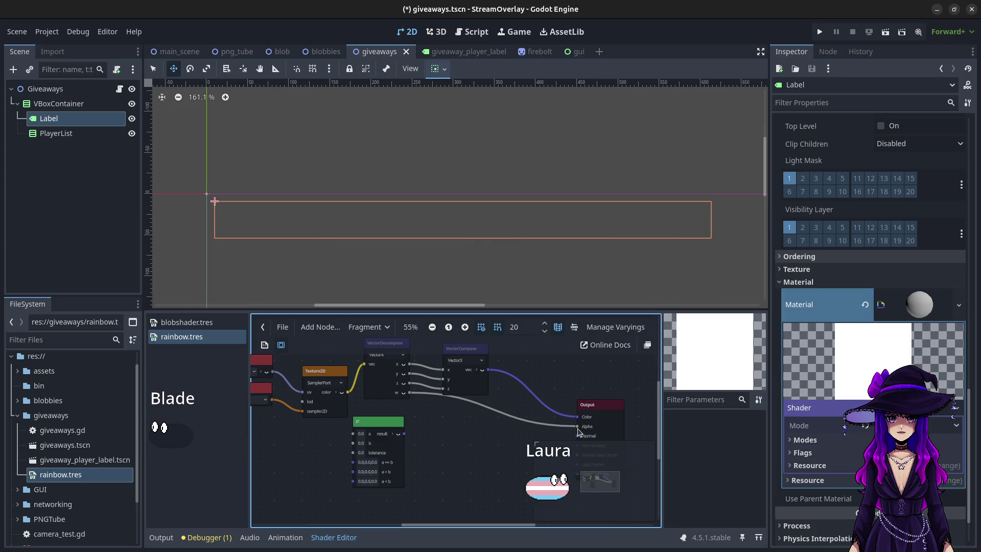
{"action": "left_click", "coordinate": [403, 393]}
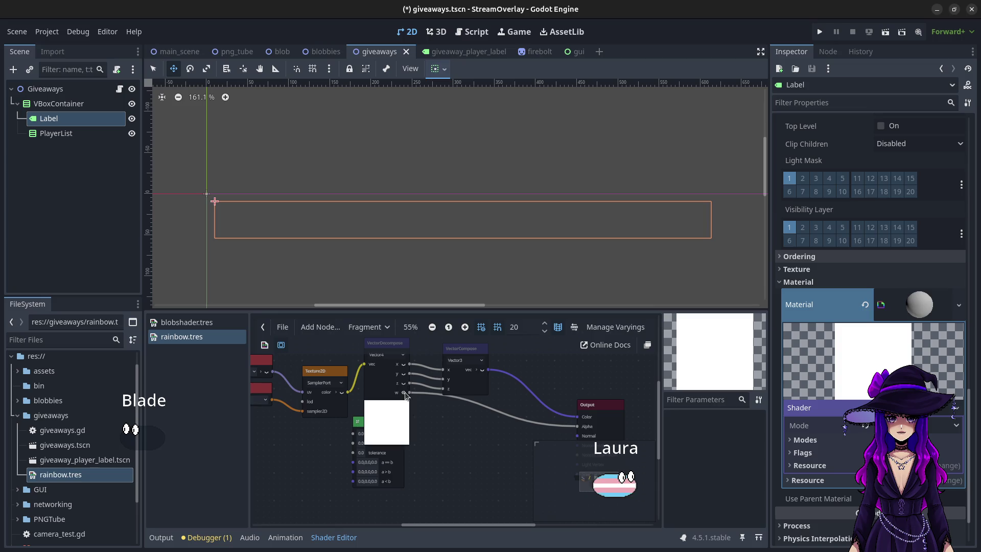
Step: Remove the w-to-Alpha link so the label reappears, and move the If node right
{"action": "left_click", "coordinate": [578, 429]}
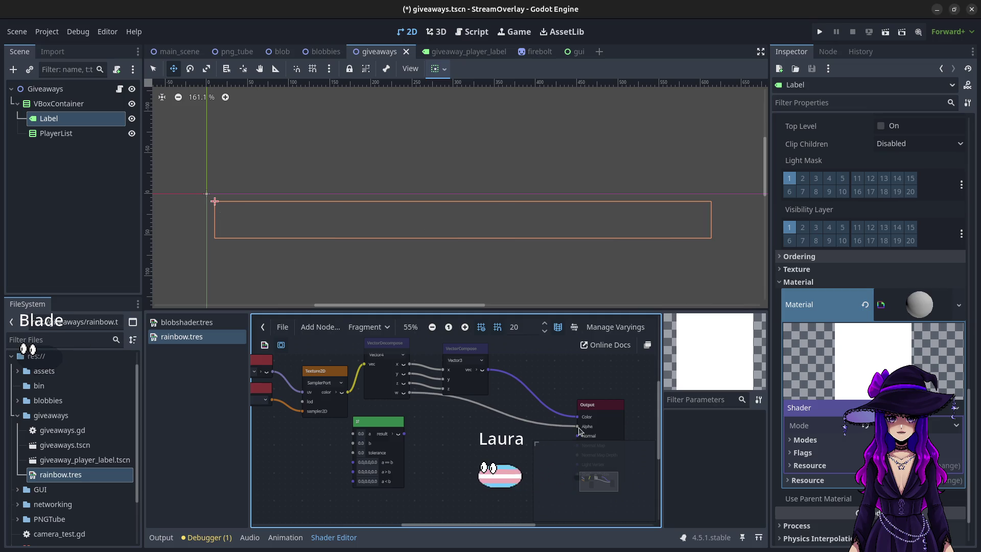
{"action": "left_click_drag", "start_coordinate": [579, 430], "coordinate": [560, 430]}
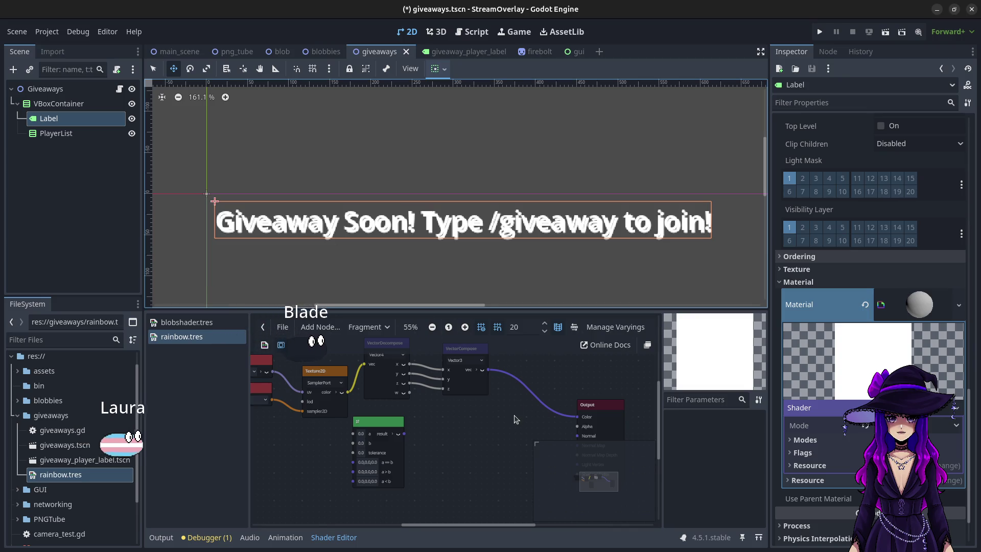
{"action": "left_click_drag", "start_coordinate": [395, 422], "coordinate": [468, 425]}
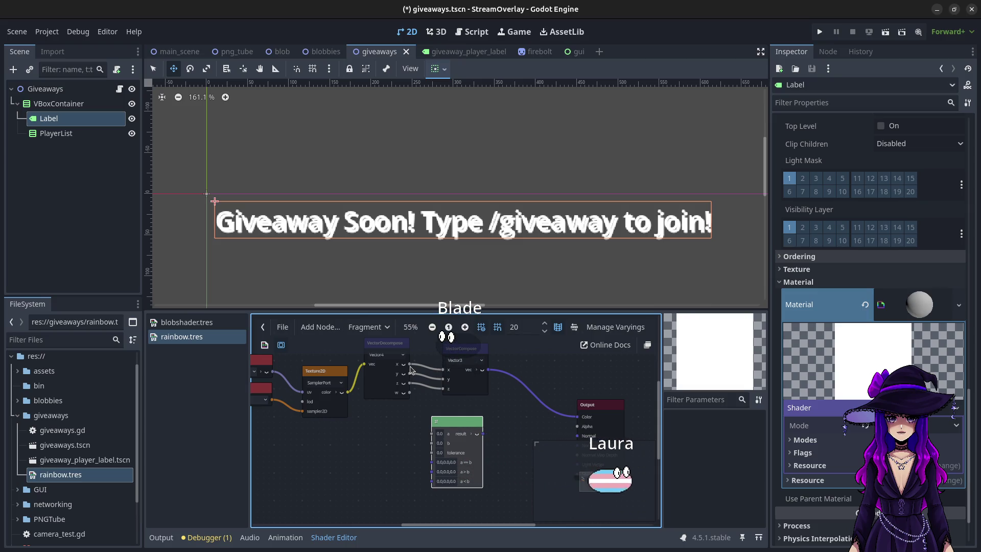
{"action": "scroll", "coordinate": [317, 401], "scroll_direction": "up", "scroll_amount": 4}
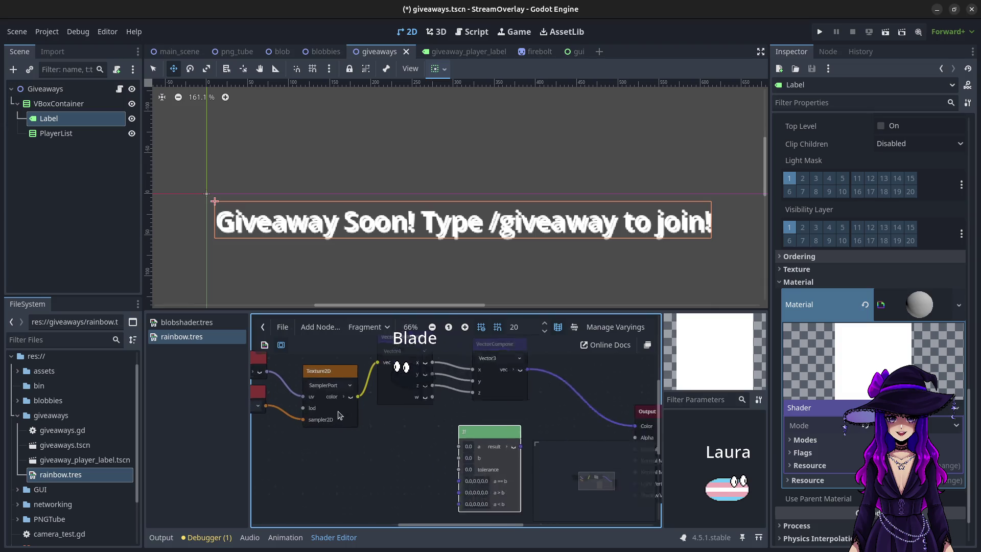
Step: Toggle the Texture2D colour preview, then disconnect the z channel from VectorCompose
{"action": "scroll", "coordinate": [470, 389], "scroll_direction": "down", "scroll_amount": 3}
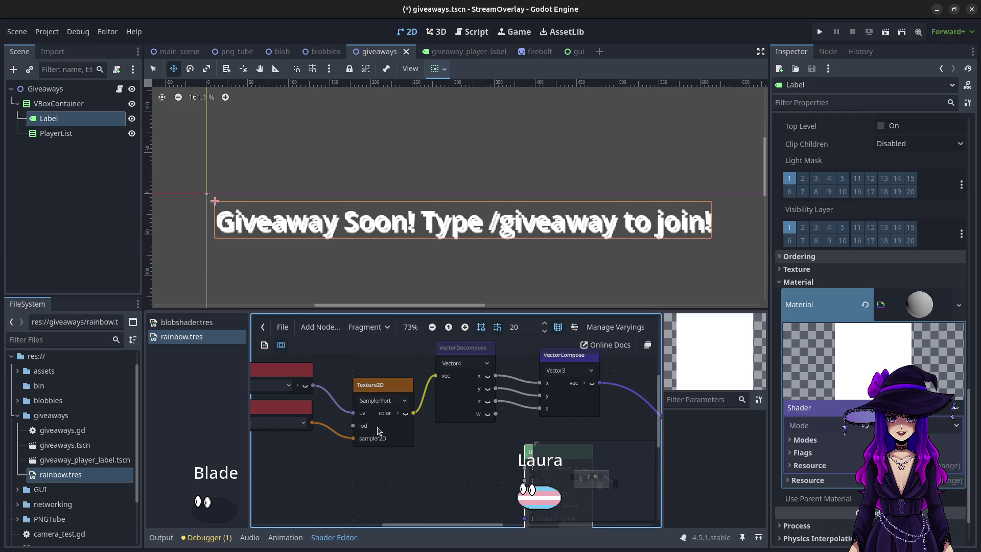
{"action": "scroll", "coordinate": [380, 434], "scroll_direction": "up", "scroll_amount": 1}
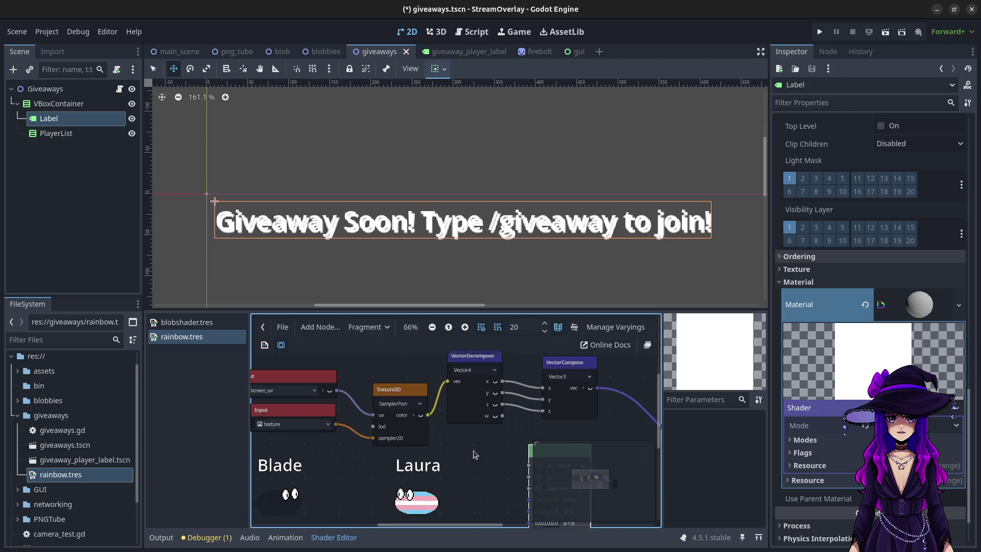
{"action": "scroll", "coordinate": [387, 437], "scroll_direction": "up", "scroll_amount": 1}
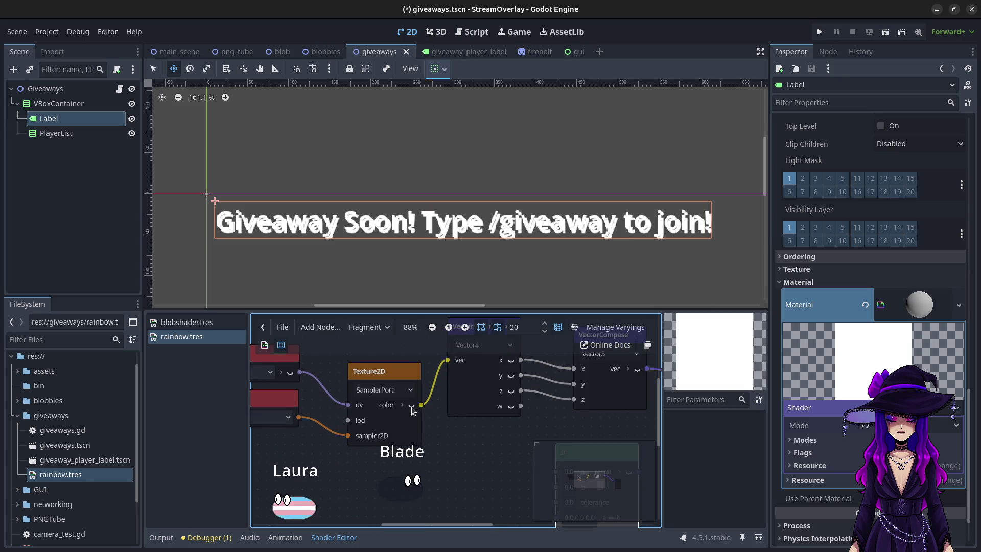
{"action": "left_click", "coordinate": [412, 406]}
{"action": "left_click", "coordinate": [411, 405]}
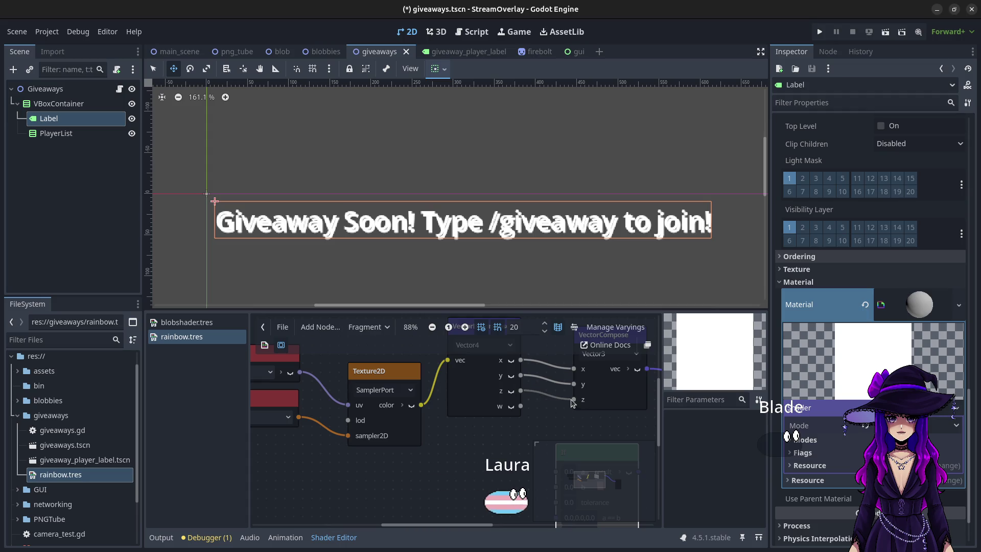
{"action": "left_click_drag", "start_coordinate": [573, 400], "coordinate": [559, 404]}
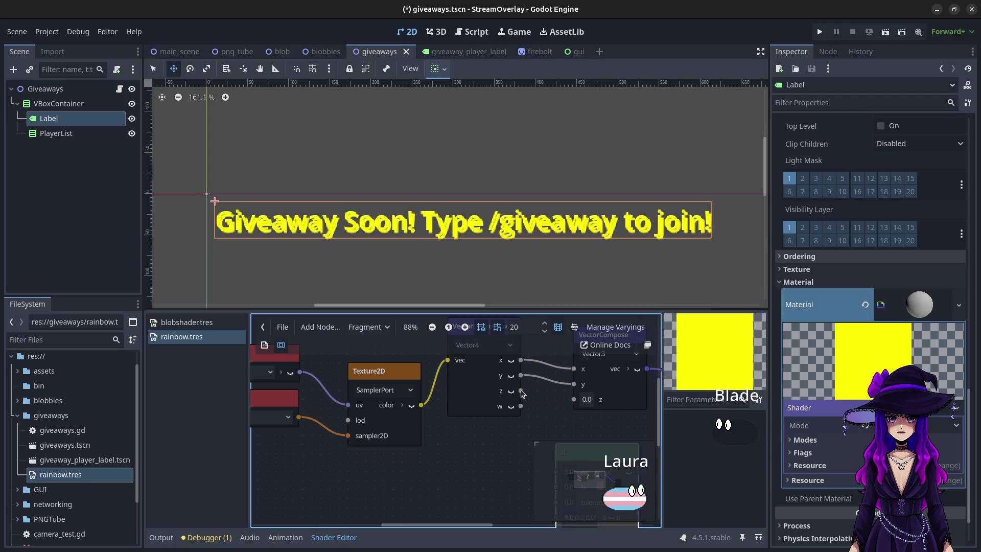
Step: Drop a wire from Vector4 z to create a new Vector3Compose and connect y to it
{"action": "mouse_move", "coordinate": [522, 392]}
{"action": "left_mouse_down"}
{"action": "mouse_move", "coordinate": [558, 402]}
{"action": "mouse_move", "coordinate": [532, 393]}
{"action": "left_mouse_up"}
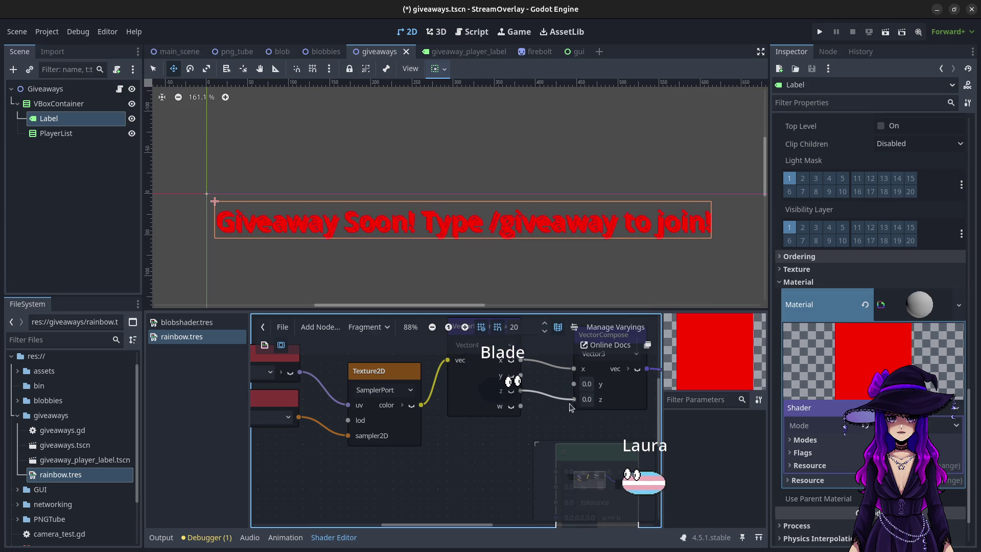
{"action": "left_click_drag", "start_coordinate": [521, 375], "coordinate": [562, 358]}
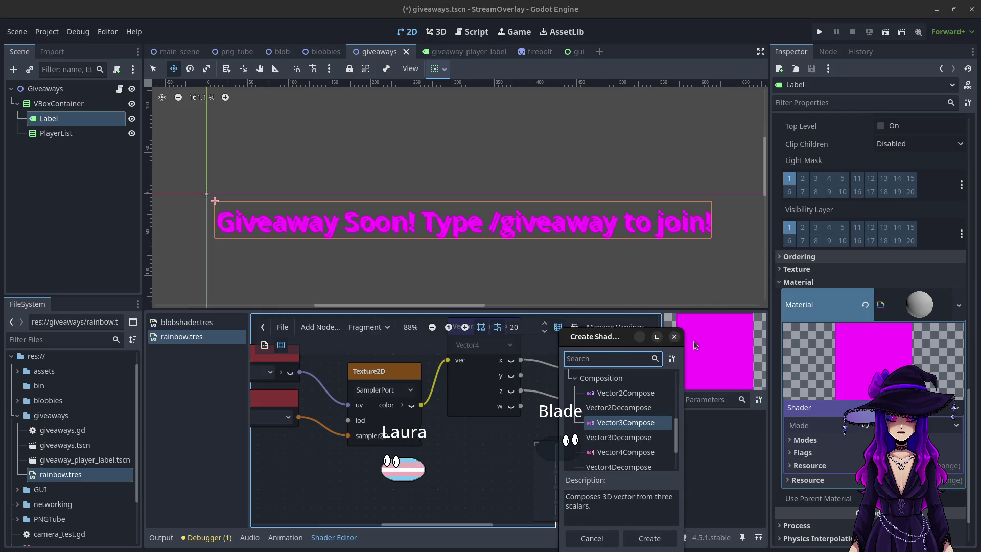
{"action": "double_click", "coordinate": [626, 422]}
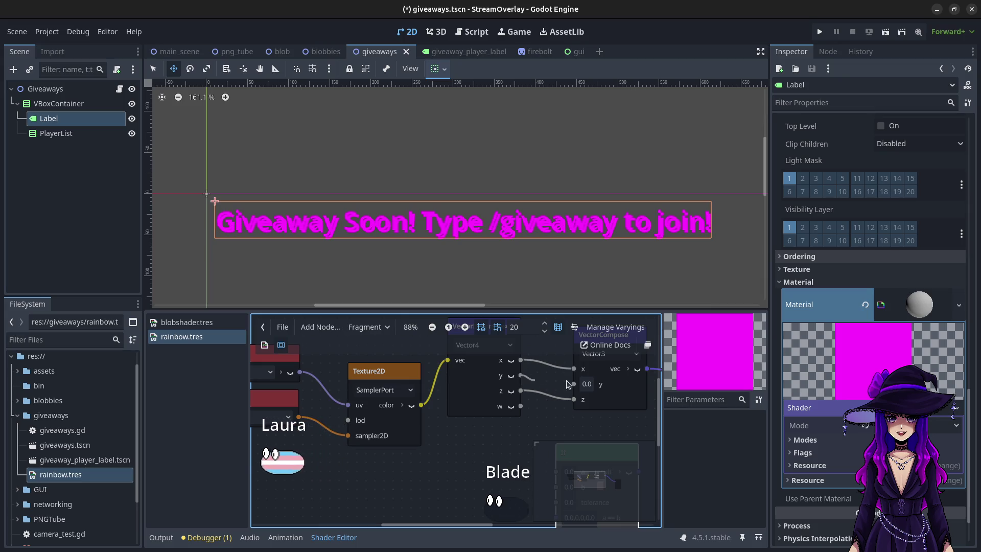
{"action": "left_click_drag", "start_coordinate": [566, 385], "coordinate": [571, 388]}
{"action": "scroll", "coordinate": [582, 393], "scroll_direction": "down", "scroll_amount": 2}
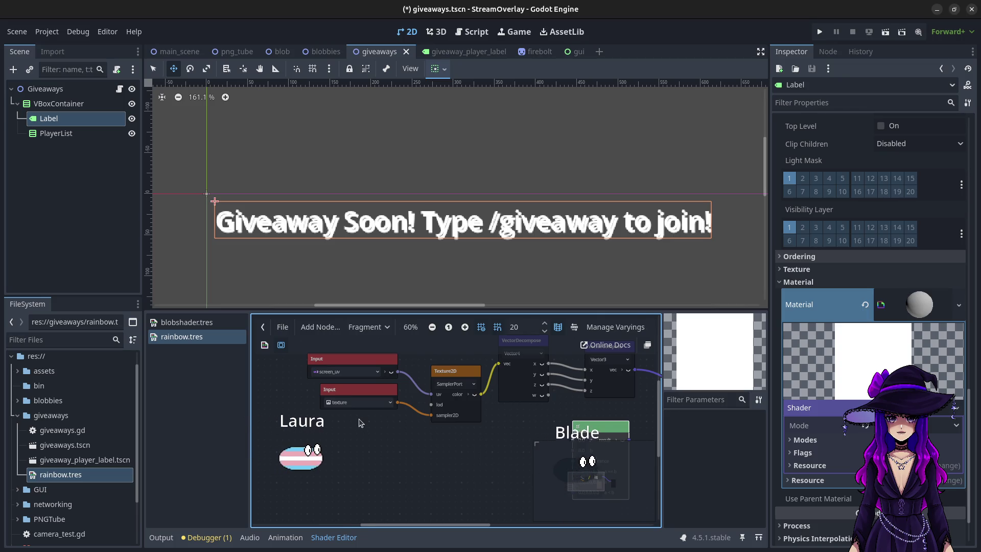
Step: Check the Input node's source list, leaving texture selected
{"action": "scroll", "coordinate": [406, 419], "scroll_direction": "up", "scroll_amount": 3}
{"action": "left_click", "coordinate": [356, 393]}
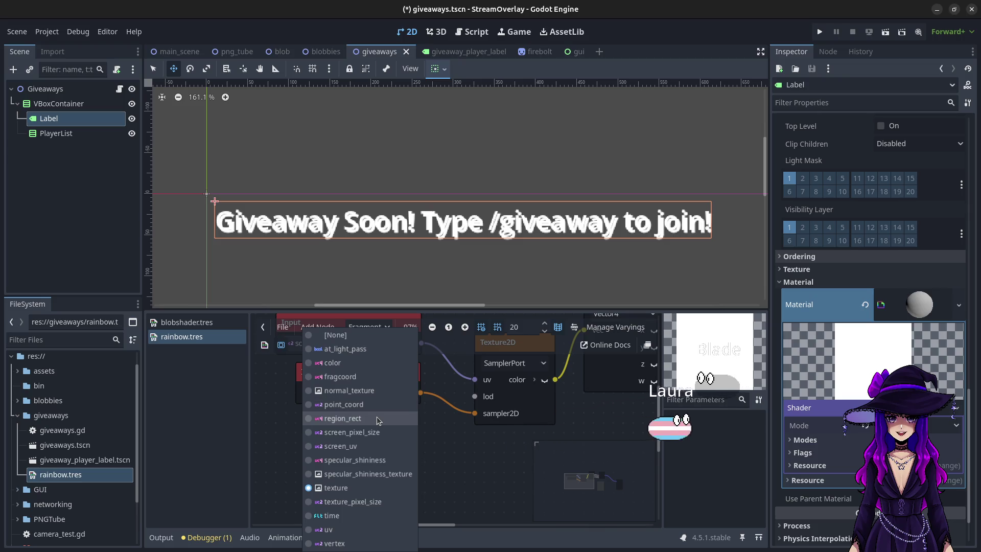
{"action": "left_click", "coordinate": [841, 342]}
Step: Uncheck the Label's Font Shadow Color, Shadow Offset X and Shadow Offset Y theme overrides
{"action": "scroll", "coordinate": [903, 264], "scroll_direction": "up", "scroll_amount": 6}
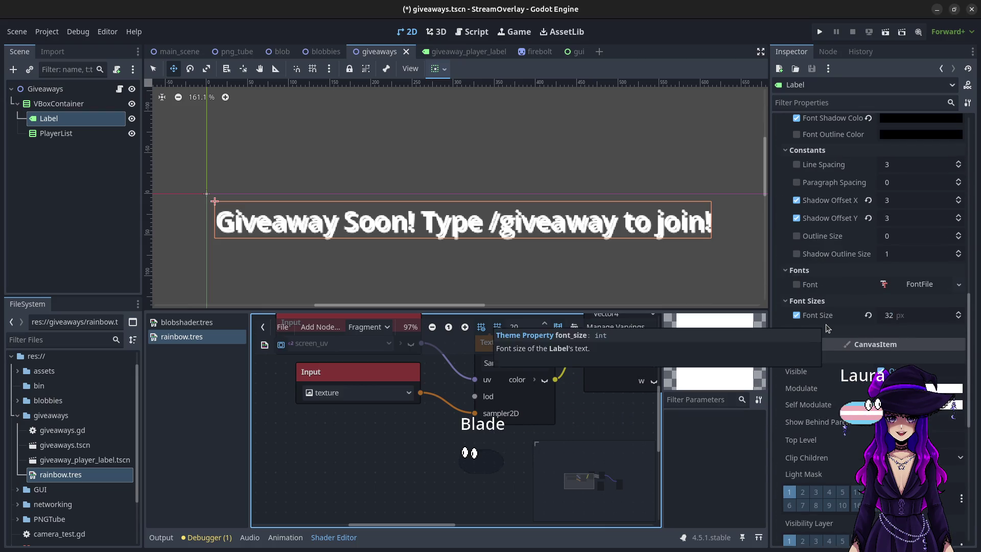
{"action": "scroll", "coordinate": [812, 347], "scroll_direction": "up", "scroll_amount": 2}
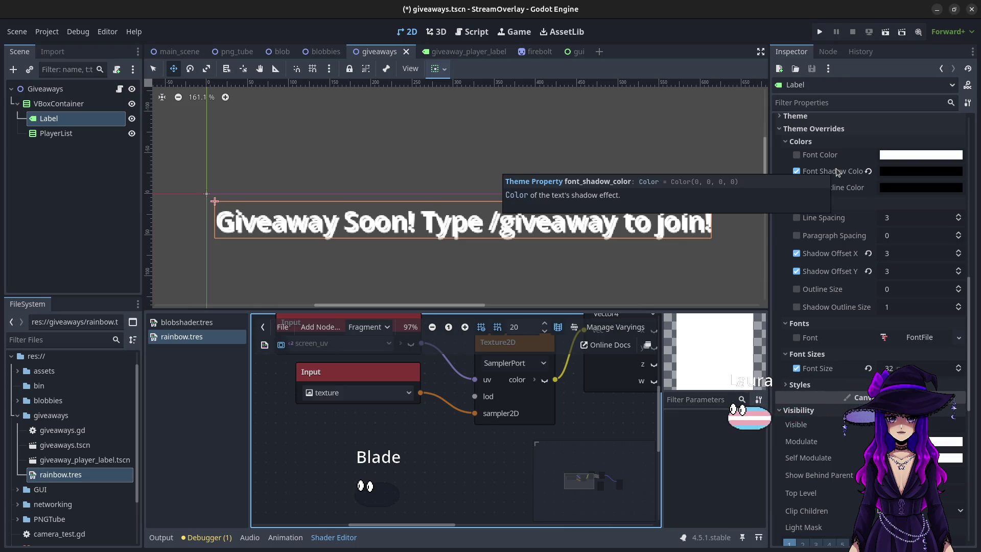
{"action": "left_click", "coordinate": [797, 171]}
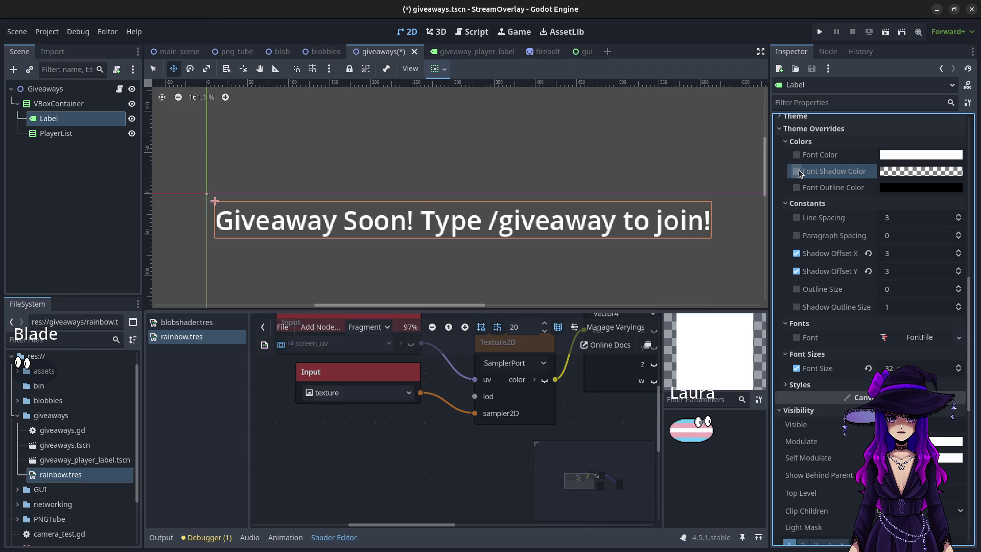
{"action": "left_click", "coordinate": [796, 253]}
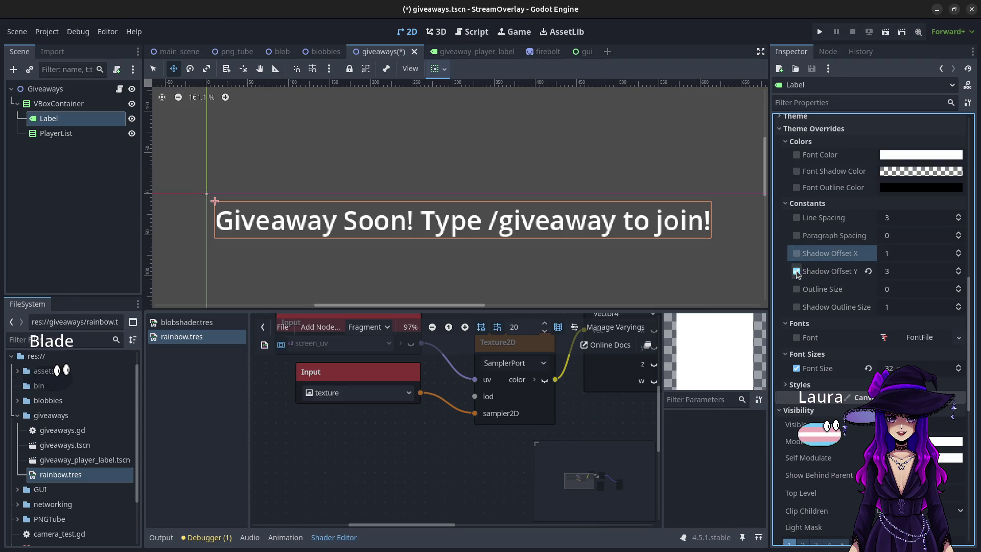
{"action": "left_click", "coordinate": [796, 271]}
{"action": "scroll", "coordinate": [327, 186], "scroll_direction": "up", "scroll_amount": 1}
{"action": "scroll", "coordinate": [327, 186], "scroll_direction": "down", "scroll_amount": 5}
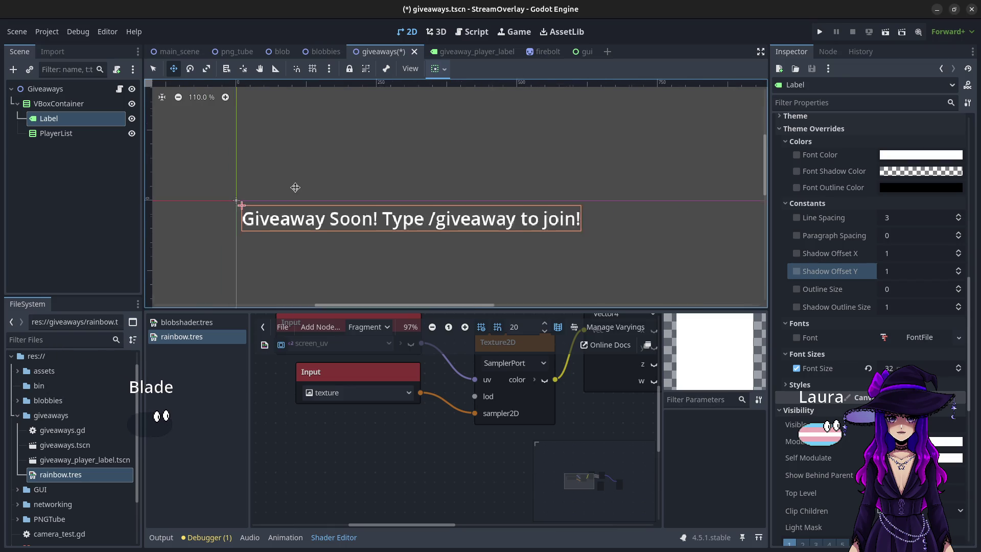
Step: Find the unused green If node in the rainbow shader graph and delete it
{"action": "scroll", "coordinate": [327, 186], "scroll_direction": "up", "scroll_amount": 3}
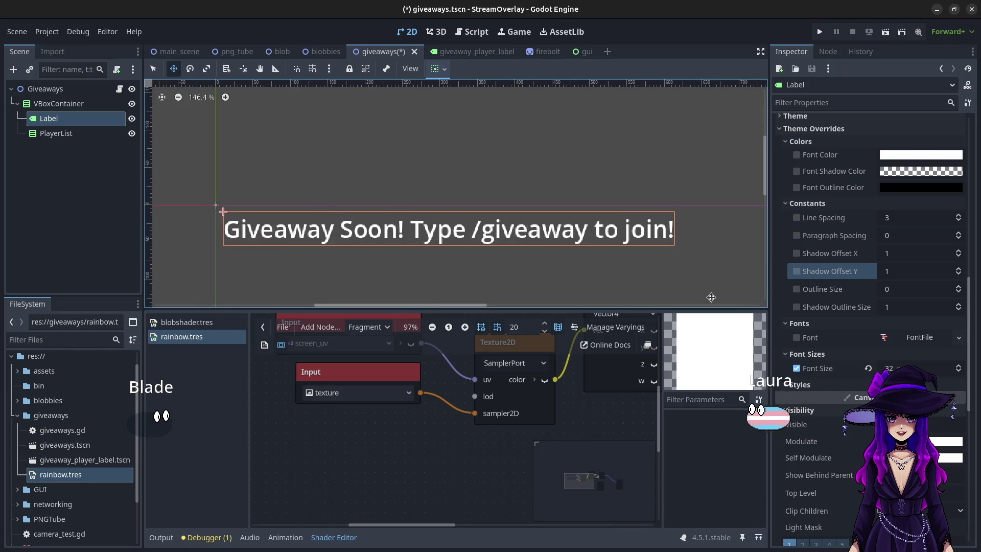
{"action": "scroll", "coordinate": [322, 148], "scroll_direction": "down", "scroll_amount": 1}
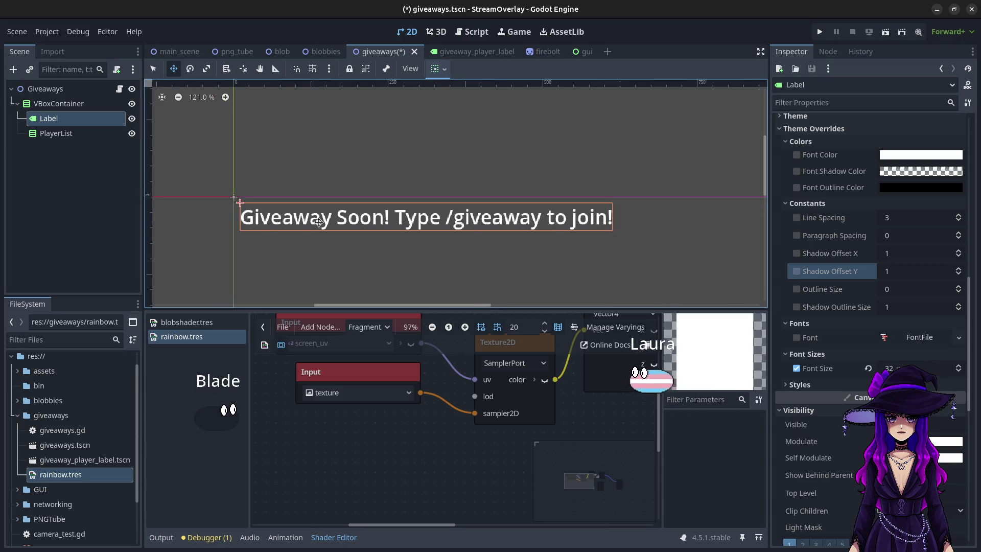
{"action": "scroll", "coordinate": [372, 430], "scroll_direction": "up", "scroll_amount": 1}
{"action": "scroll", "coordinate": [373, 430], "scroll_direction": "down", "scroll_amount": 5}
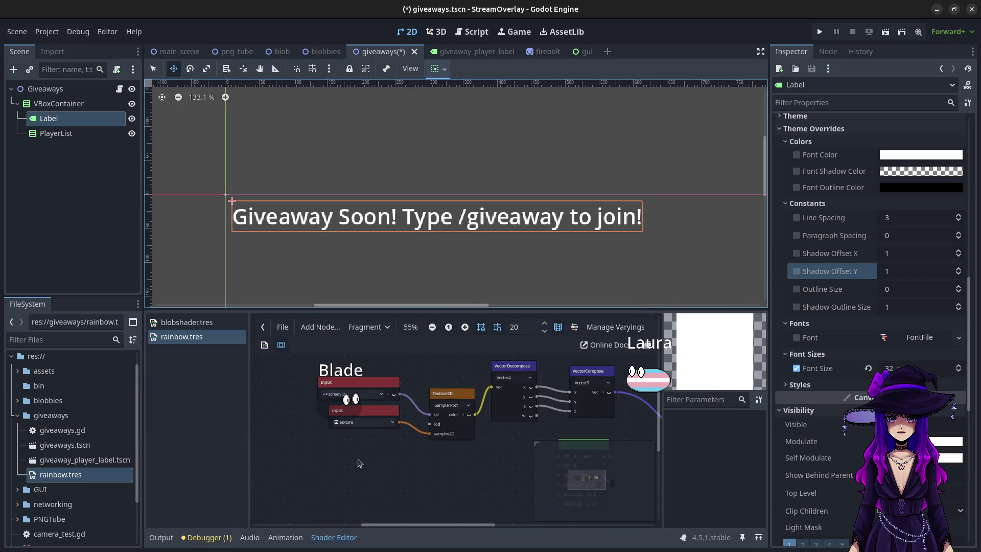
{"action": "scroll", "coordinate": [484, 432], "scroll_direction": "down", "scroll_amount": 1}
{"action": "scroll", "coordinate": [480, 434], "scroll_direction": "right", "scroll_amount": 2}
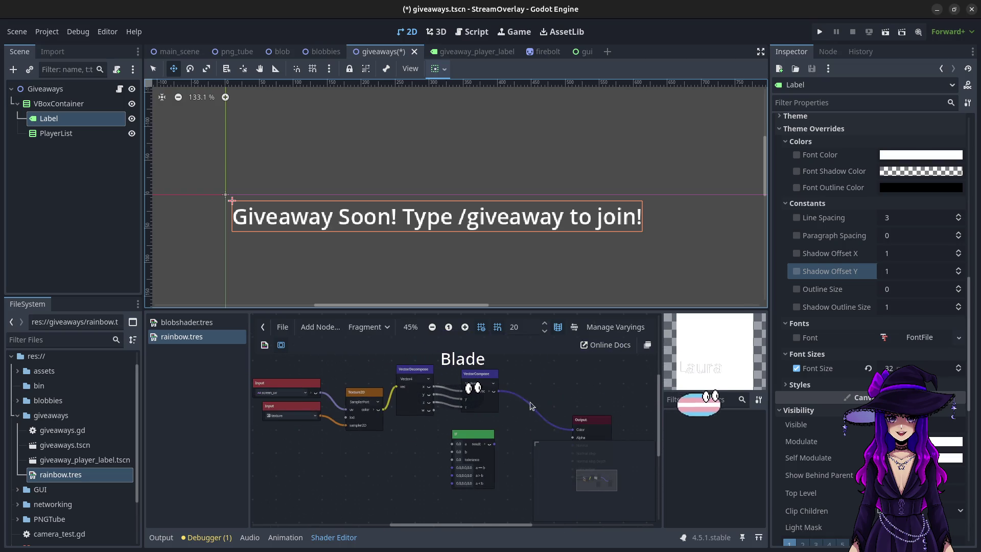
{"action": "scroll", "coordinate": [470, 440], "scroll_direction": "up", "scroll_amount": 3}
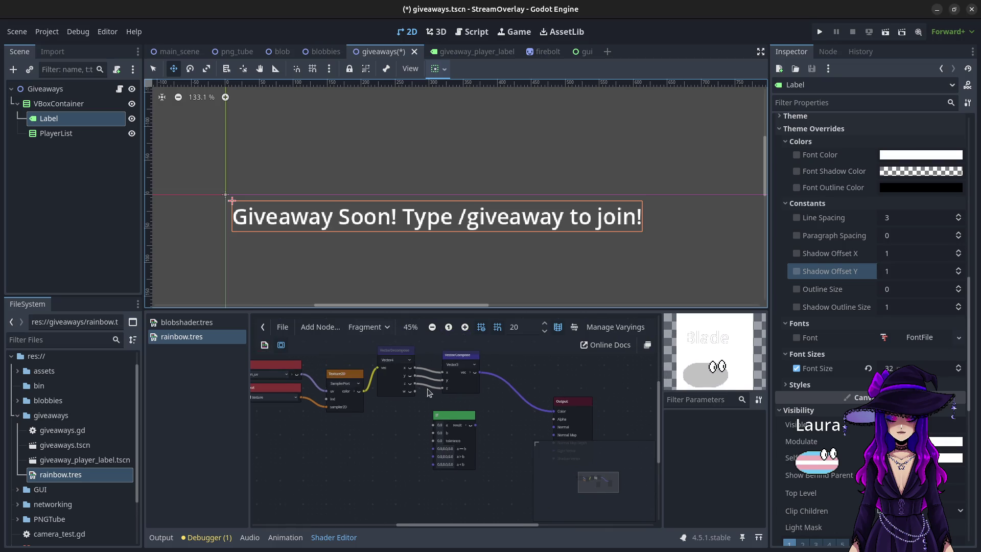
{"action": "scroll", "coordinate": [422, 379], "scroll_direction": "up", "scroll_amount": 1}
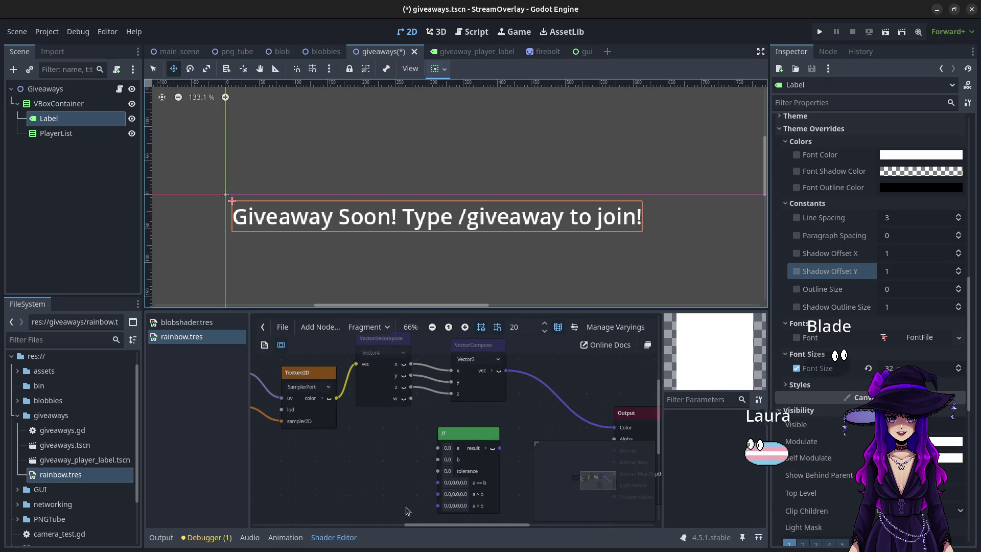
{"action": "scroll", "coordinate": [389, 471], "scroll_direction": "down", "scroll_amount": 1}
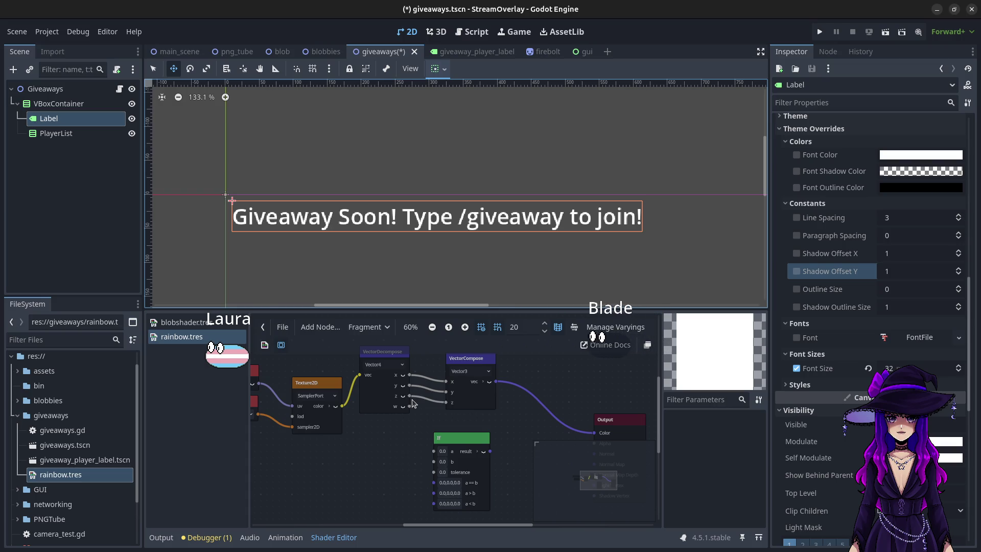
{"action": "left_click", "coordinate": [453, 437]}
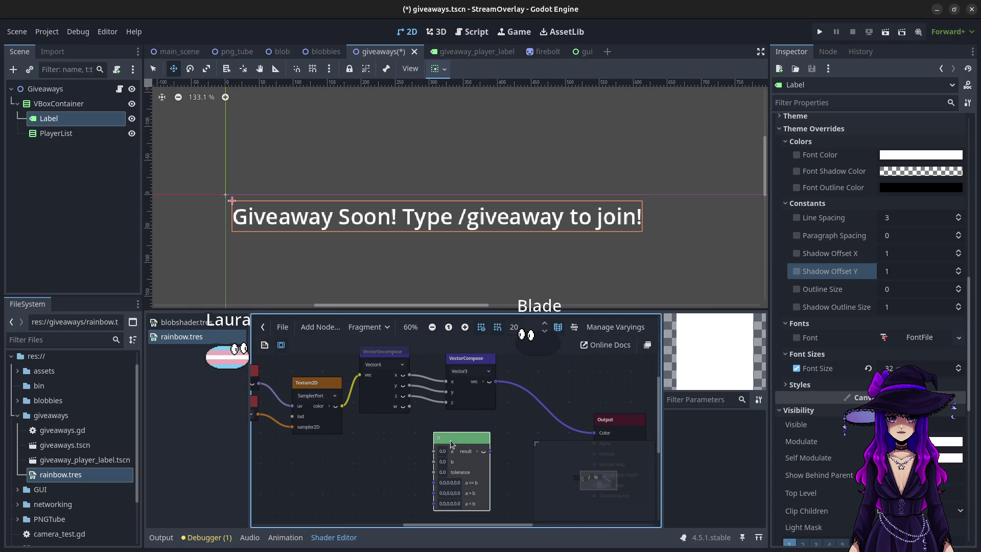
{"action": "key", "text": "Delete"}
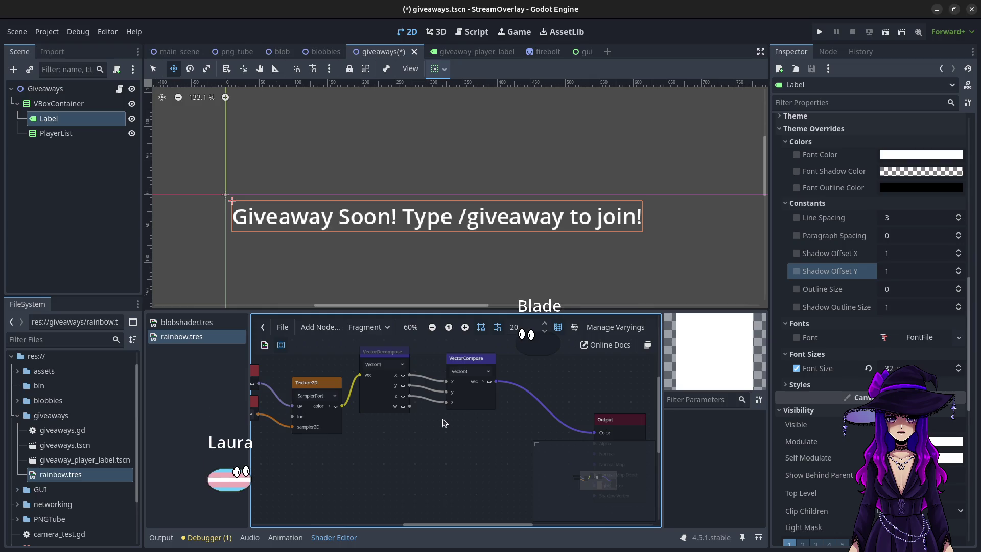
{"action": "scroll", "coordinate": [443, 422], "scroll_direction": "down", "scroll_amount": 2}
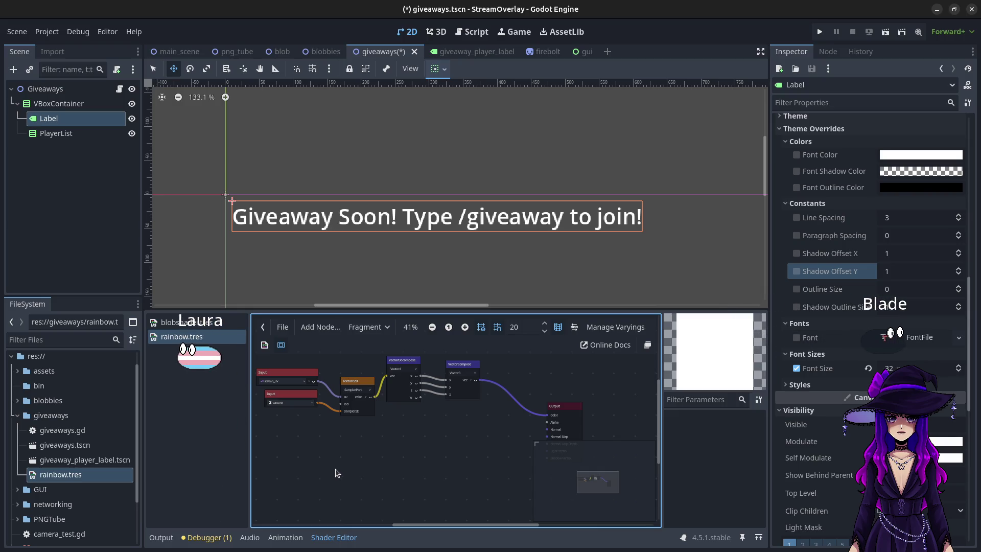
Step: Add a Time input node to the shader graph and move it lower left
{"action": "right_click", "coordinate": [373, 454]}
{"action": "type", "text": "ti"}
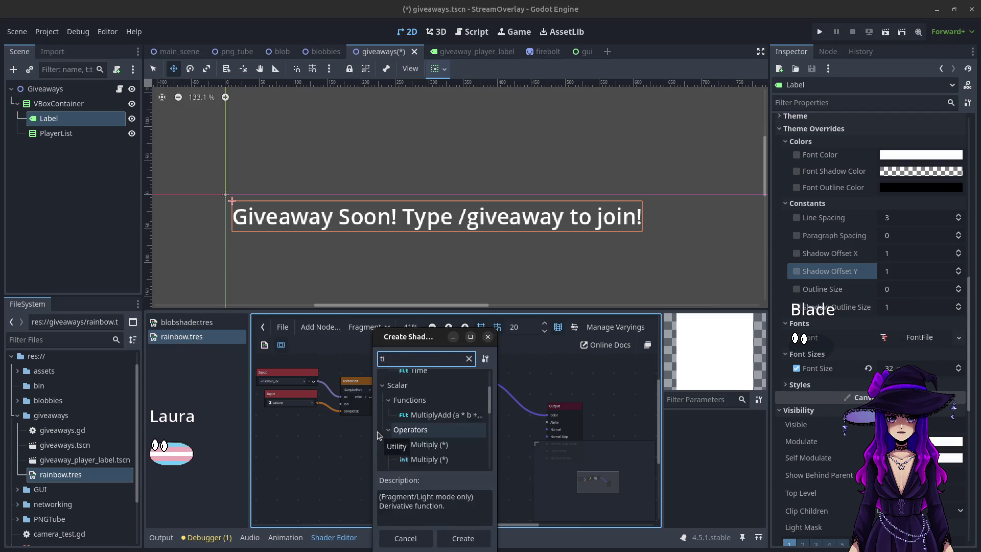
{"action": "type", "text": "me"}
{"action": "double_click", "coordinate": [420, 409]}
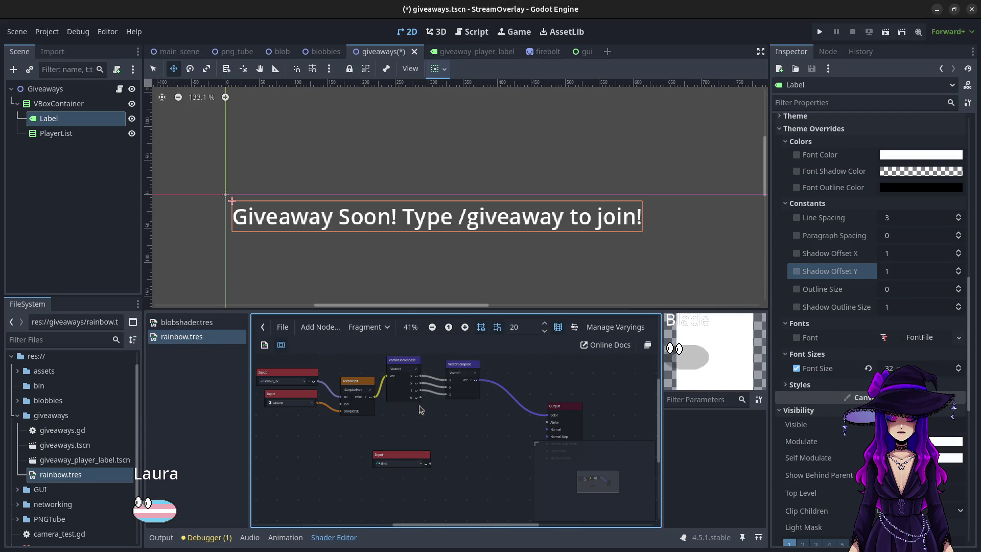
{"action": "left_click_drag", "start_coordinate": [248, 445], "coordinate": [316, 432]}
{"action": "left_click", "coordinate": [359, 490]}
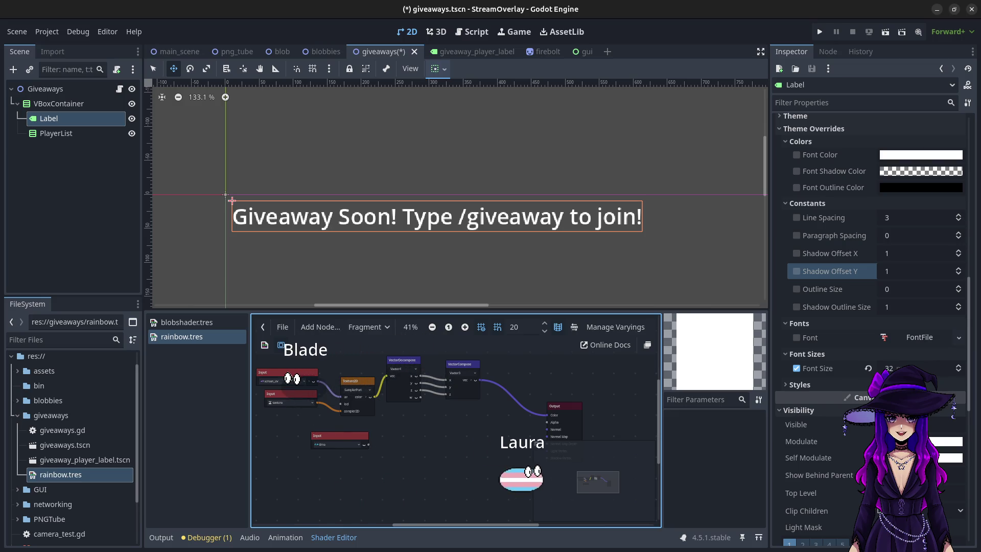
{"action": "scroll", "coordinate": [255, 369], "scroll_direction": "up", "scroll_amount": 7}
{"action": "scroll", "coordinate": [255, 369], "scroll_direction": "down", "scroll_amount": 5}
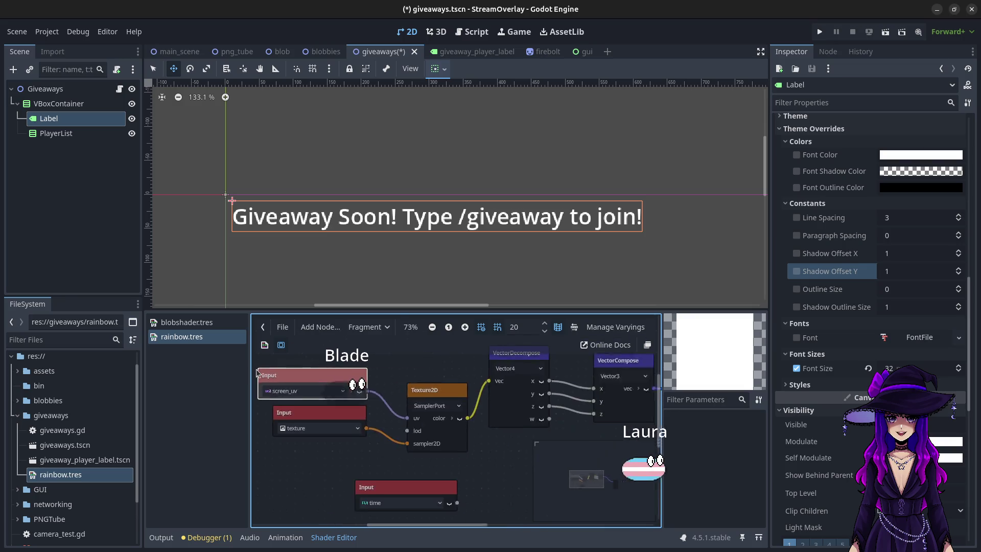
{"action": "scroll", "coordinate": [394, 363], "scroll_direction": "down", "scroll_amount": 1}
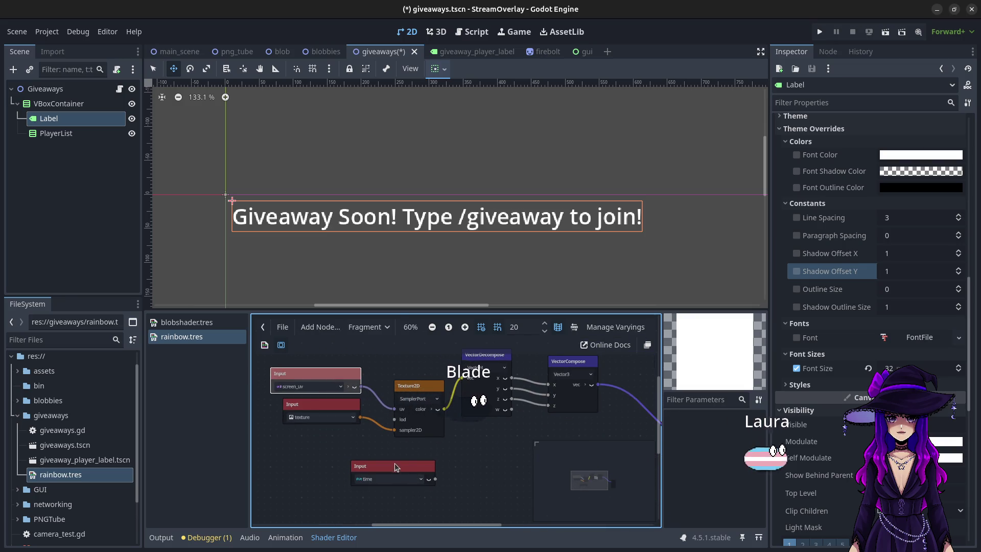
{"action": "left_click_drag", "start_coordinate": [394, 463], "coordinate": [345, 487]}
Step: Add a Vector2Decompose node fed by screen_uv and place the time node below it
{"action": "right_click", "coordinate": [351, 446]}
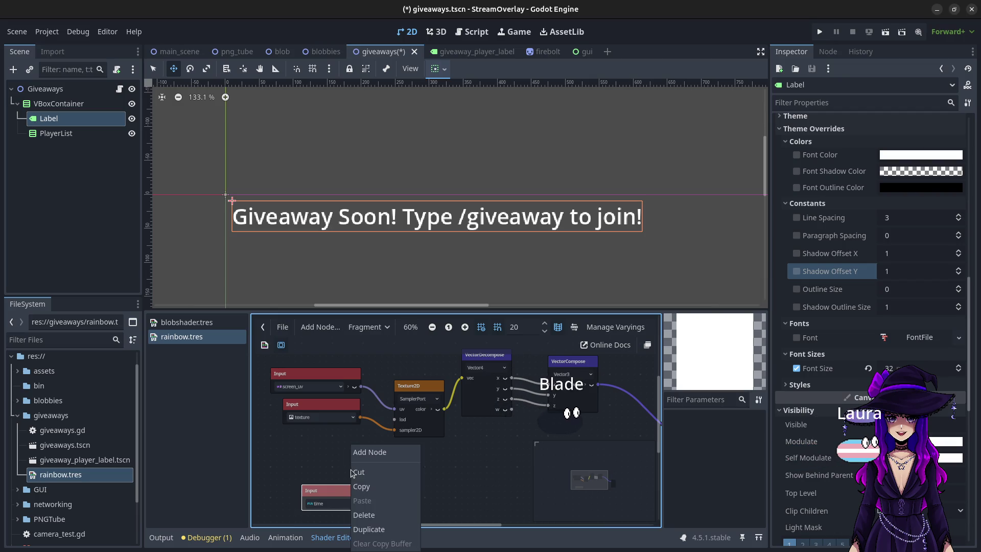
{"action": "left_click", "coordinate": [381, 455]}
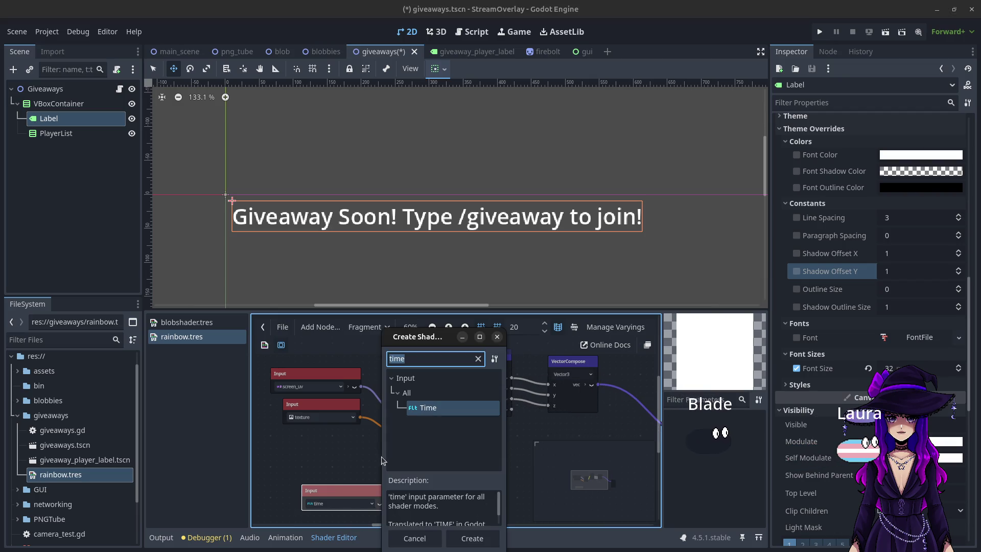
{"action": "type", "text": "decom"}
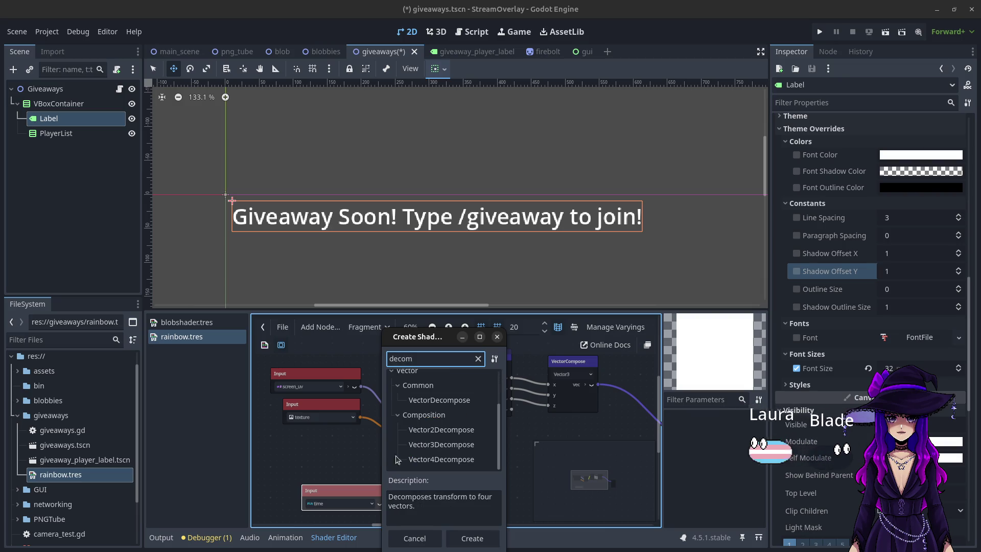
{"action": "scroll", "coordinate": [453, 422], "scroll_direction": "down", "scroll_amount": 2}
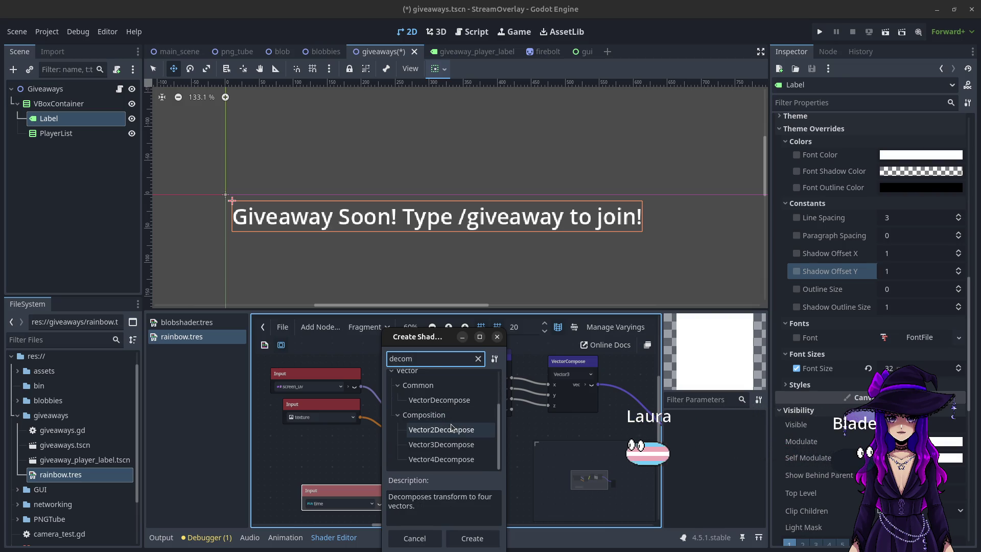
{"action": "left_click", "coordinate": [453, 432]}
{"action": "double_click", "coordinate": [453, 432]}
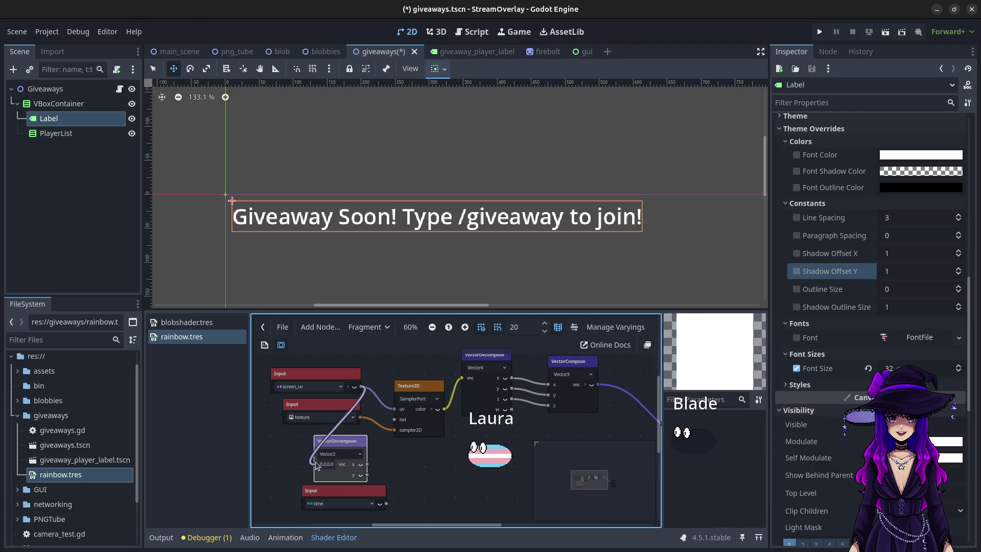
{"action": "left_click_drag", "start_coordinate": [315, 465], "coordinate": [415, 446]}
{"action": "mouse_move", "coordinate": [344, 487]}
{"action": "left_mouse_down"}
{"action": "mouse_move", "coordinate": [406, 505]}
{"action": "mouse_move", "coordinate": [352, 503]}
{"action": "mouse_move", "coordinate": [414, 500]}
{"action": "left_mouse_up"}
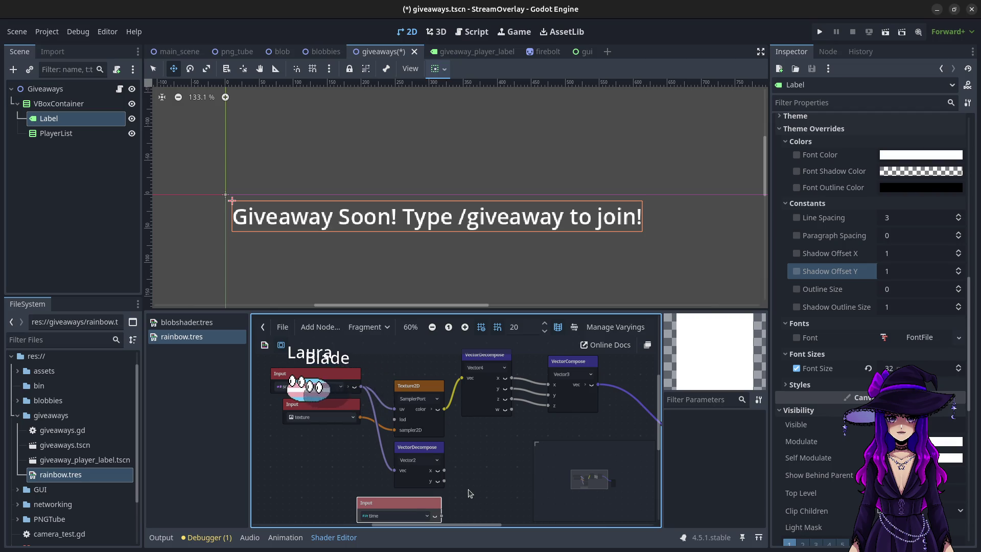
Step: Rearrange the graph nodes and reopen the node-creation search
{"action": "right_click", "coordinate": [479, 445]}
{"action": "left_click", "coordinate": [536, 434]}
{"action": "left_click_drag", "start_coordinate": [500, 480], "coordinate": [426, 401]}
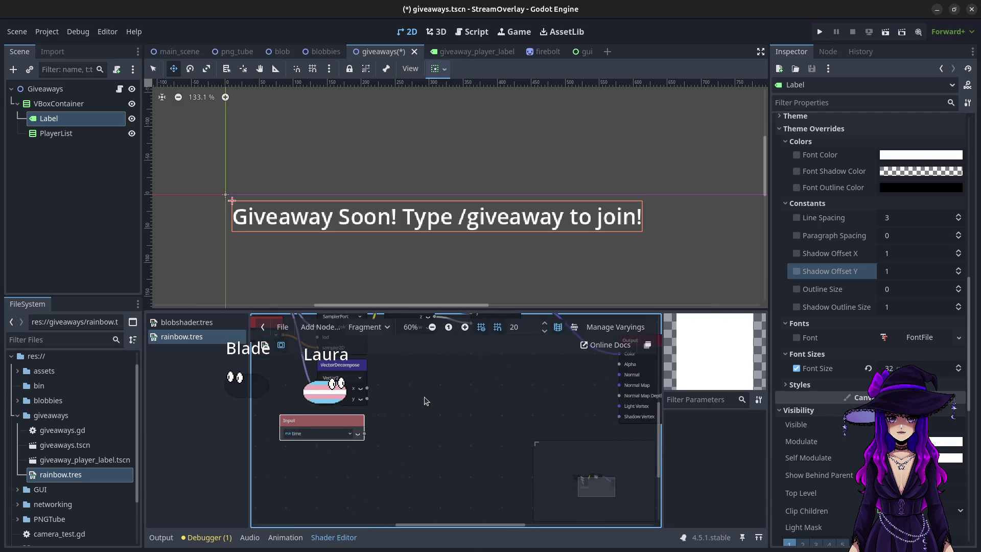
{"action": "right_click", "coordinate": [433, 403]}
{"action": "left_click", "coordinate": [437, 404]}
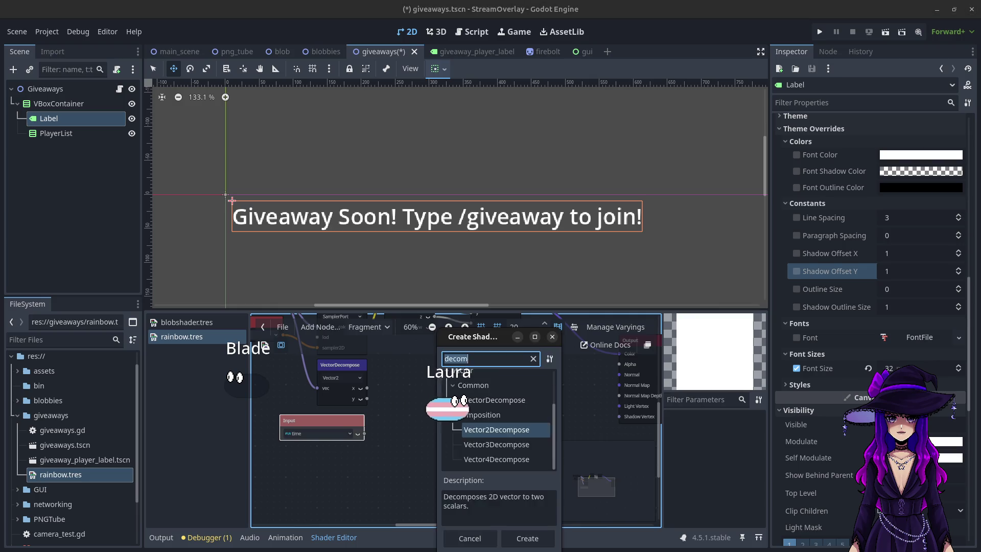
Step: Add a Vector3Compose node with time on z and wire it into Output Color
{"action": "type", "text": "vector3"}
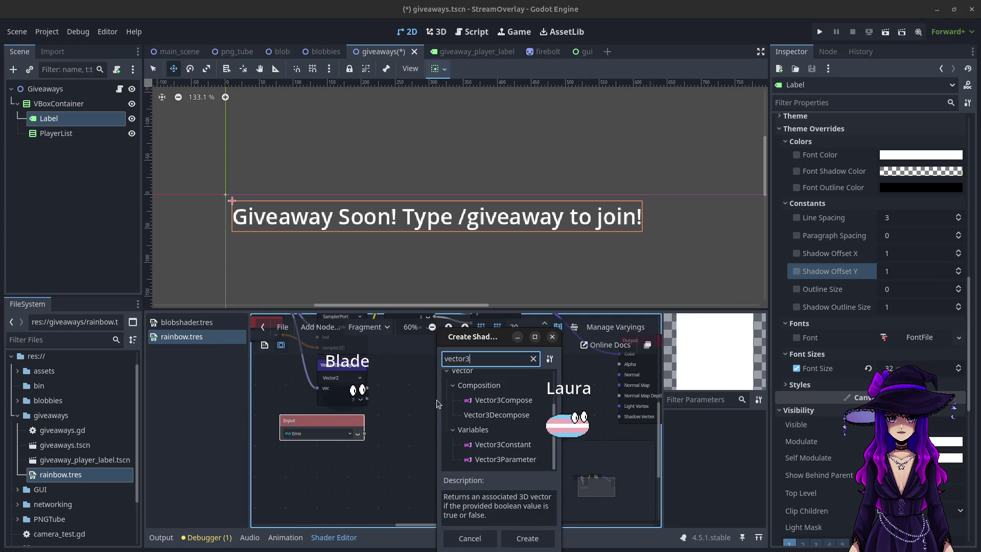
{"action": "double_click", "coordinate": [477, 402]}
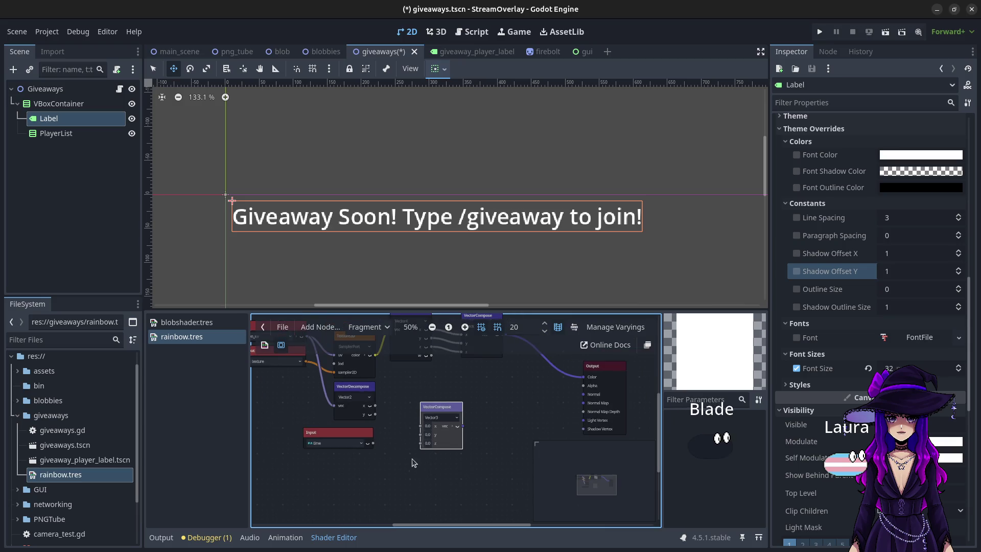
{"action": "scroll", "coordinate": [376, 411], "scroll_direction": "up", "scroll_amount": 1}
{"action": "left_click_drag", "start_coordinate": [424, 434], "coordinate": [421, 454]}
{"action": "left_click", "coordinate": [481, 445]}
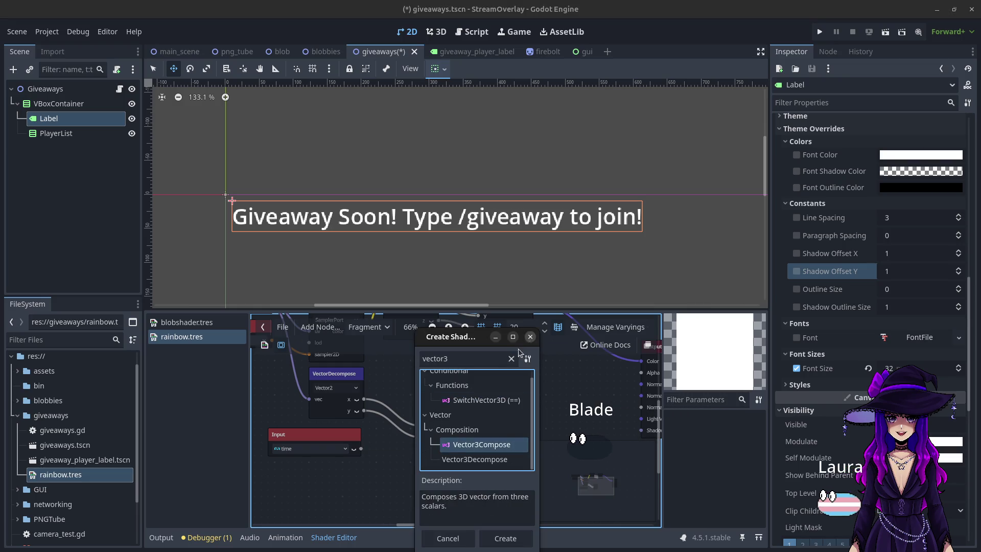
{"action": "key", "text": "Return"}
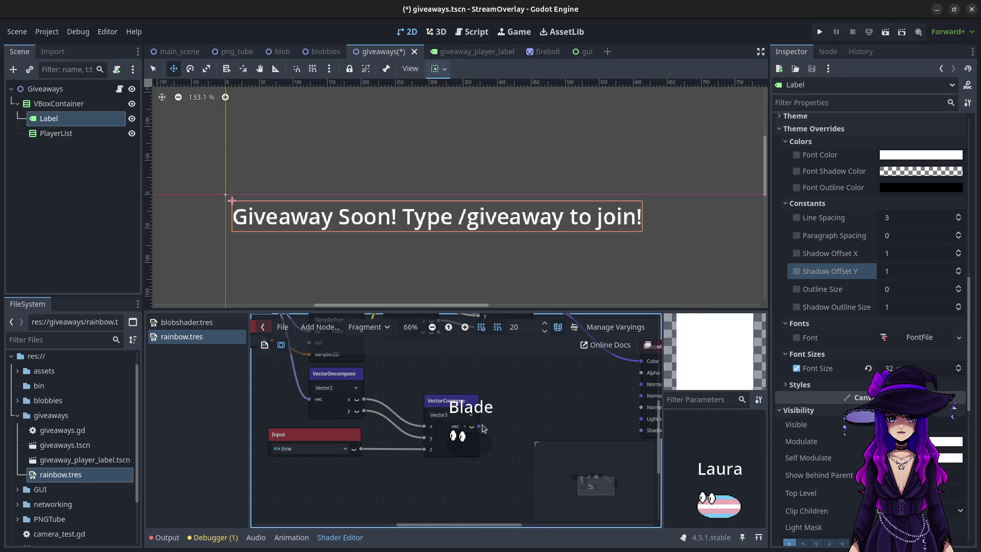
{"action": "left_click_drag", "start_coordinate": [479, 426], "coordinate": [641, 361]}
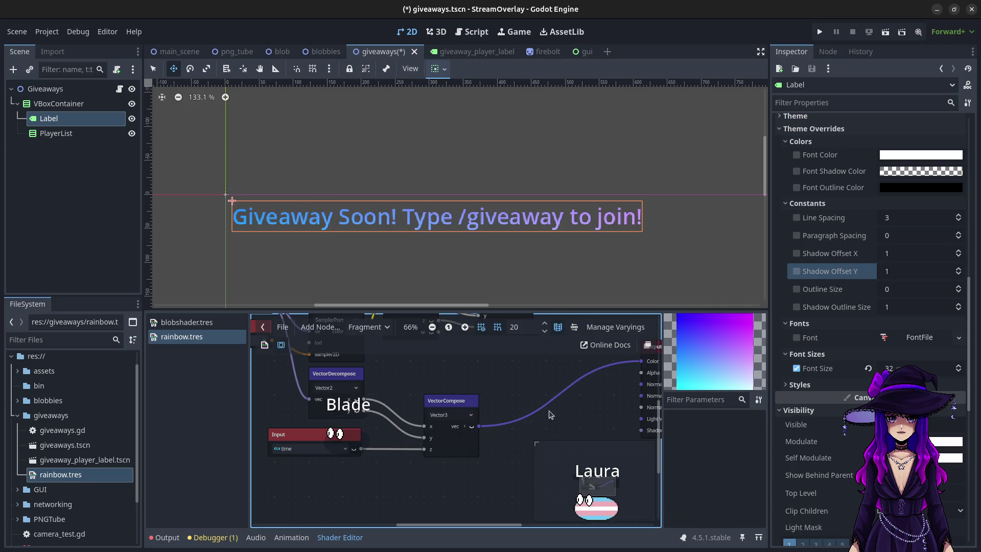
{"action": "scroll", "coordinate": [511, 419], "scroll_direction": "down", "scroll_amount": 3}
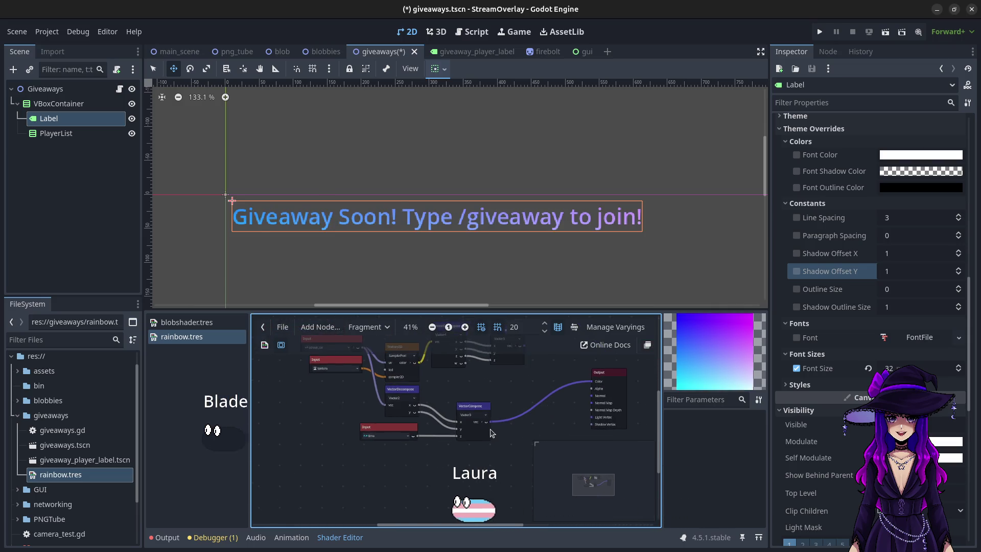
{"action": "scroll", "coordinate": [491, 433], "scroll_direction": "up", "scroll_amount": 2}
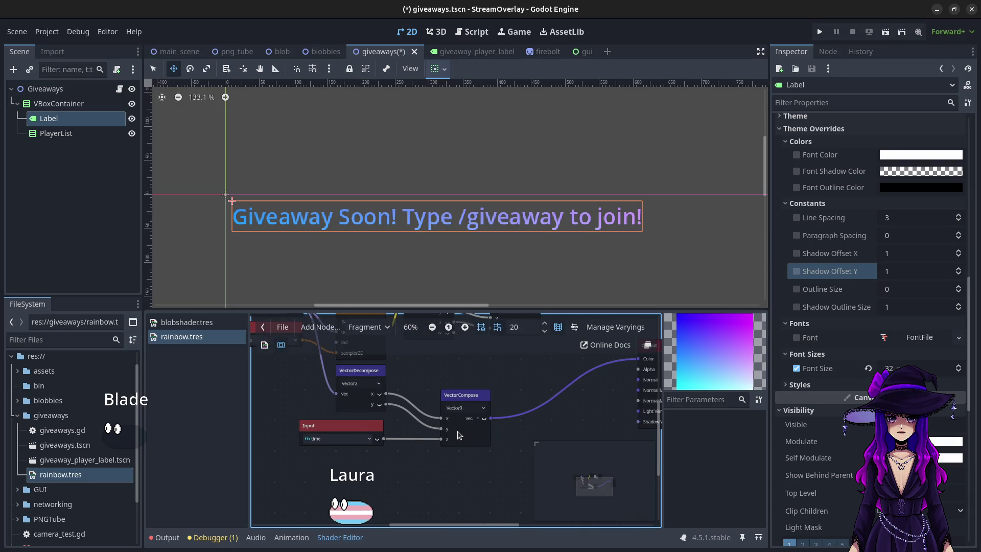
{"action": "scroll", "coordinate": [455, 445], "scroll_direction": "up", "scroll_amount": 1}
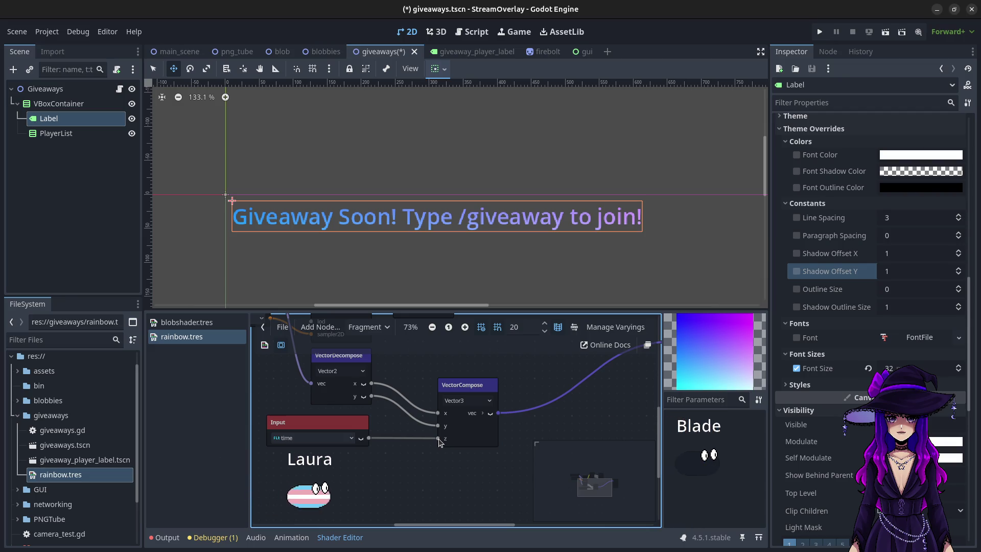
Step: Move time from VectorCompose z to x, wire the decomposed UV into y, and shift it right
{"action": "left_click_drag", "start_coordinate": [438, 439], "coordinate": [388, 424]}
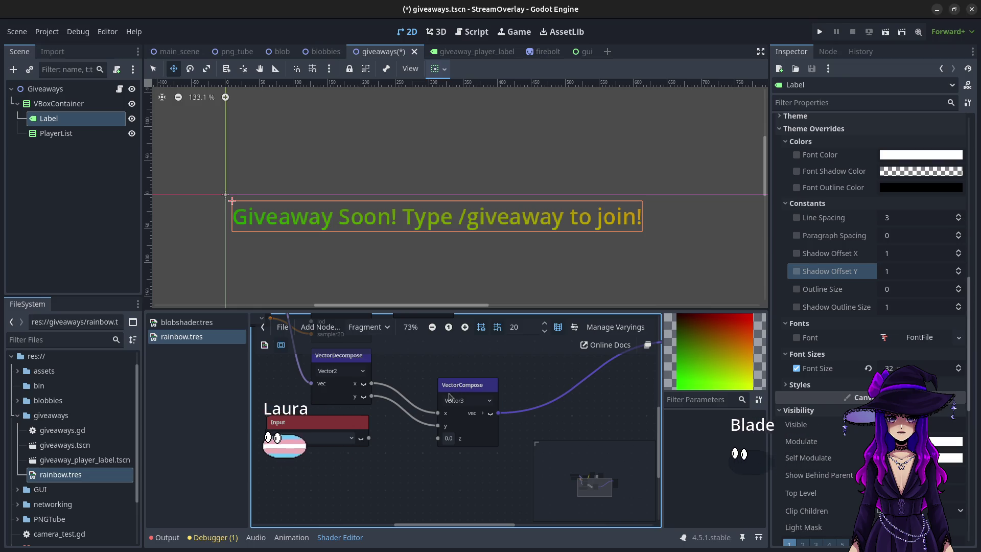
{"action": "scroll", "coordinate": [326, 449], "scroll_direction": "down", "scroll_amount": 1}
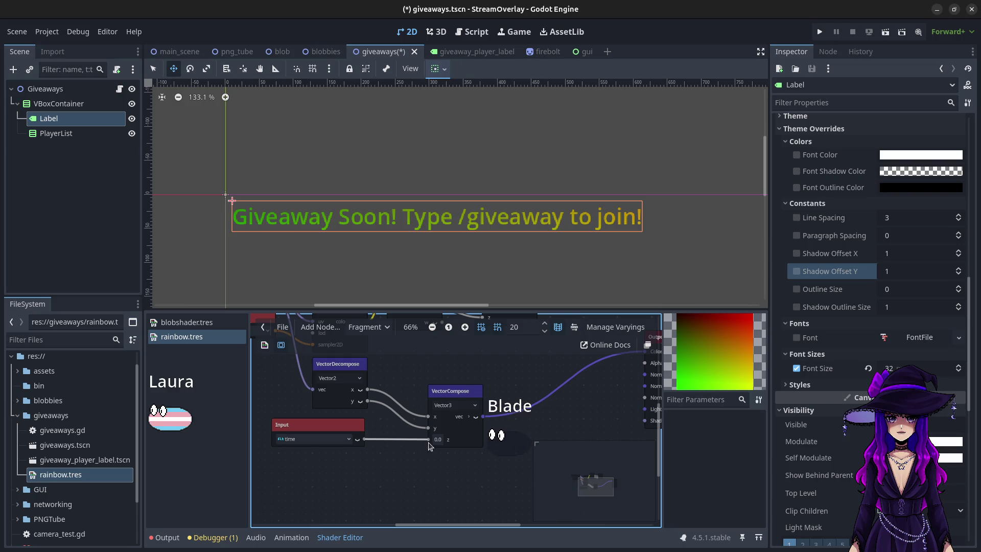
{"action": "left_click_drag", "start_coordinate": [429, 444], "coordinate": [429, 444]}
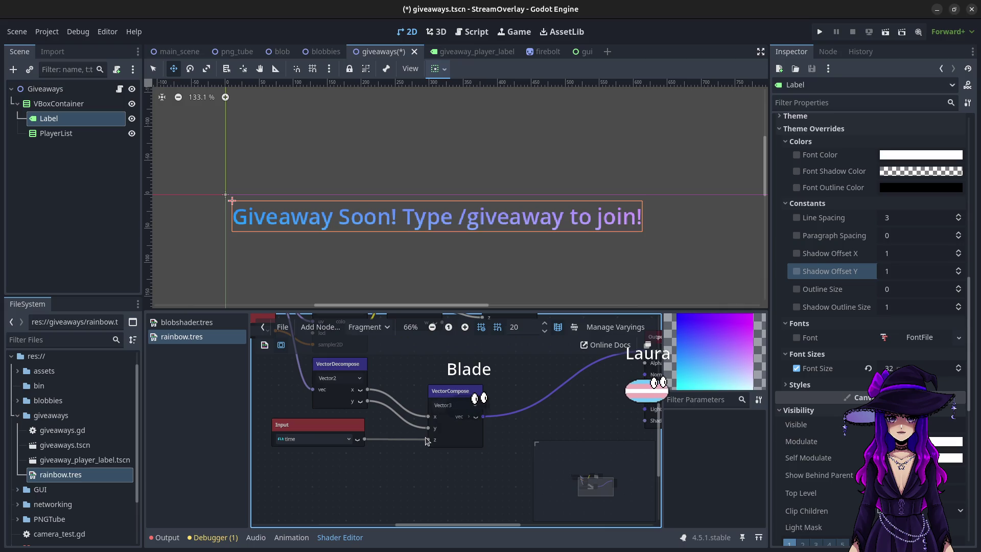
{"action": "left_click_drag", "start_coordinate": [427, 440], "coordinate": [374, 450]}
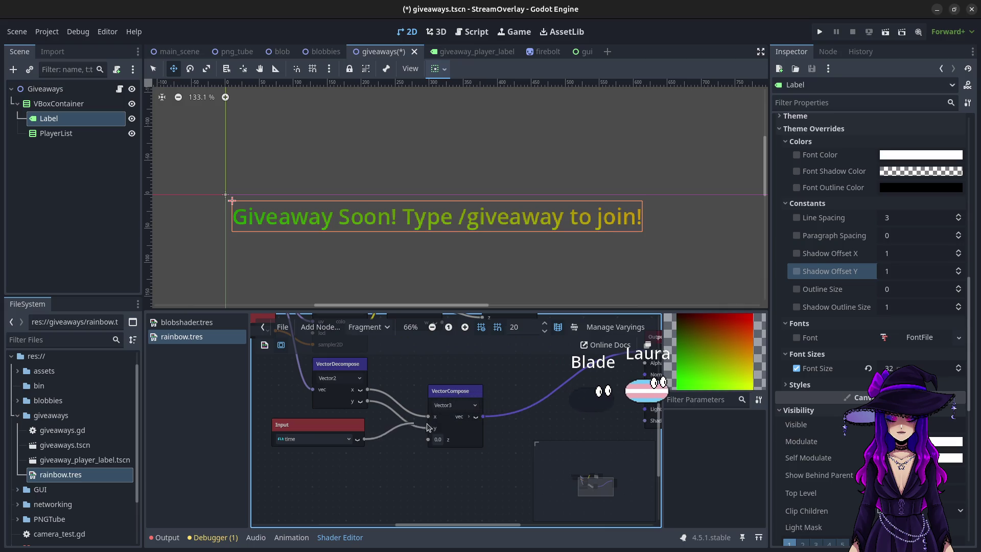
{"action": "left_click_drag", "start_coordinate": [429, 420], "coordinate": [429, 417]}
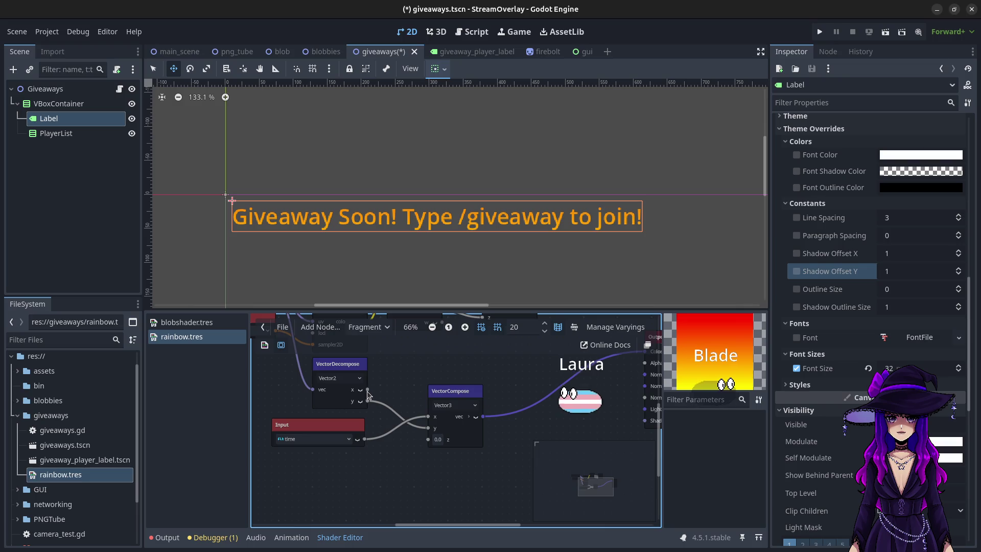
{"action": "mouse_move", "coordinate": [367, 389]}
{"action": "left_mouse_down"}
{"action": "mouse_move", "coordinate": [428, 428]}
{"action": "mouse_move", "coordinate": [428, 439]}
{"action": "left_mouse_up"}
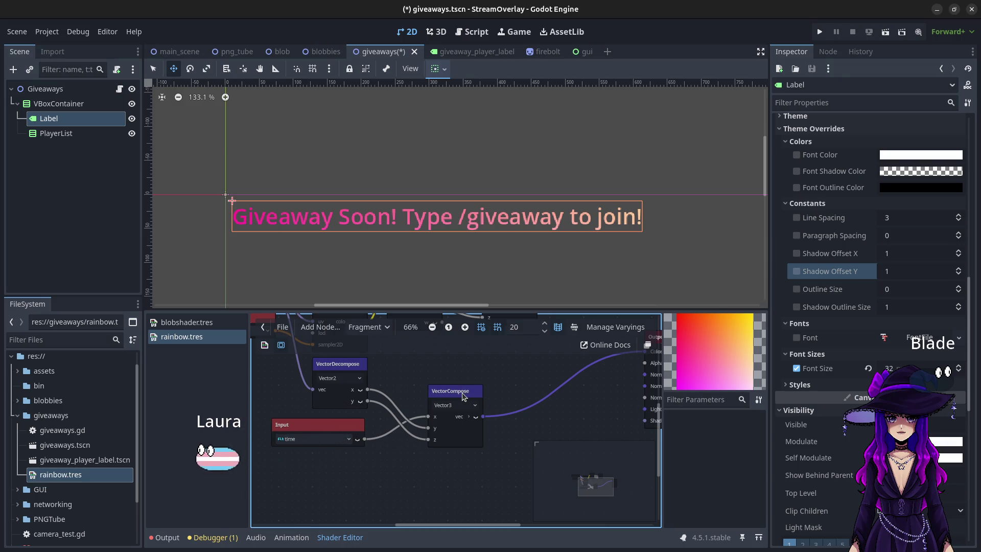
{"action": "left_click_drag", "start_coordinate": [458, 393], "coordinate": [540, 392]}
{"action": "left_click", "coordinate": [451, 375]}
Step: Search 'hsv' to add an HSV2RGB ColorFunc node and line it up beside VectorCompose
{"action": "right_click", "coordinate": [451, 375]}
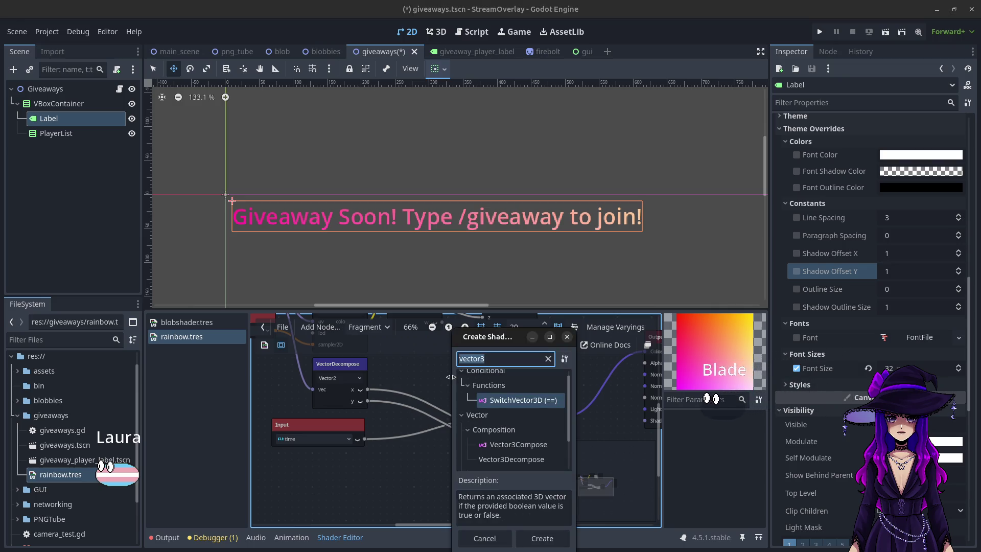
{"action": "type", "text": "rgb"}
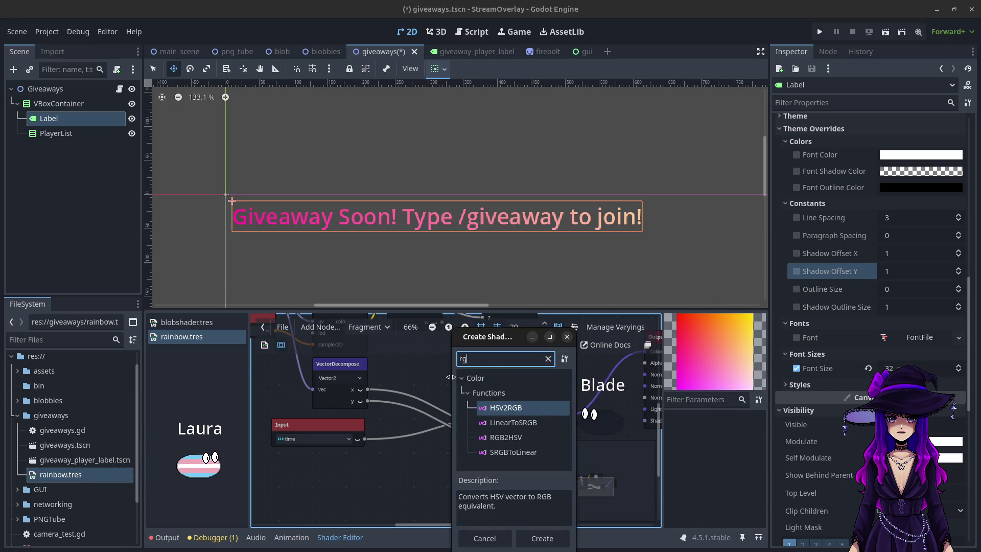
{"action": "type", "text": "to"}
{"action": "key", "text": "BackSpace"}
{"action": "key", "text": "BackSpace"}
{"action": "key", "text": "BackSpace"}
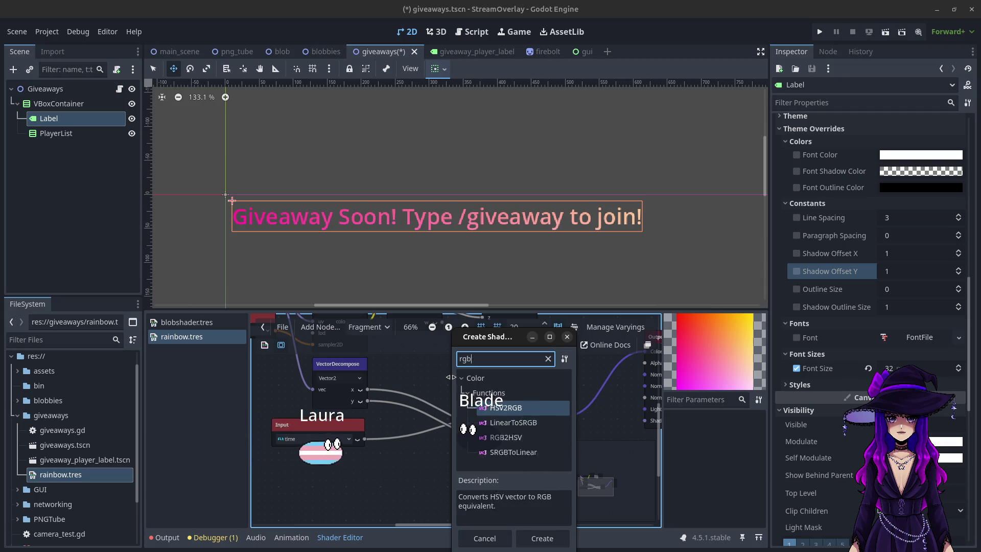
{"action": "type", "text": "hsv"}
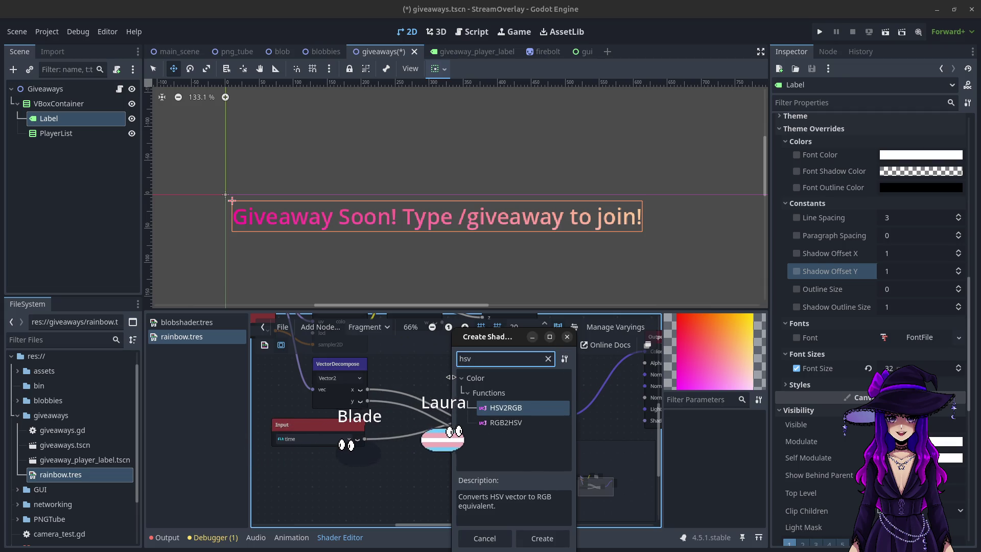
{"action": "key", "text": "Return"}
{"action": "left_click_drag", "start_coordinate": [477, 378], "coordinate": [426, 364]}
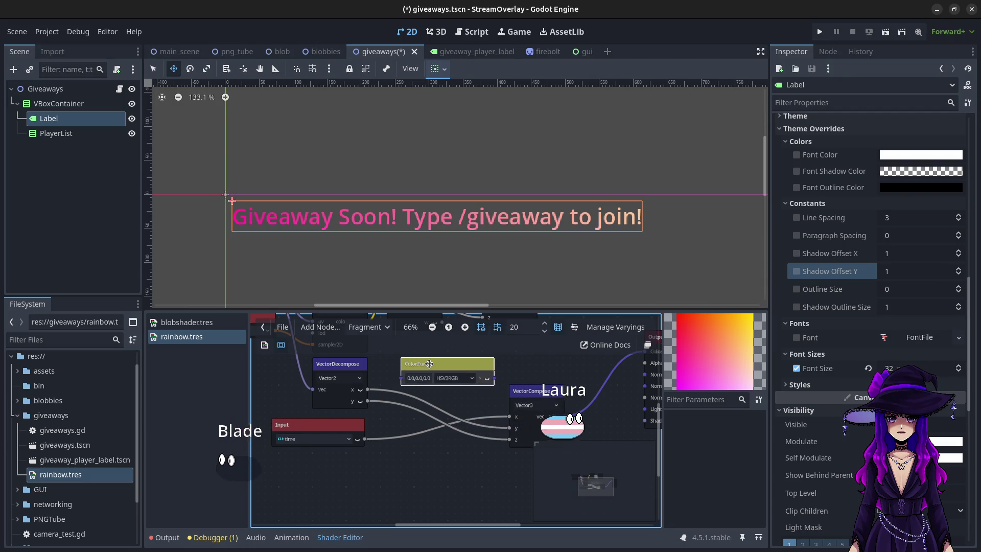
{"action": "mouse_move", "coordinate": [520, 391]}
{"action": "left_mouse_down"}
{"action": "mouse_move", "coordinate": [426, 384]}
{"action": "mouse_move", "coordinate": [541, 399]}
{"action": "mouse_move", "coordinate": [504, 402]}
{"action": "left_mouse_up"}
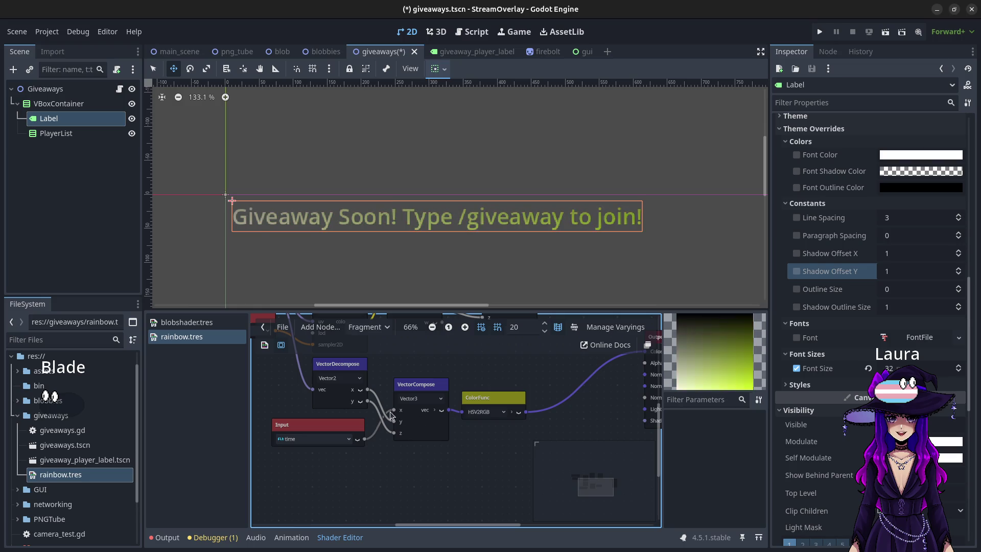
Step: Unhook VectorCompose's y and z wires and set both fields to 1.0
{"action": "scroll", "coordinate": [357, 240], "scroll_direction": "down", "scroll_amount": 3}
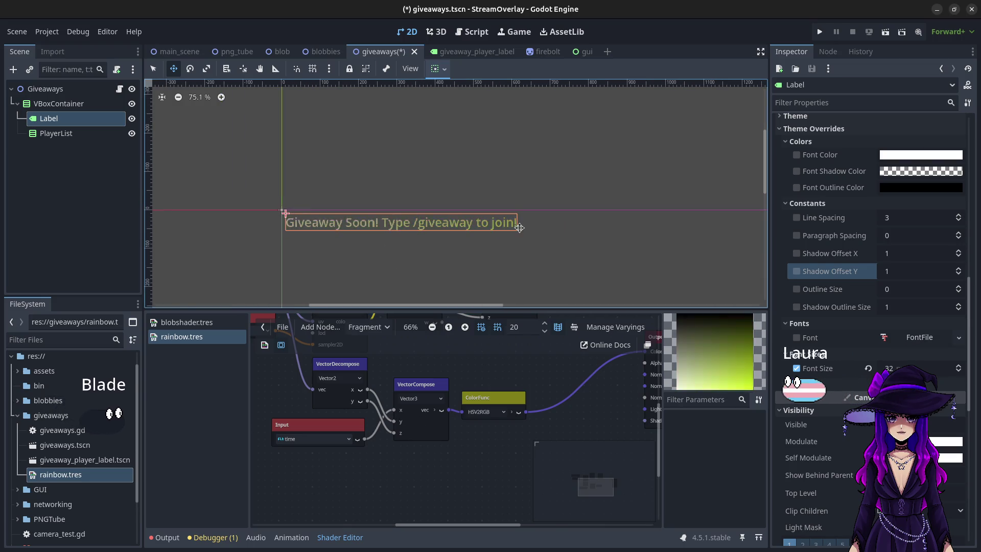
{"action": "scroll", "coordinate": [528, 215], "scroll_direction": "up", "scroll_amount": 2}
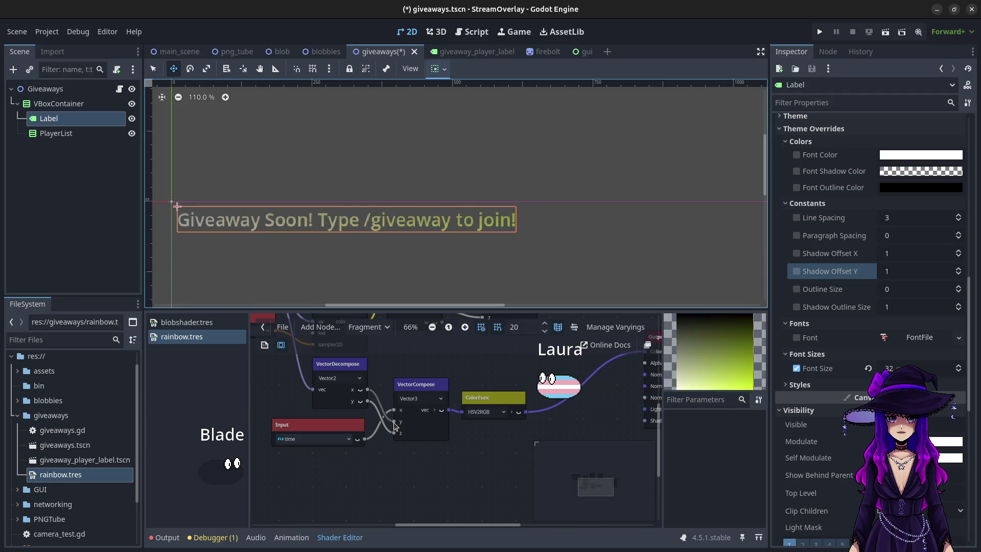
{"action": "left_click_drag", "start_coordinate": [394, 423], "coordinate": [382, 409]}
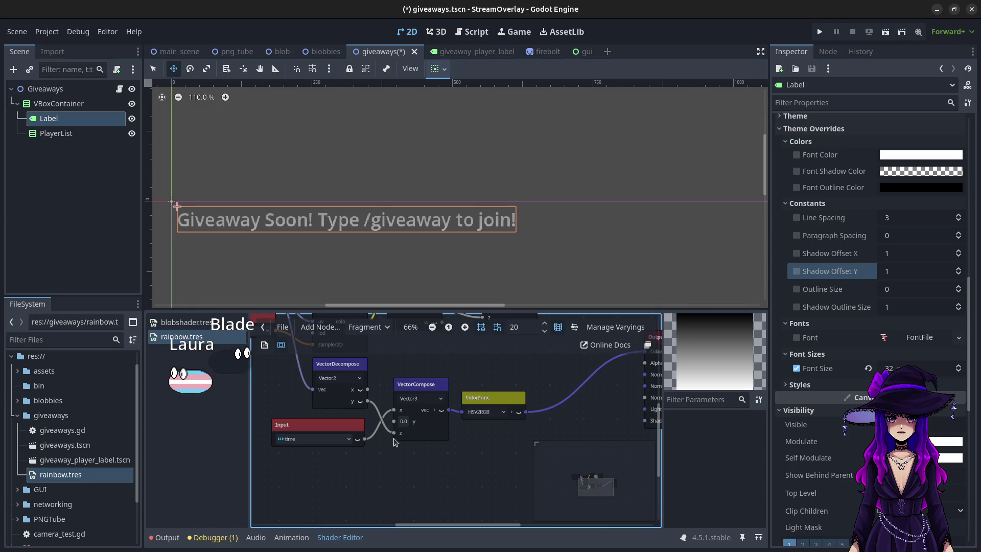
{"action": "mouse_move", "coordinate": [394, 433]}
{"action": "left_mouse_down"}
{"action": "mouse_move", "coordinate": [376, 393]}
{"action": "mouse_move", "coordinate": [394, 432]}
{"action": "left_mouse_up"}
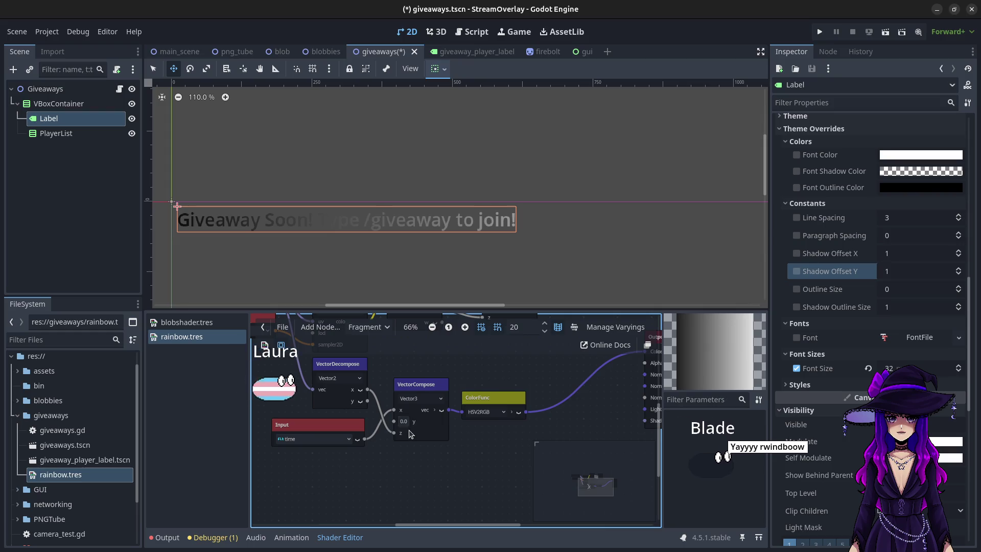
{"action": "left_click", "coordinate": [405, 423]}
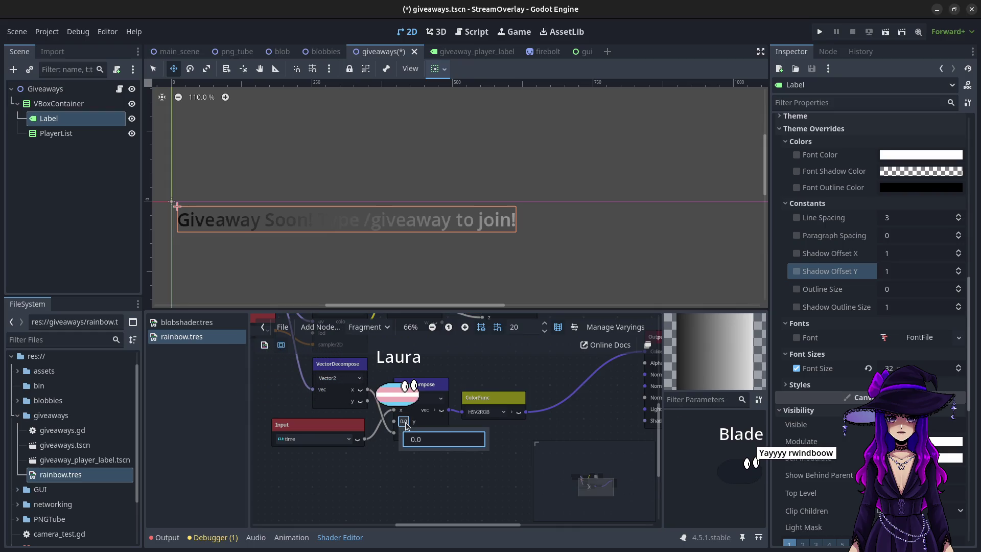
{"action": "type", "text": "1"}
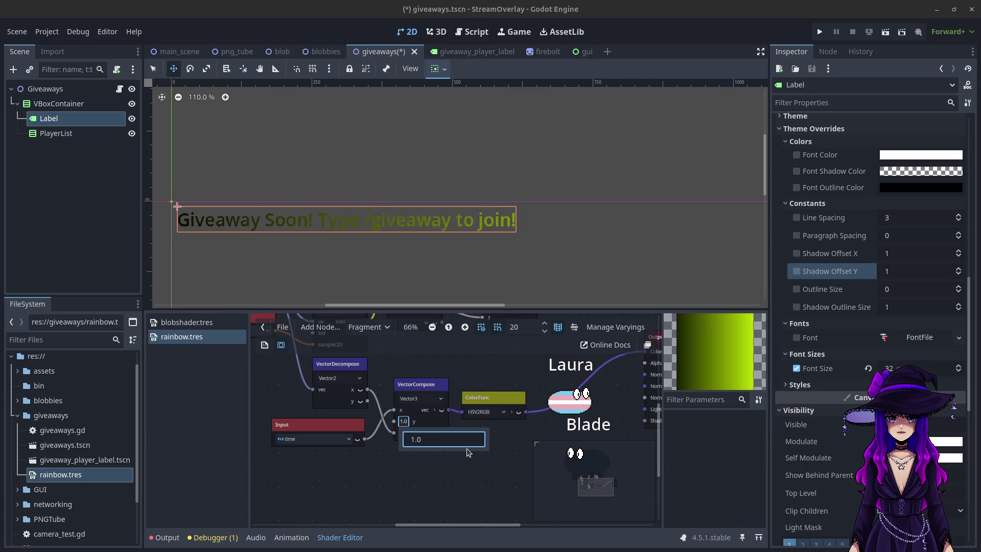
{"action": "left_click", "coordinate": [402, 458]}
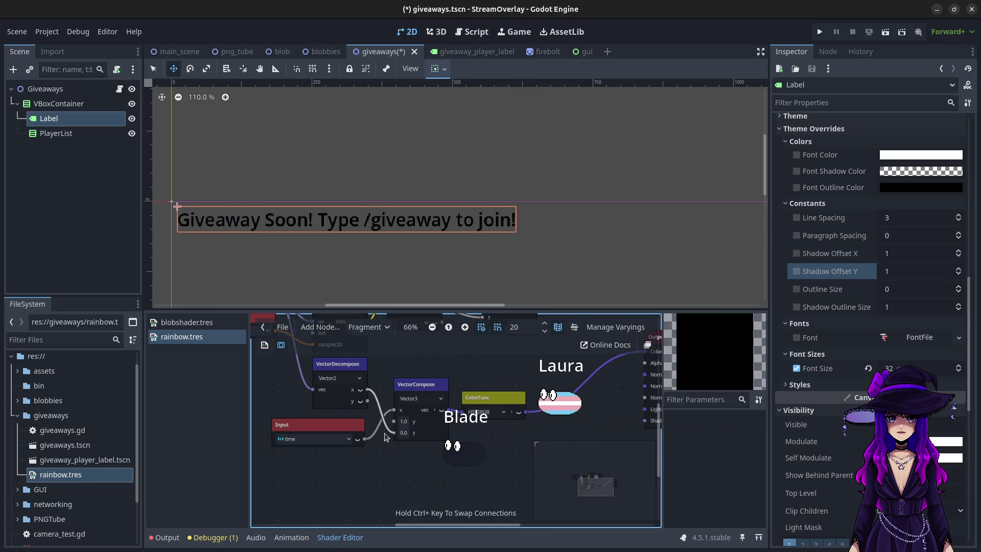
{"action": "left_click", "coordinate": [404, 432]}
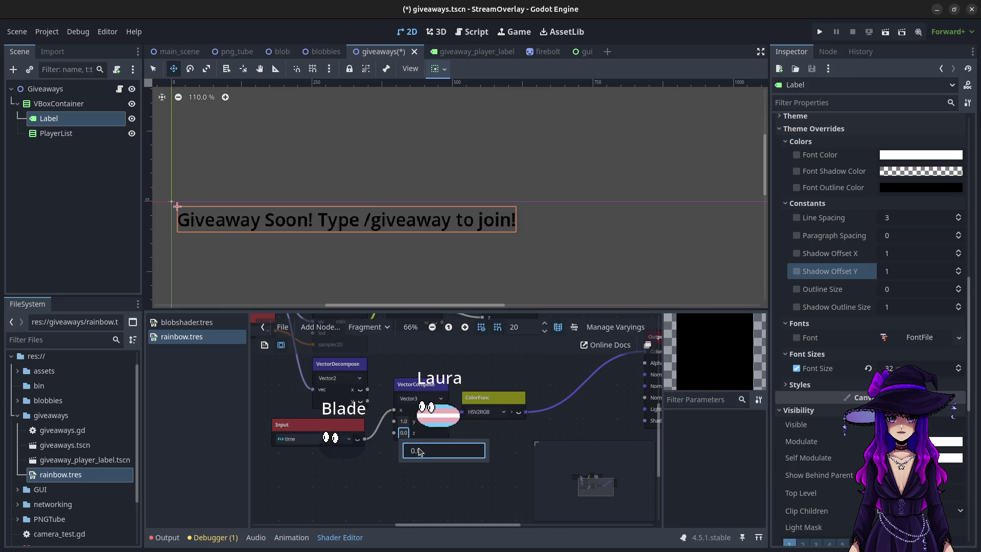
{"action": "type", "text": "1.0"}
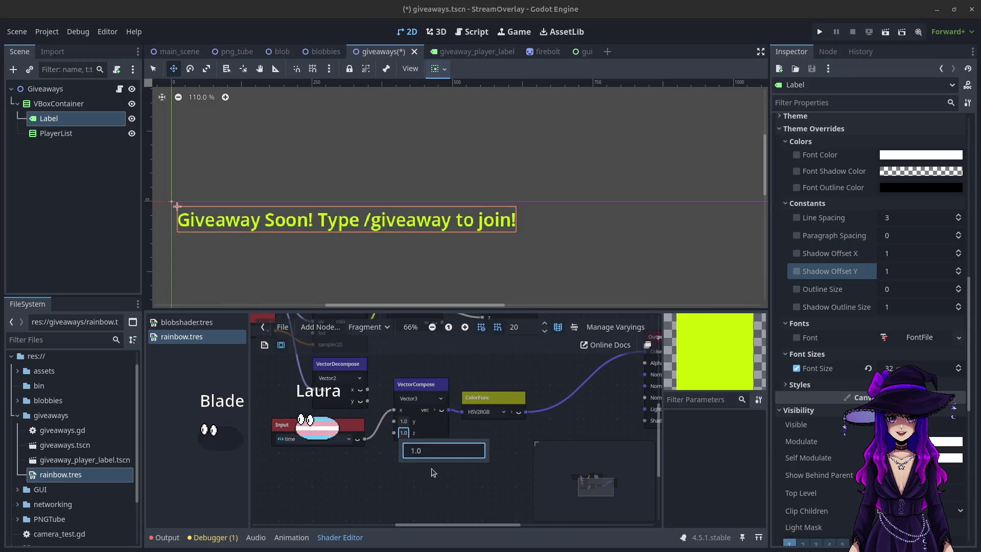
{"action": "left_click", "coordinate": [433, 472]}
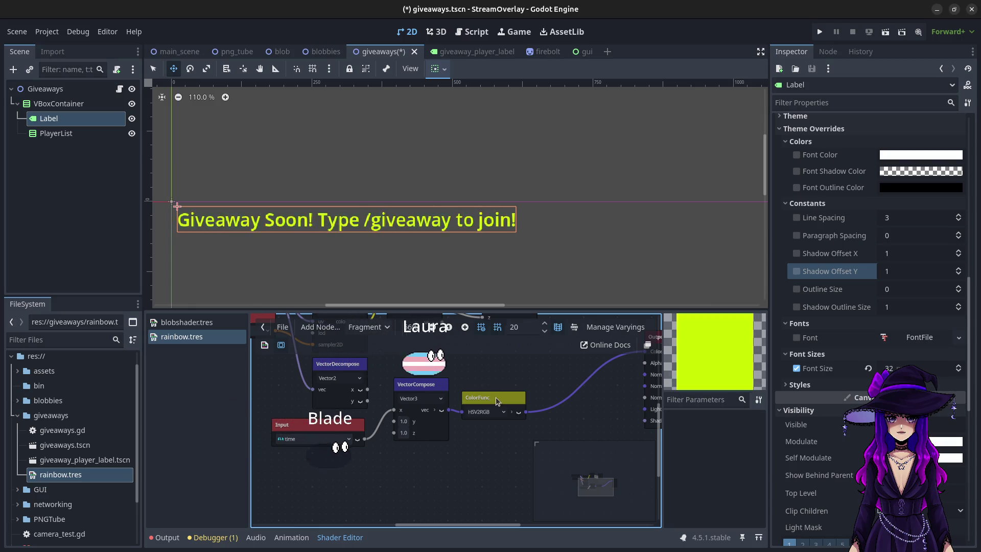
Step: Move the HSV2RGB and VectorCompose nodes right, then drag out from VectorDecompose x
{"action": "mouse_move", "coordinate": [496, 397]}
{"action": "left_mouse_down"}
{"action": "mouse_move", "coordinate": [608, 399]}
{"action": "mouse_move", "coordinate": [576, 390]}
{"action": "left_mouse_up"}
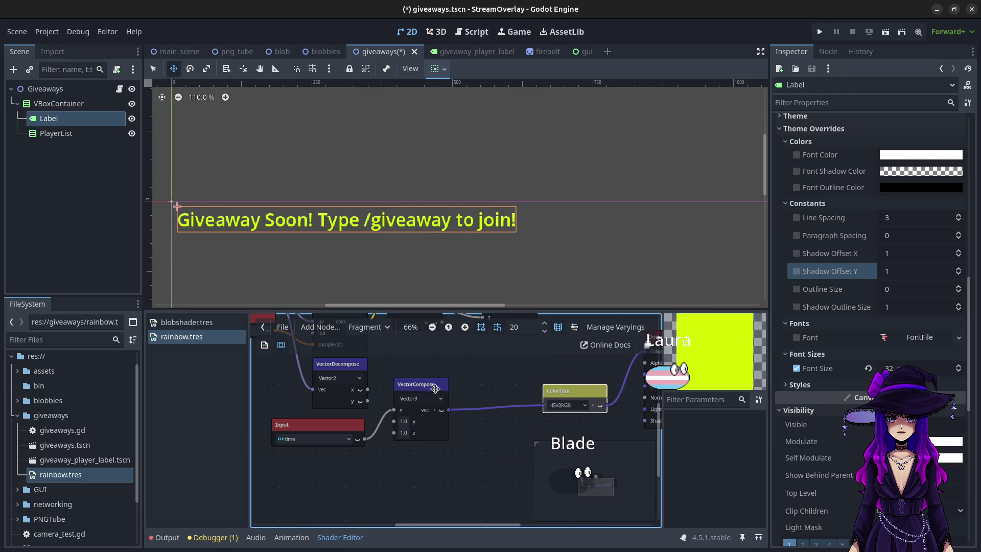
{"action": "left_click_drag", "start_coordinate": [435, 388], "coordinate": [505, 379]}
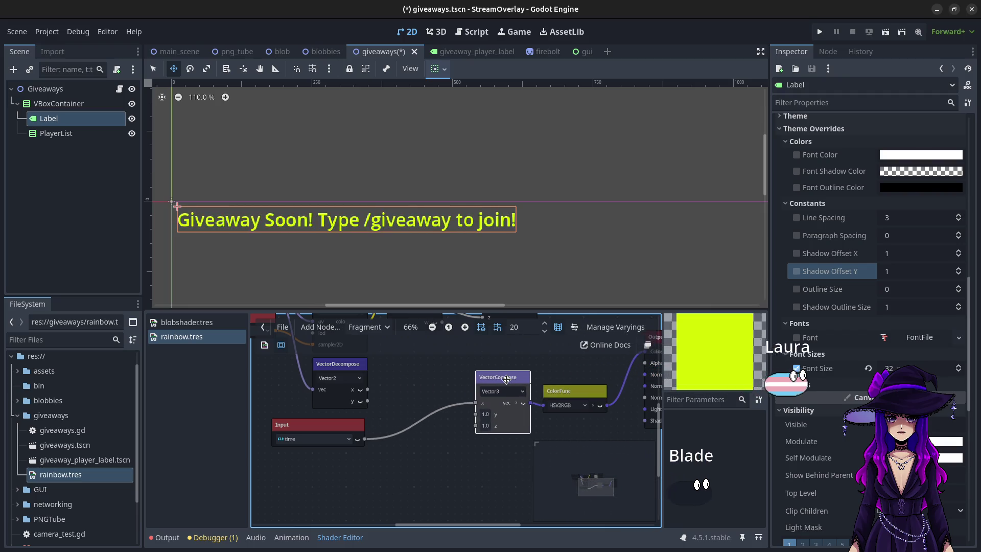
{"action": "left_click", "coordinate": [434, 384]}
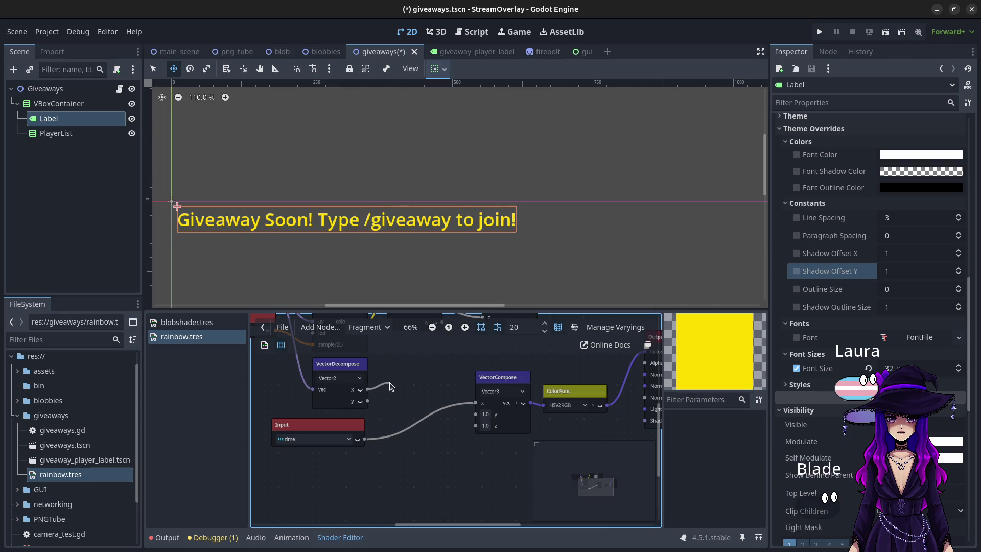
{"action": "left_click_drag", "start_coordinate": [390, 385], "coordinate": [389, 385]}
Step: Add a MultiplyAdd on VectorDecompose x, wire time into b, and route its output to VectorCompose x
{"action": "type", "text": "mul"}
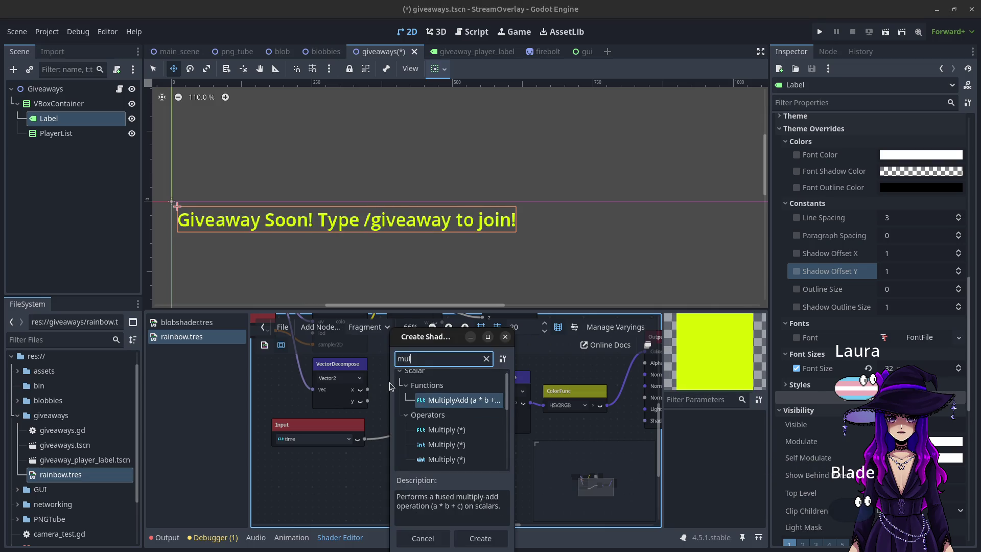
{"action": "double_click", "coordinate": [469, 400]}
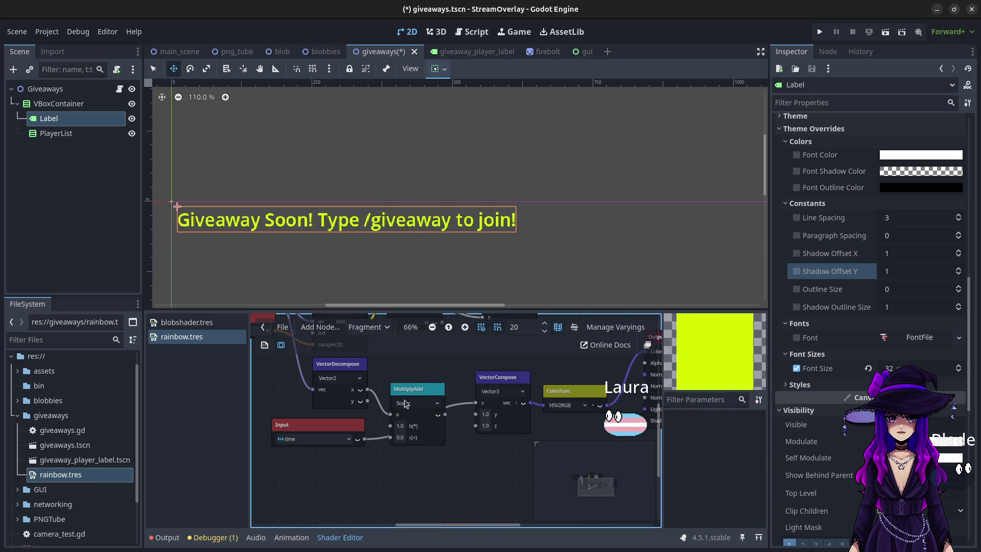
{"action": "left_click_drag", "start_coordinate": [409, 392], "coordinate": [415, 374]}
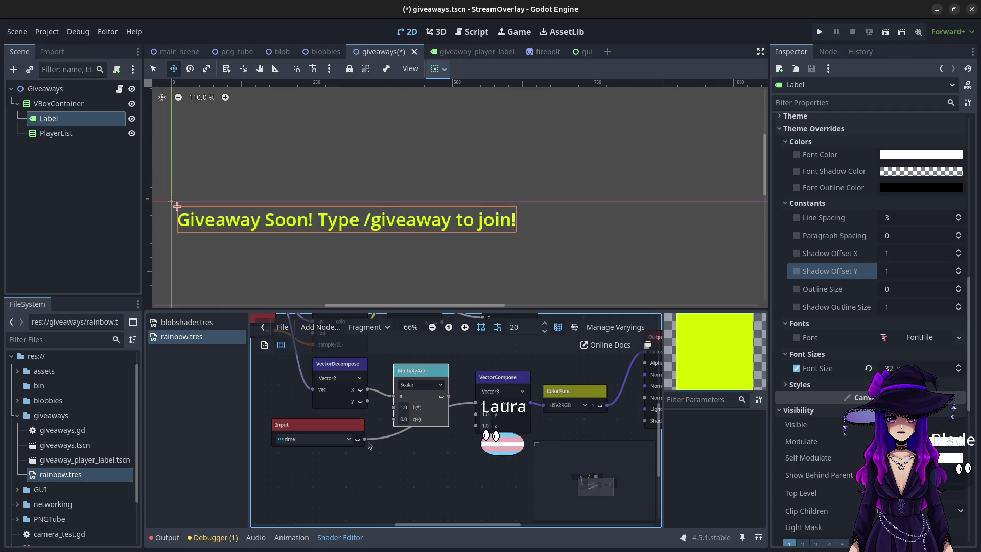
{"action": "left_click_drag", "start_coordinate": [364, 438], "coordinate": [393, 407]}
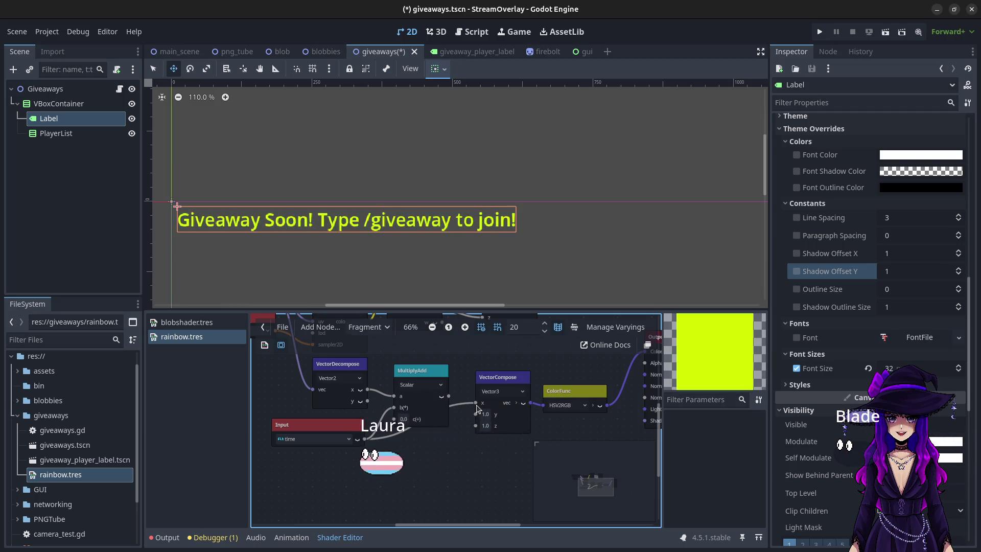
{"action": "left_click_drag", "start_coordinate": [476, 408], "coordinate": [446, 401]}
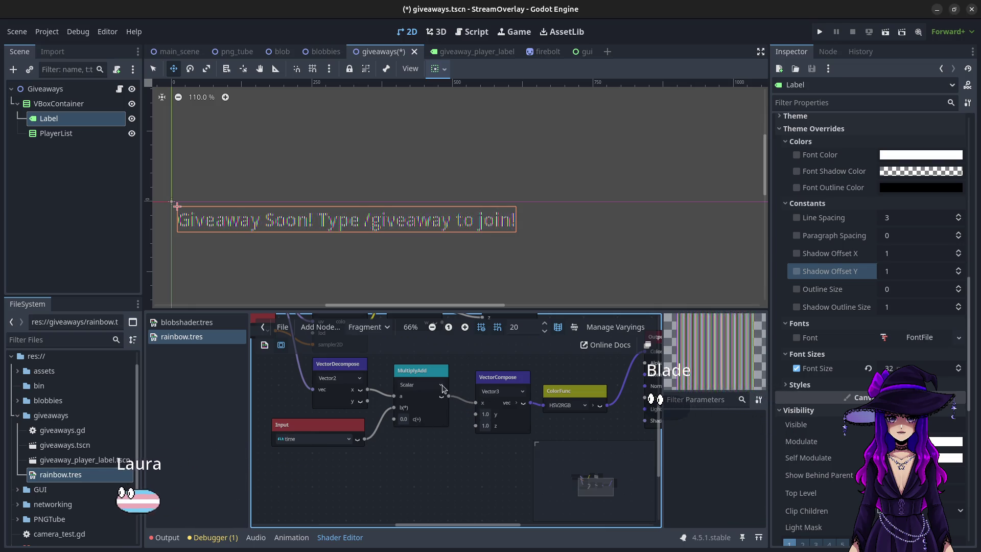
{"action": "scroll", "coordinate": [381, 256], "scroll_direction": "up", "scroll_amount": 15}
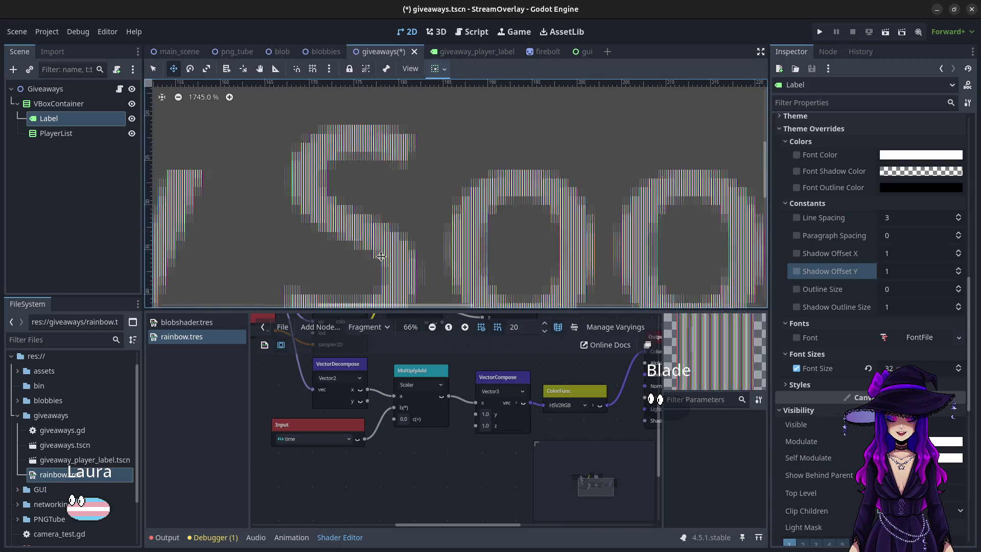
{"action": "scroll", "coordinate": [381, 256], "scroll_direction": "down", "scroll_amount": 13}
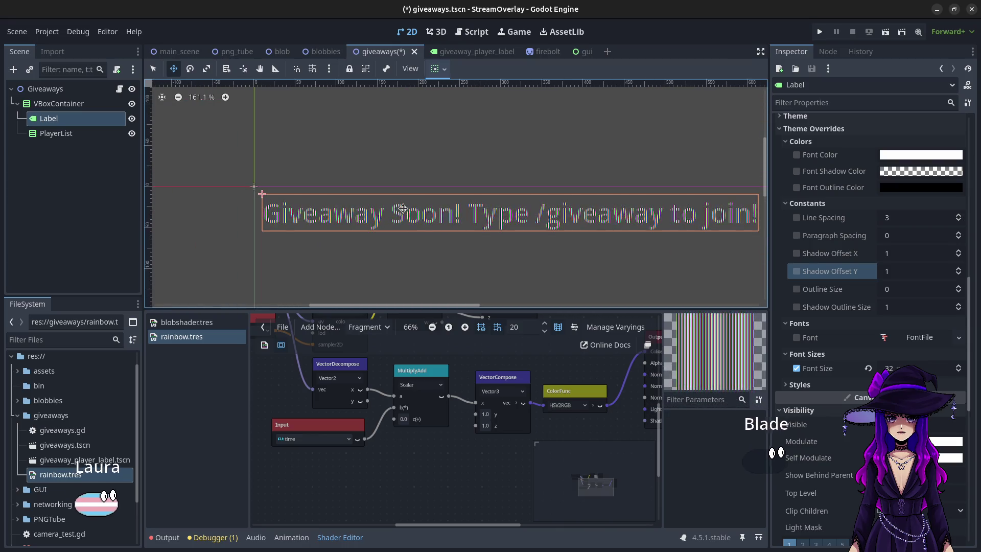
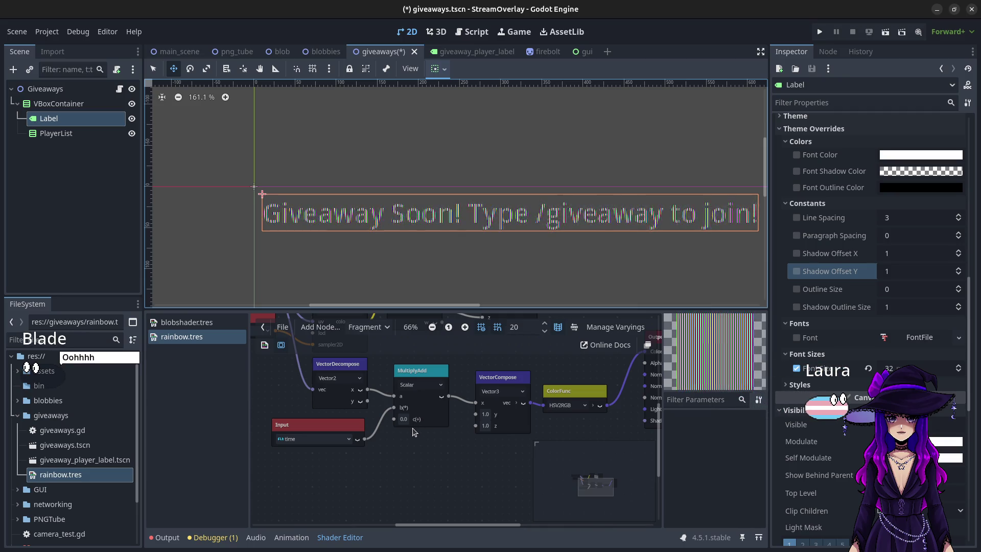
Step: Add a Multiply float node from the time input and wire it into the multiply-add's b input
{"action": "left_click_drag", "start_coordinate": [363, 431], "coordinate": [324, 434]}
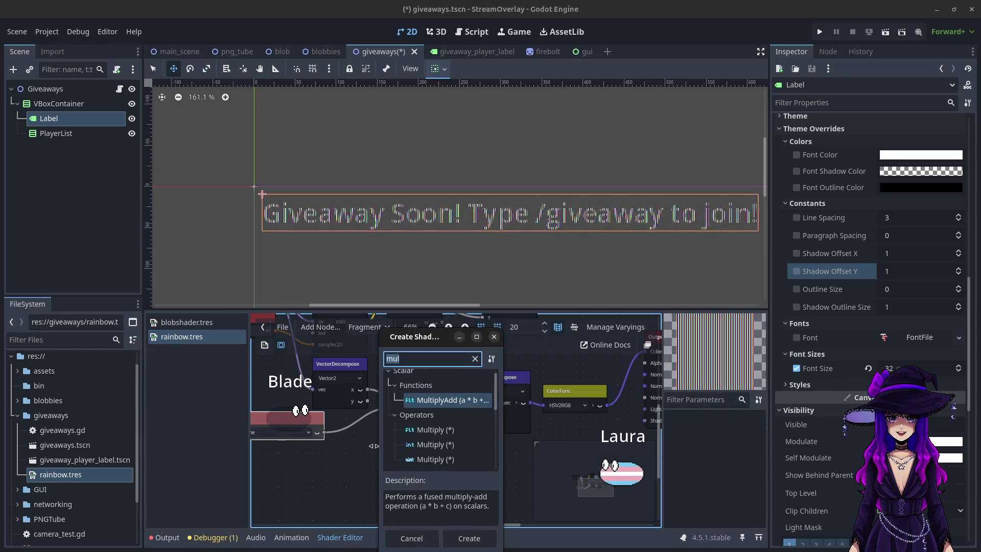
{"action": "left_click_drag", "start_coordinate": [325, 434], "coordinate": [433, 378]}
{"action": "type", "text": "mul"}
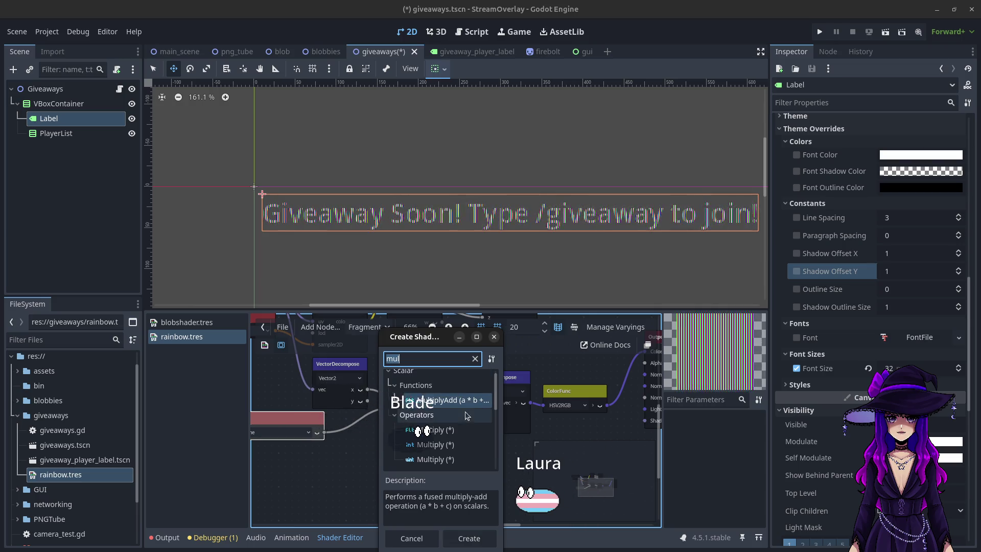
{"action": "double_click", "coordinate": [430, 434]}
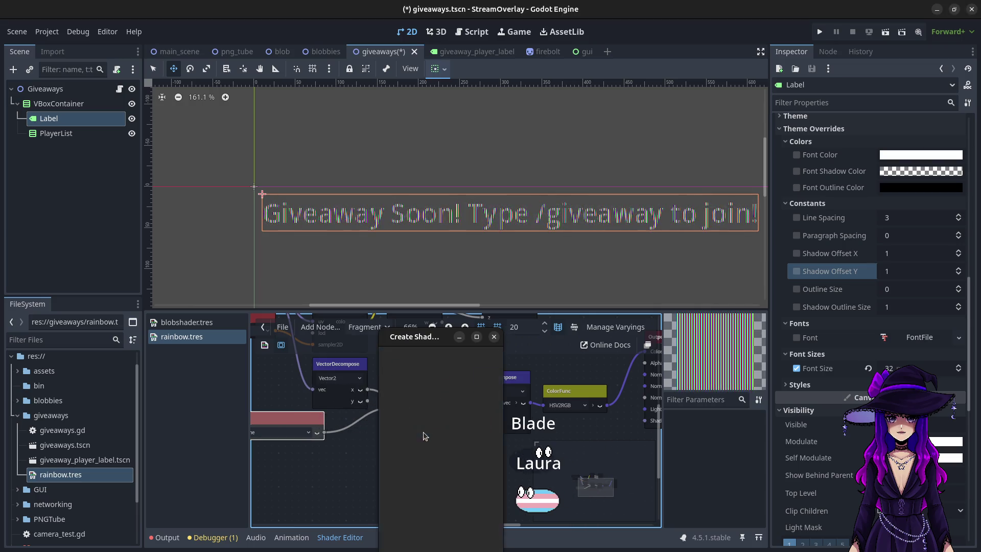
{"action": "left_click_drag", "start_coordinate": [400, 456], "coordinate": [388, 453]}
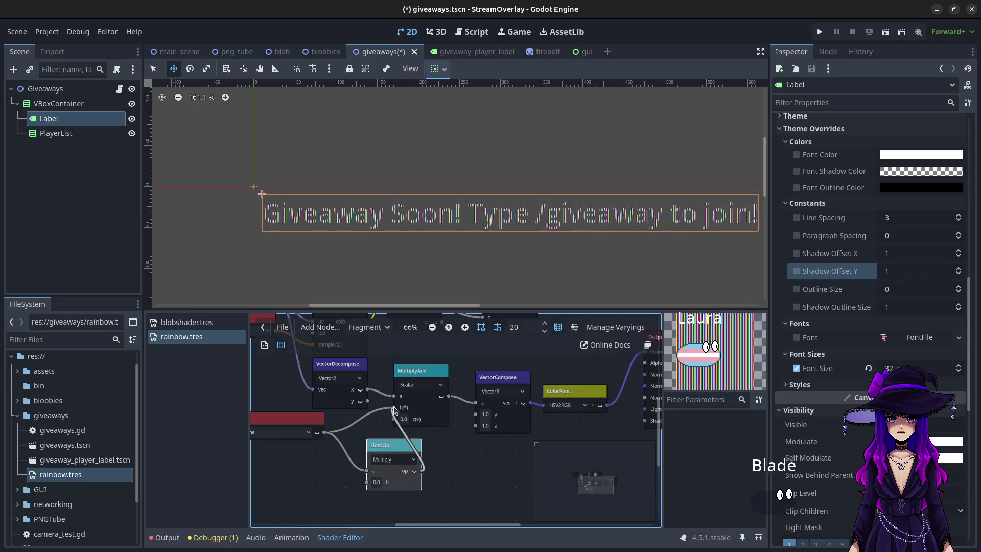
{"action": "left_click_drag", "start_coordinate": [394, 410], "coordinate": [393, 408]}
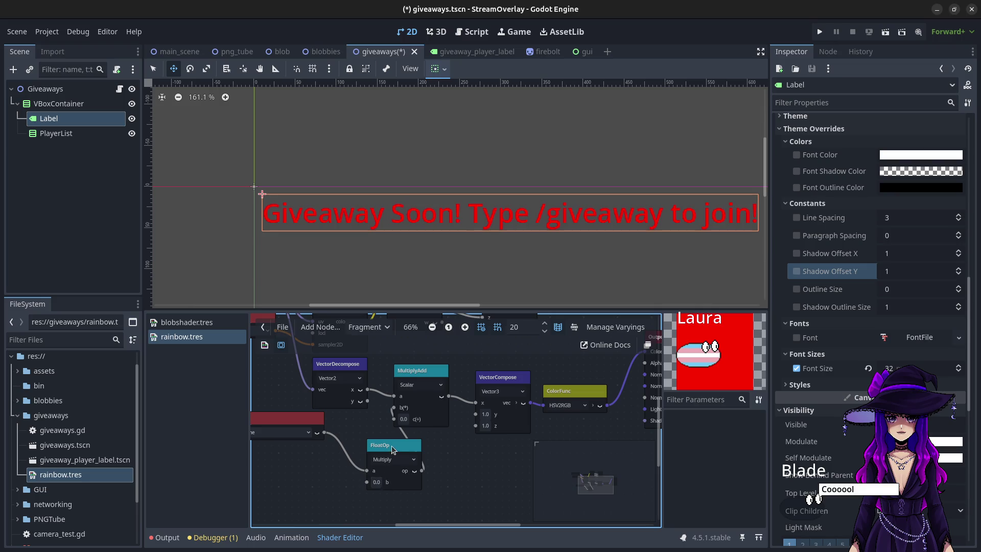
{"action": "left_click_drag", "start_coordinate": [391, 448], "coordinate": [365, 448]}
Step: Start entering the Multiply node's b value, trimming it back toward 0.02
{"action": "left_click", "coordinate": [346, 485]}
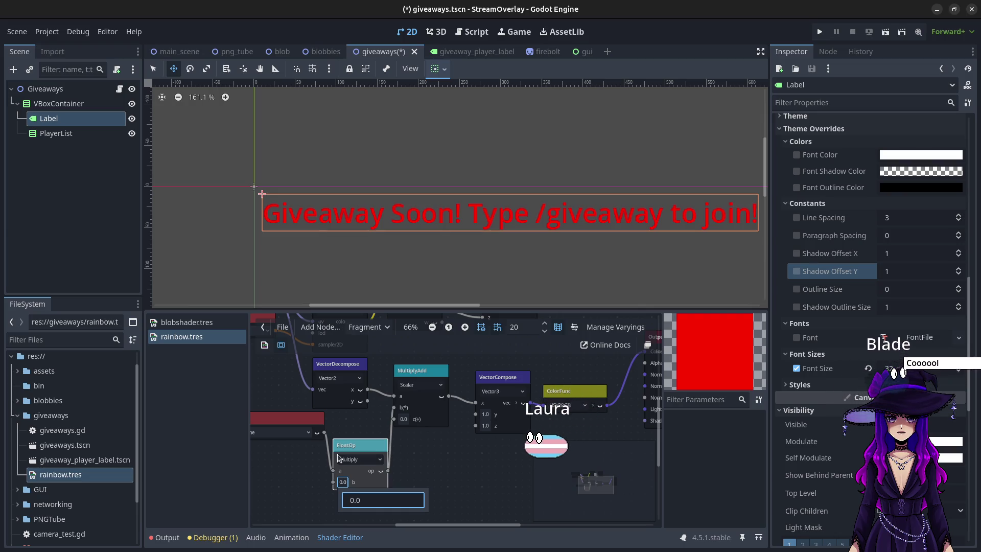
{"action": "left_click", "coordinate": [382, 506]}
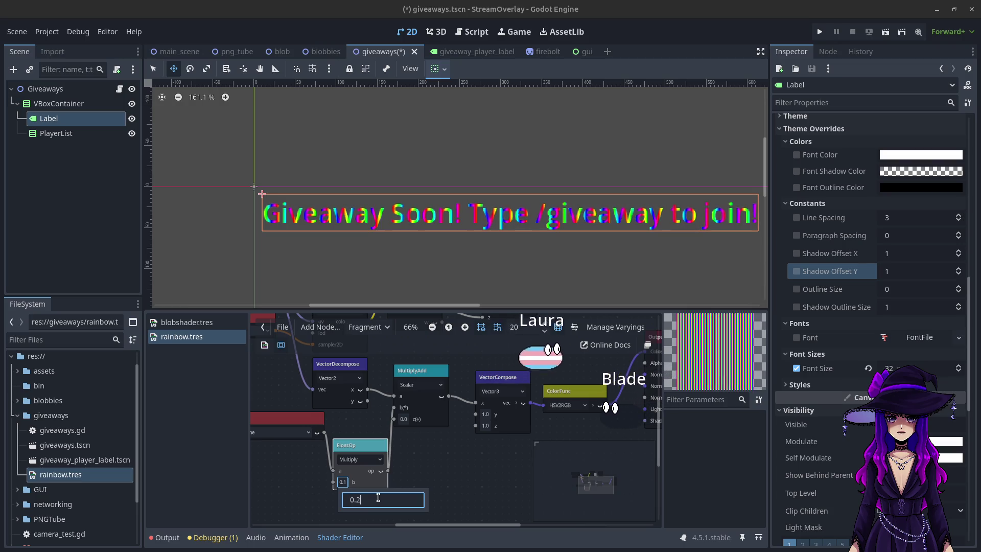
{"action": "type", "text": "0.2"}
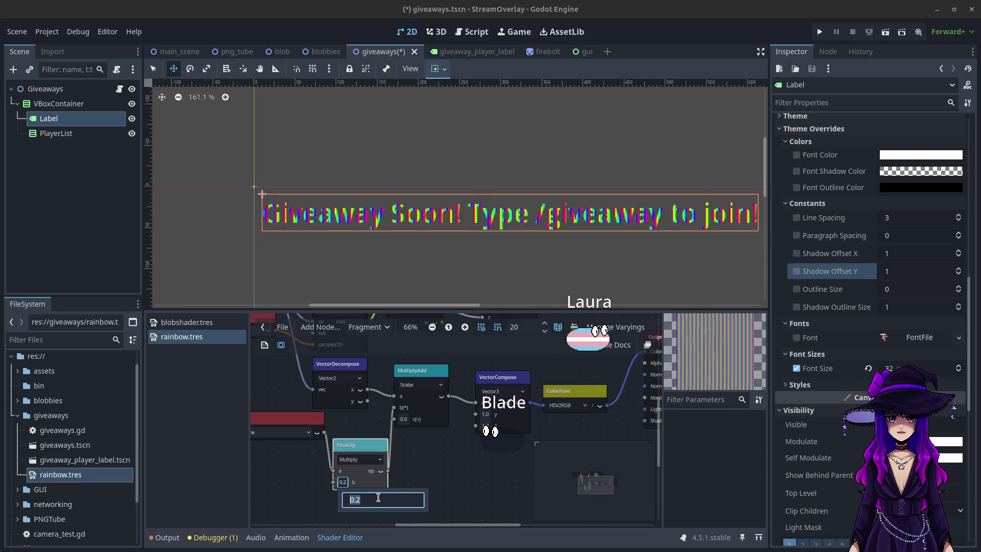
{"action": "key", "text": "BackSpace"}
{"action": "type", "text": "05"}
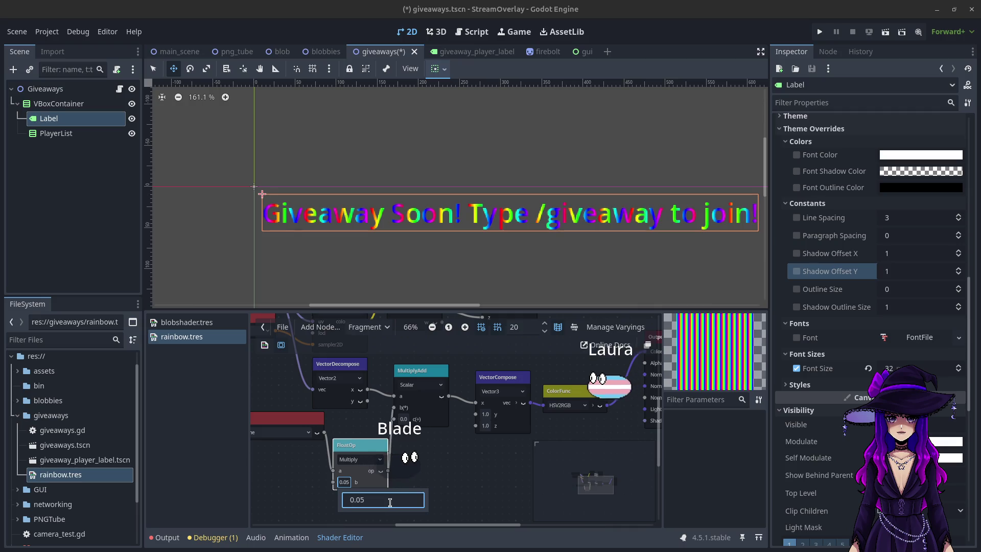
{"action": "key", "text": "BackSpace"}
Step: Finish the Multiply node's b value at 0.02
{"action": "type", "text": "2"}
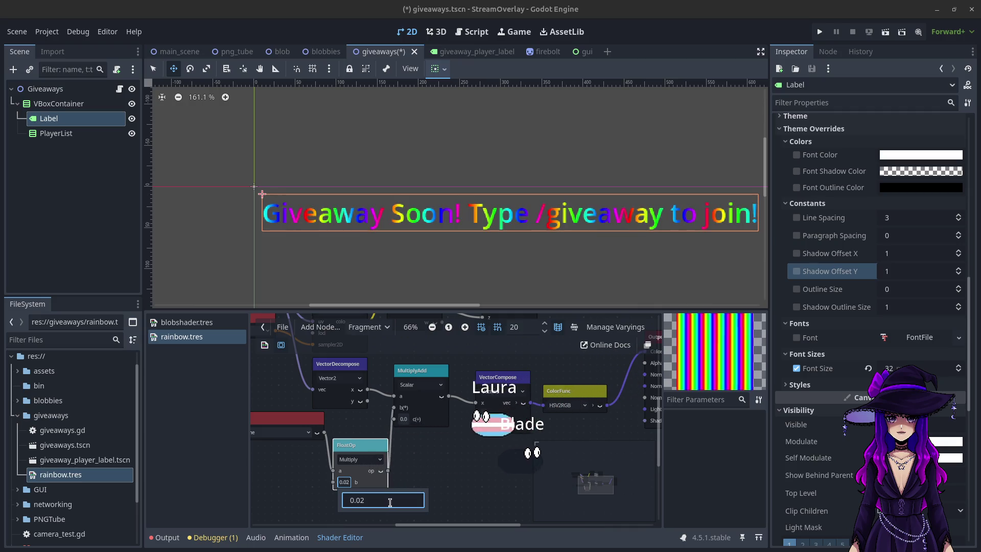
{"action": "scroll", "coordinate": [468, 221], "scroll_direction": "down", "scroll_amount": 3}
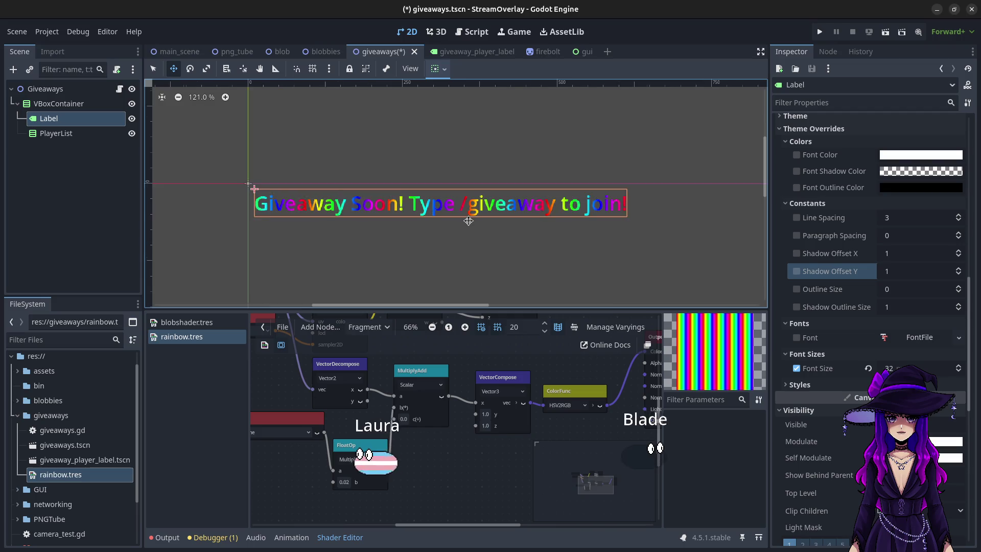
{"action": "scroll", "coordinate": [469, 220], "scroll_direction": "up", "scroll_amount": 2}
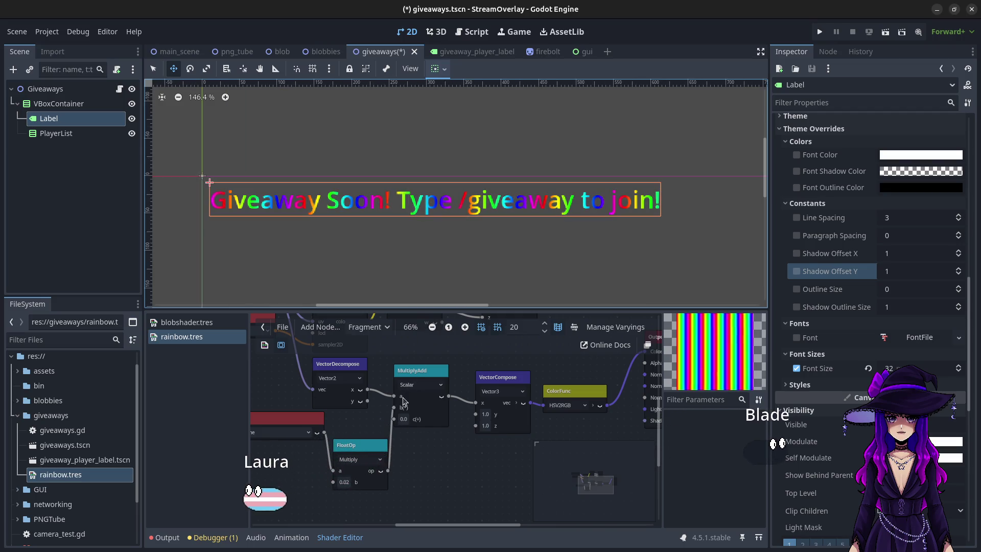
{"action": "left_click", "coordinate": [420, 456]}
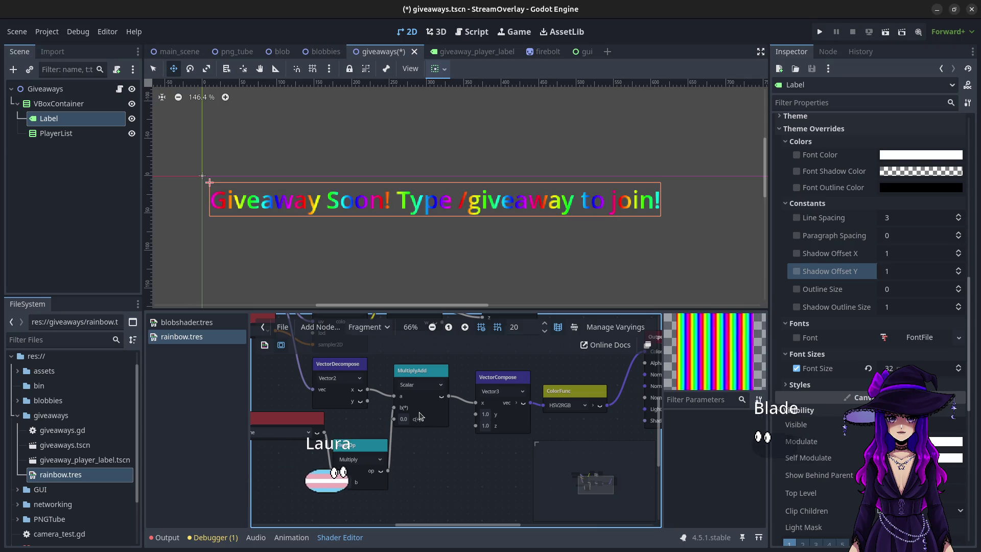
{"action": "scroll", "coordinate": [478, 392], "scroll_direction": "down", "scroll_amount": 2}
{"action": "scroll", "coordinate": [408, 388], "scroll_direction": "down", "scroll_amount": 2}
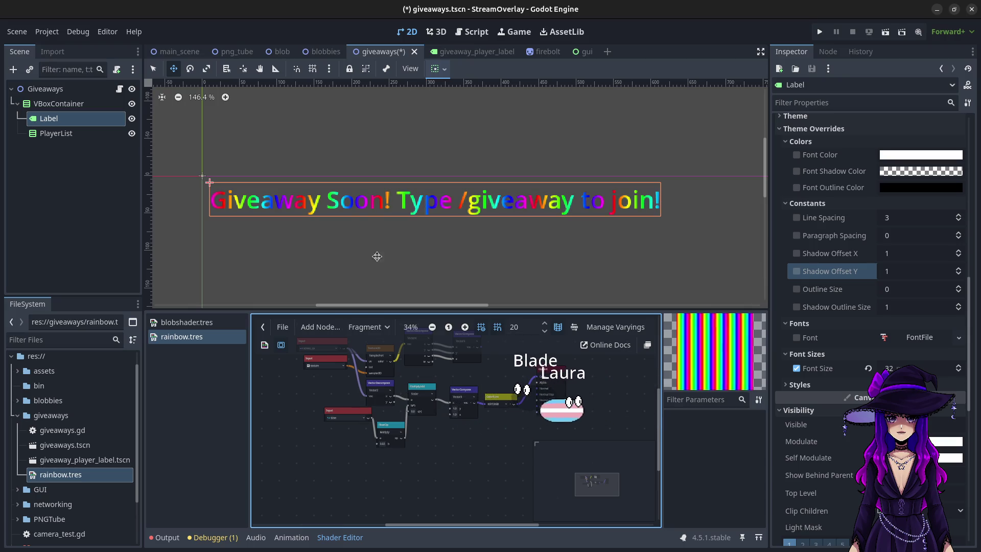
{"action": "scroll", "coordinate": [363, 230], "scroll_direction": "up", "scroll_amount": 13}
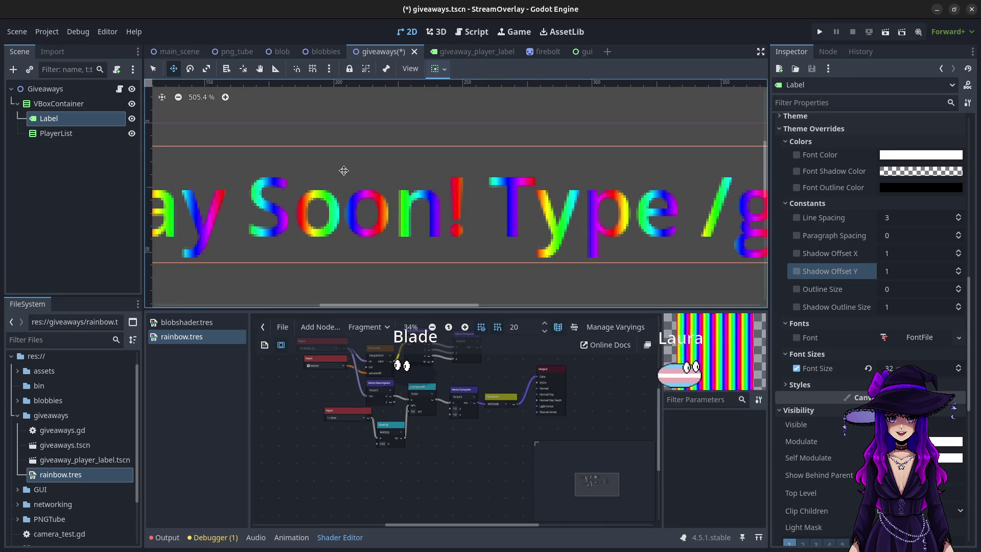
{"action": "scroll", "coordinate": [342, 169], "scroll_direction": "down", "scroll_amount": 8}
{"action": "scroll", "coordinate": [423, 427], "scroll_direction": "up", "scroll_amount": 3}
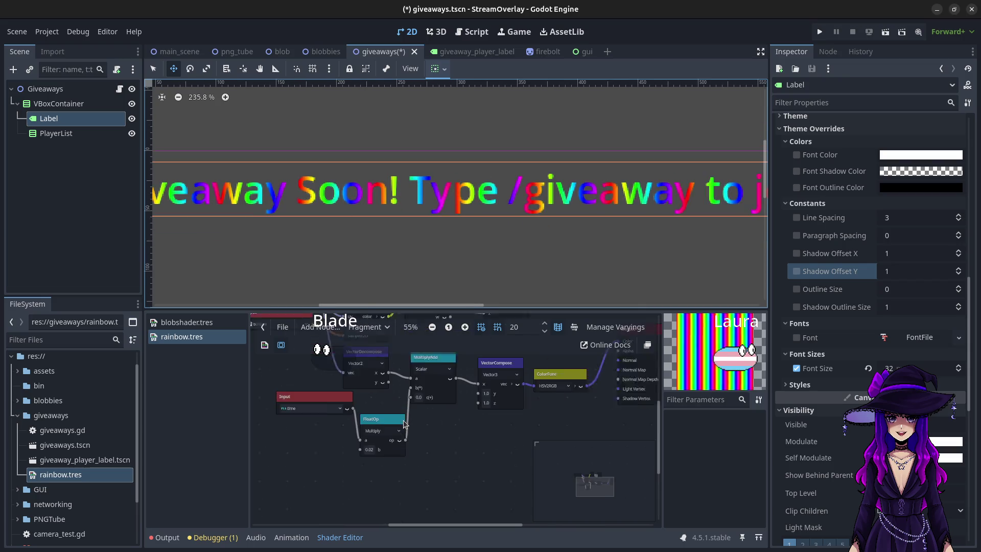
{"action": "scroll", "coordinate": [393, 401], "scroll_direction": "down", "scroll_amount": 2}
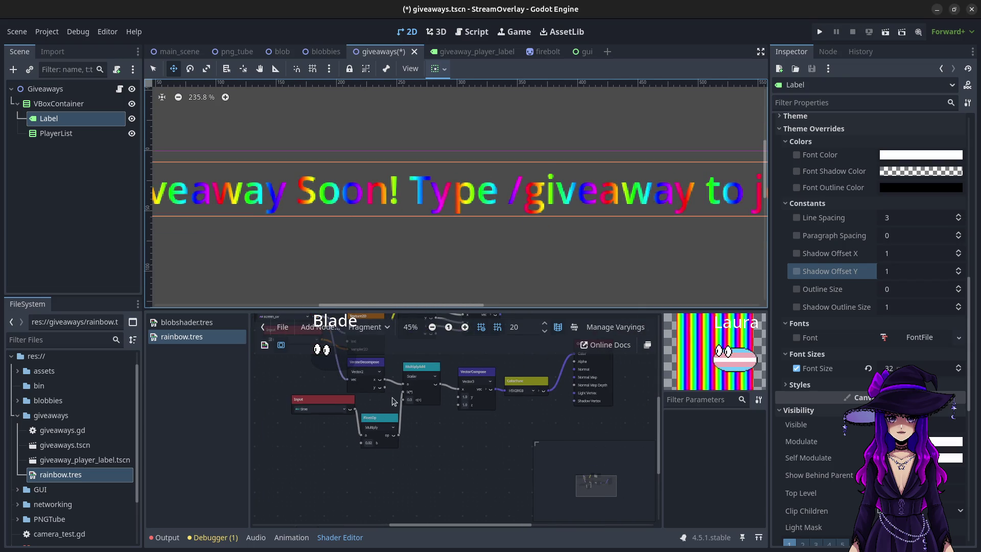
{"action": "scroll", "coordinate": [411, 396], "scroll_direction": "up", "scroll_amount": 2}
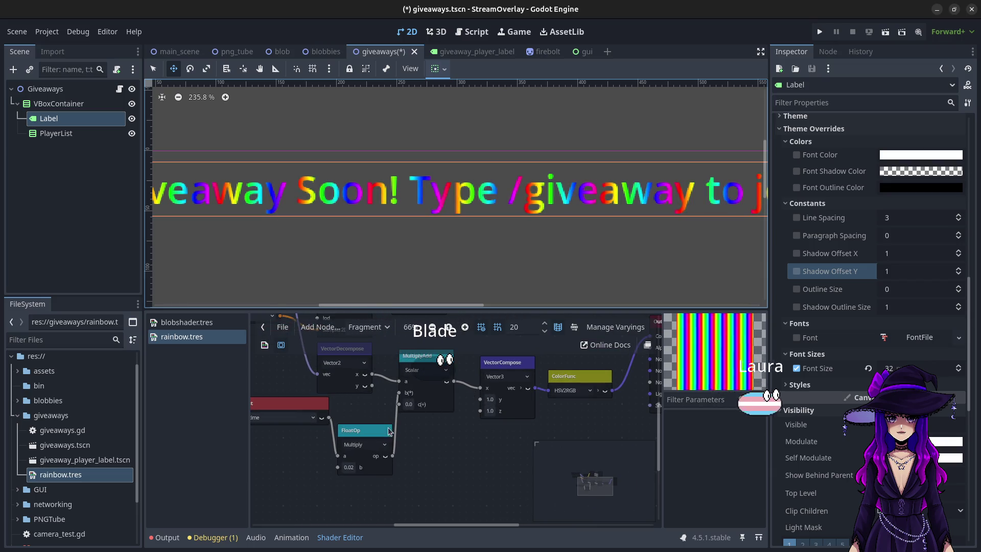
Step: Connect time directly to the multiply-add's b input and feed the Multiply result into VectorCompose x
{"action": "left_click_drag", "start_coordinate": [328, 418], "coordinate": [398, 392]}
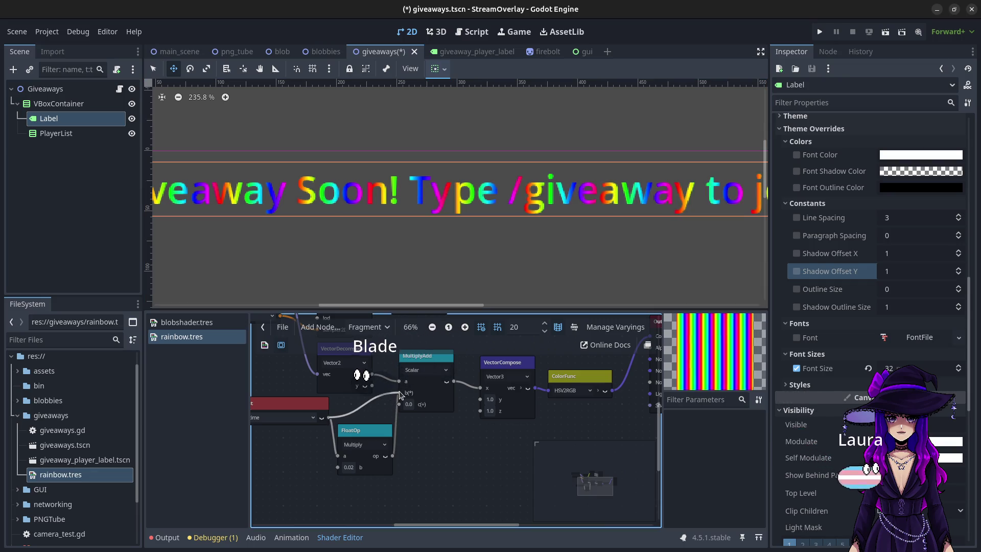
{"action": "mouse_move", "coordinate": [374, 432]}
{"action": "left_mouse_down"}
{"action": "mouse_move", "coordinate": [495, 439]}
{"action": "mouse_move", "coordinate": [440, 450]}
{"action": "left_mouse_up"}
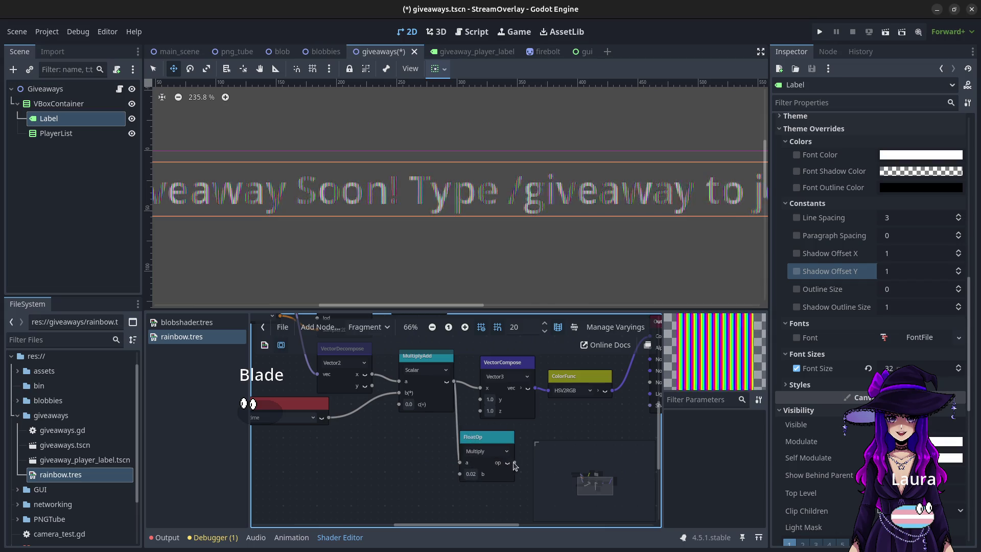
{"action": "left_click_drag", "start_coordinate": [514, 462], "coordinate": [479, 388]}
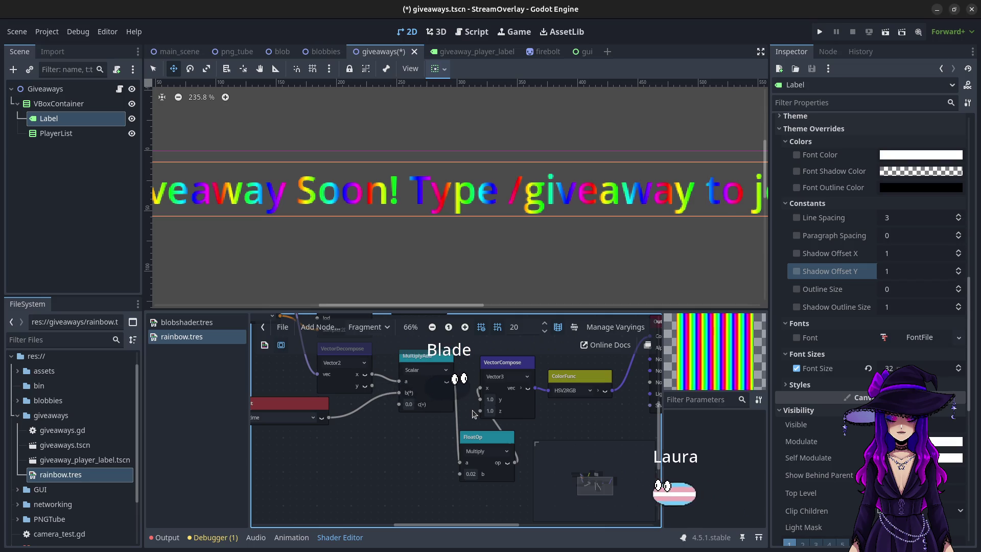
{"action": "scroll", "coordinate": [422, 429], "scroll_direction": "down", "scroll_amount": 1}
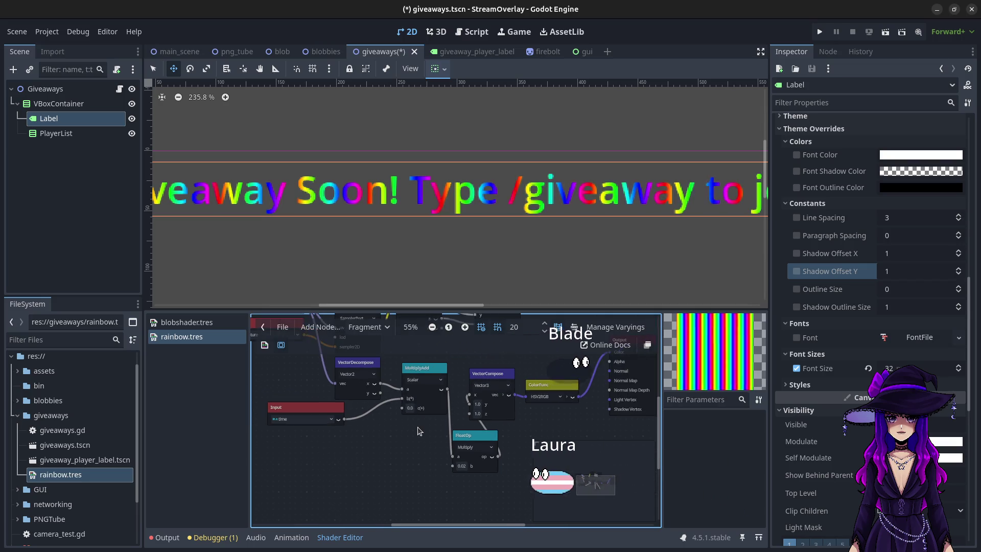
{"action": "scroll", "coordinate": [422, 428], "scroll_direction": "up", "scroll_amount": 2}
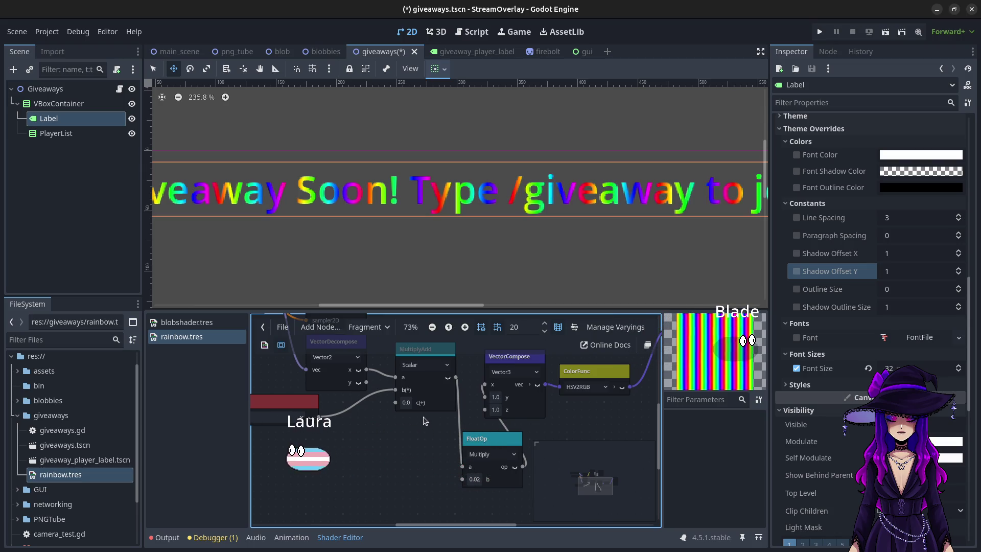
{"action": "scroll", "coordinate": [346, 202], "scroll_direction": "up", "scroll_amount": 8}
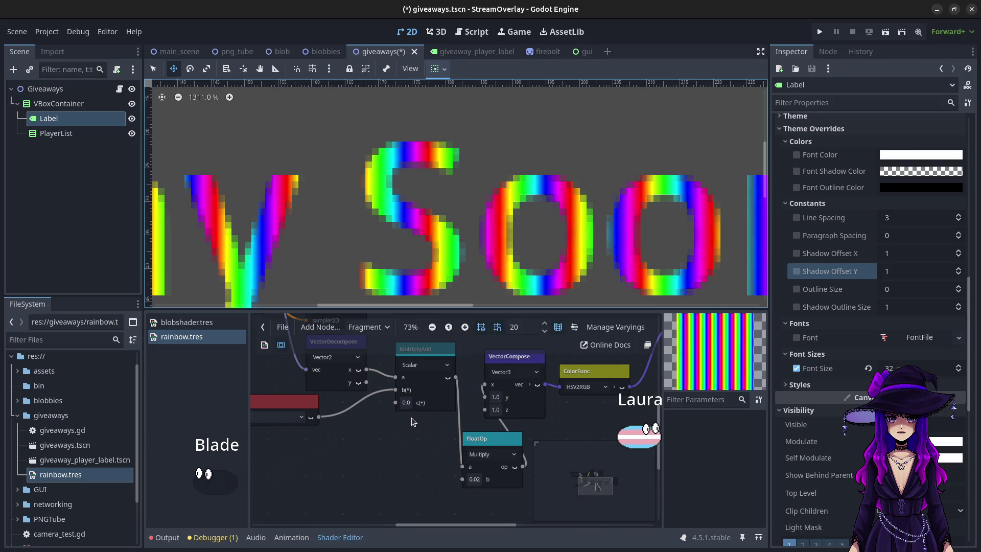
Step: Delete the multiply-add node and add a new Multiply node from VectorDecompose
{"action": "scroll", "coordinate": [405, 379], "scroll_direction": "down", "scroll_amount": 3}
{"action": "left_click", "coordinate": [415, 383]}
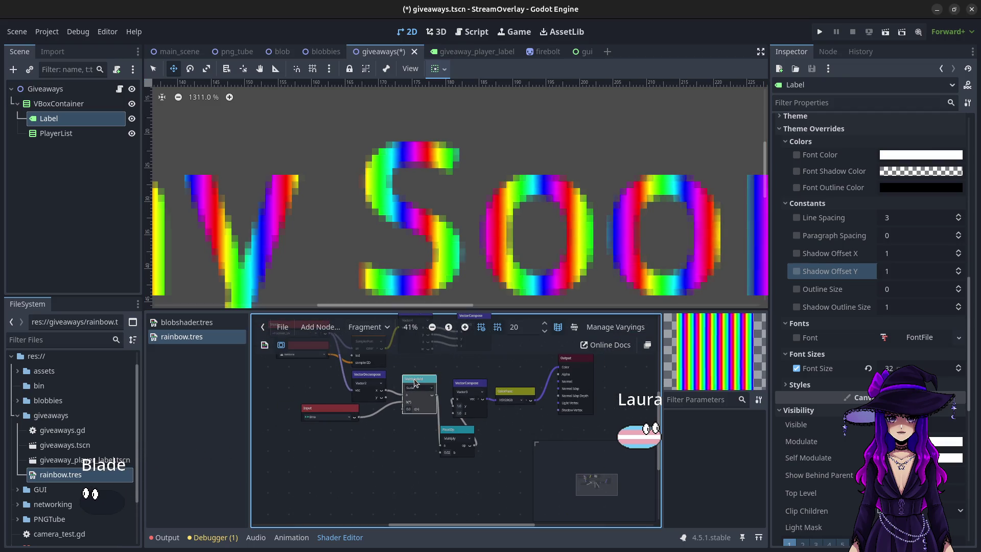
{"action": "key", "text": "Delete"}
{"action": "left_click_drag", "start_coordinate": [400, 397], "coordinate": [401, 406]}
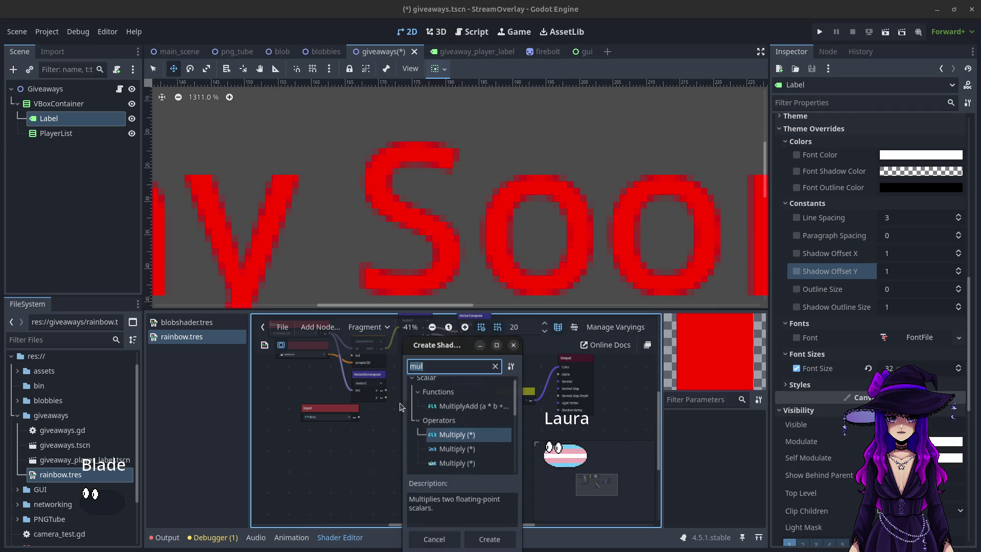
{"action": "type", "text": "mul"}
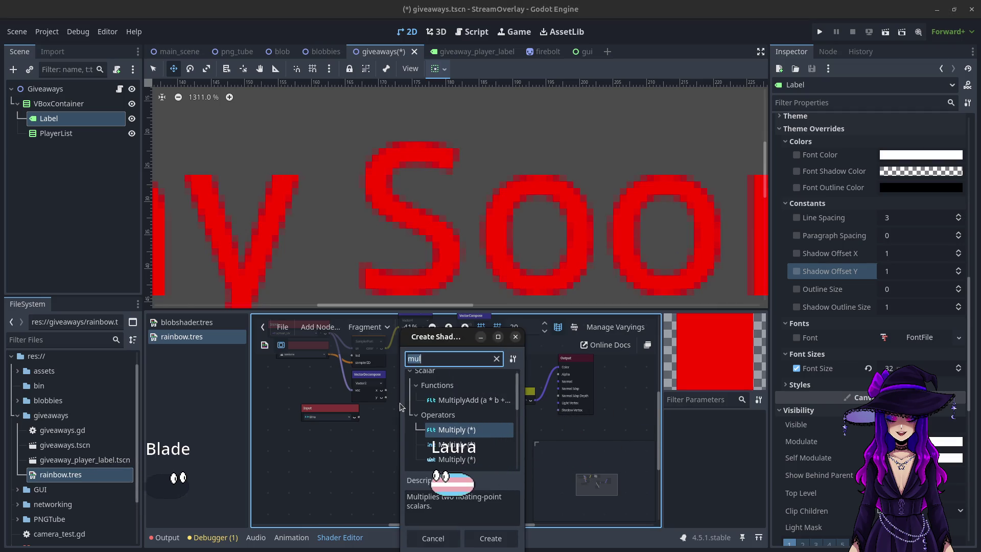
{"action": "key", "text": "Return"}
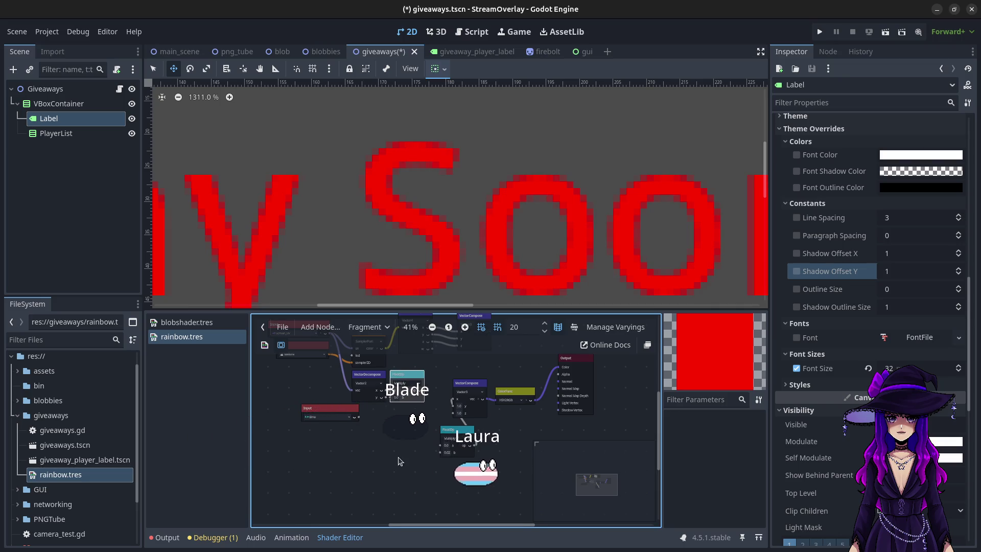
{"action": "scroll", "coordinate": [423, 397], "scroll_direction": "up", "scroll_amount": 2}
Step: Wire the new Multiply node into the lower Multiply and connect time to its b input
{"action": "mouse_move", "coordinate": [420, 388]}
{"action": "left_mouse_down"}
{"action": "mouse_move", "coordinate": [452, 408]}
{"action": "mouse_move", "coordinate": [446, 449]}
{"action": "left_mouse_up"}
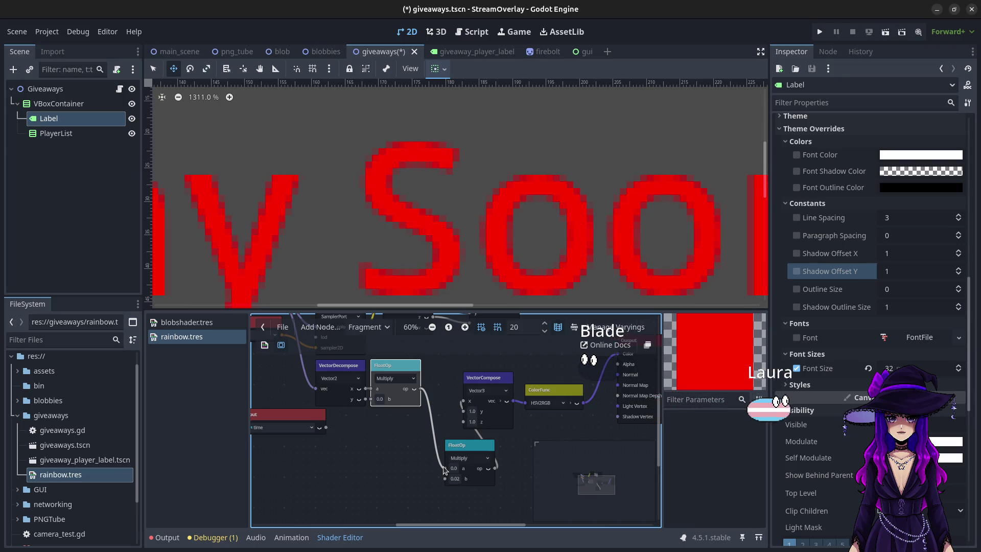
{"action": "mouse_move", "coordinate": [443, 470]}
{"action": "left_mouse_down"}
{"action": "mouse_move", "coordinate": [405, 535]}
{"action": "mouse_move", "coordinate": [442, 471]}
{"action": "left_mouse_up"}
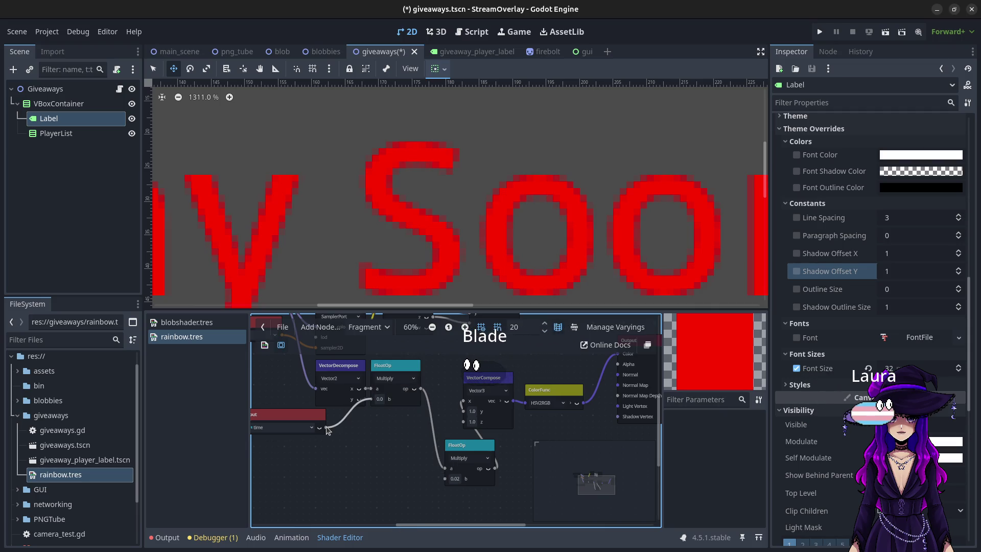
{"action": "left_click_drag", "start_coordinate": [326, 428], "coordinate": [326, 428]}
{"action": "left_click_drag", "start_coordinate": [392, 366], "coordinate": [398, 367]}
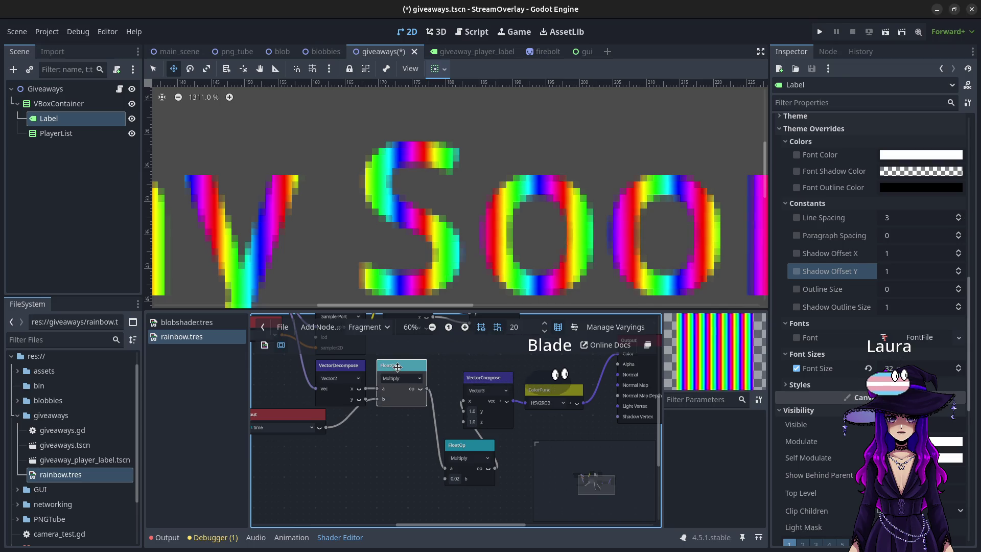
Step: Change the lower multiplier from 0.02 to 0.01 and rearrange the Multiply and VectorDecompose nodes
{"action": "left_click", "coordinate": [458, 479]}
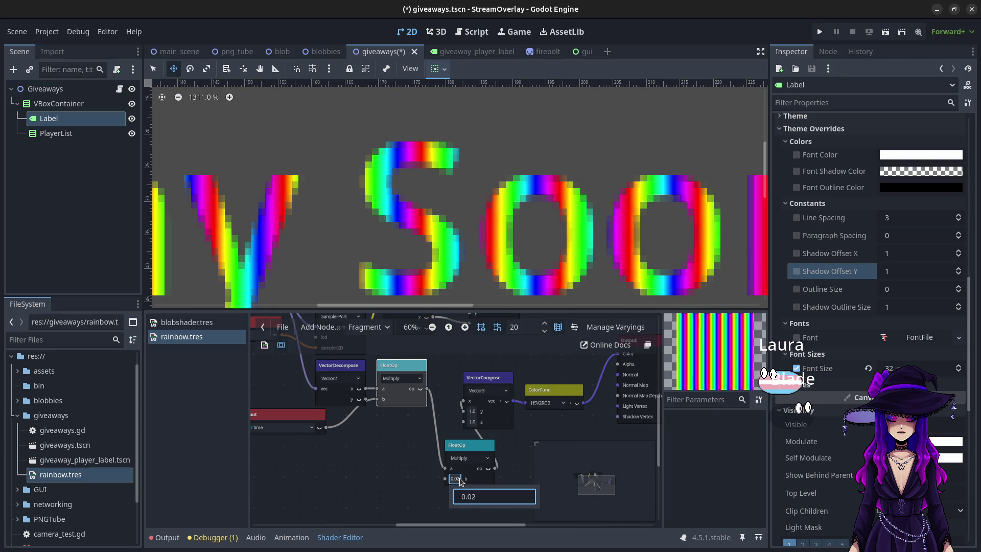
{"action": "double_click", "coordinate": [490, 496]}
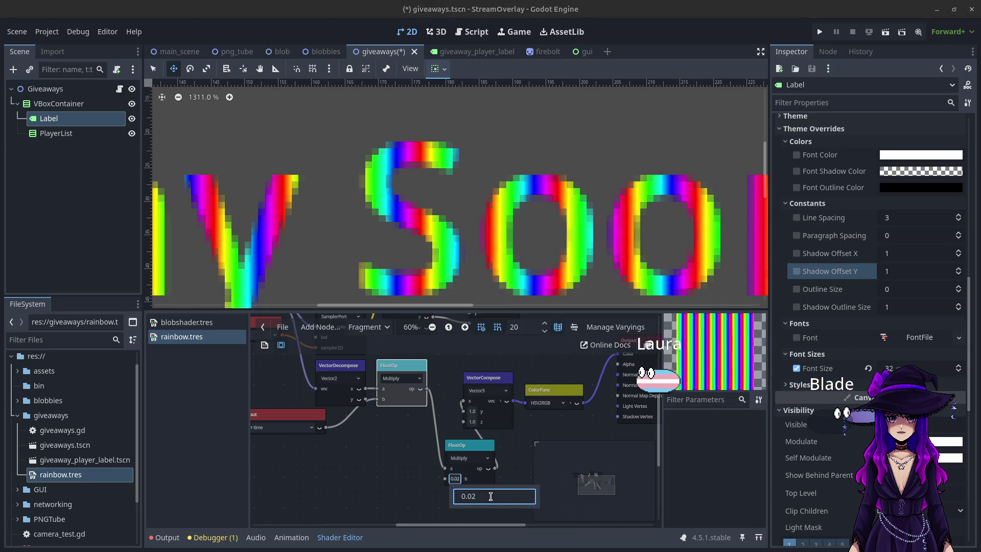
{"action": "key", "text": "Return"}
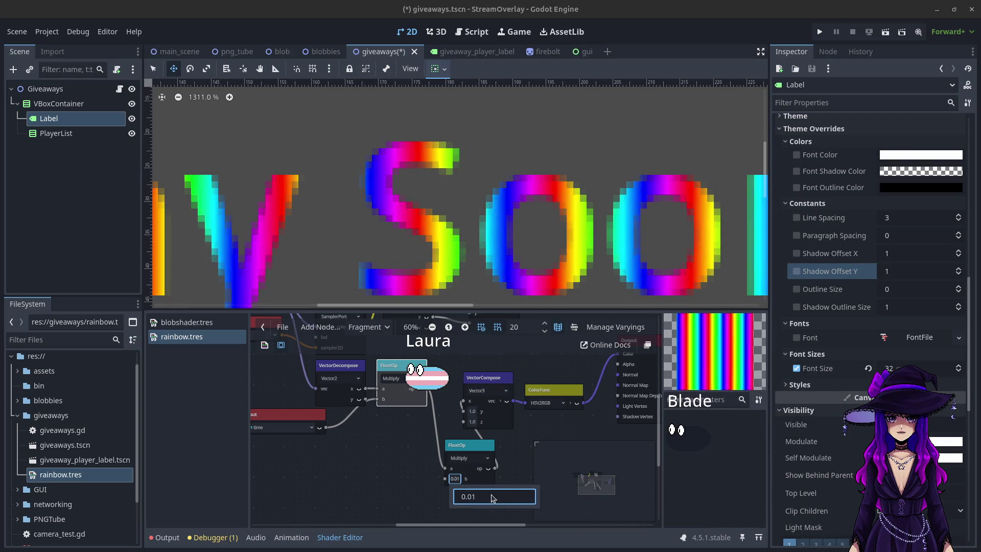
{"action": "left_click", "coordinate": [492, 494]}
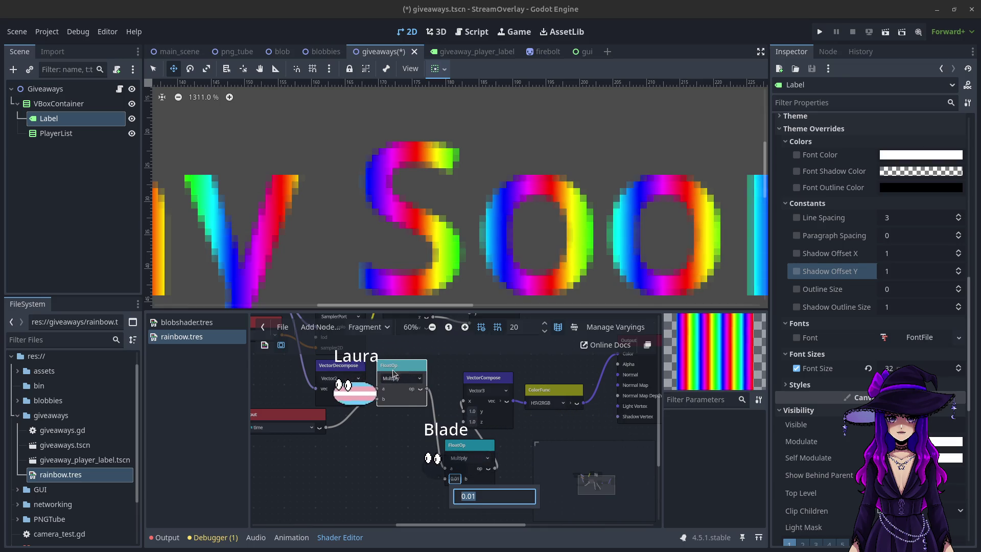
{"action": "left_click_drag", "start_coordinate": [393, 375], "coordinate": [406, 405]}
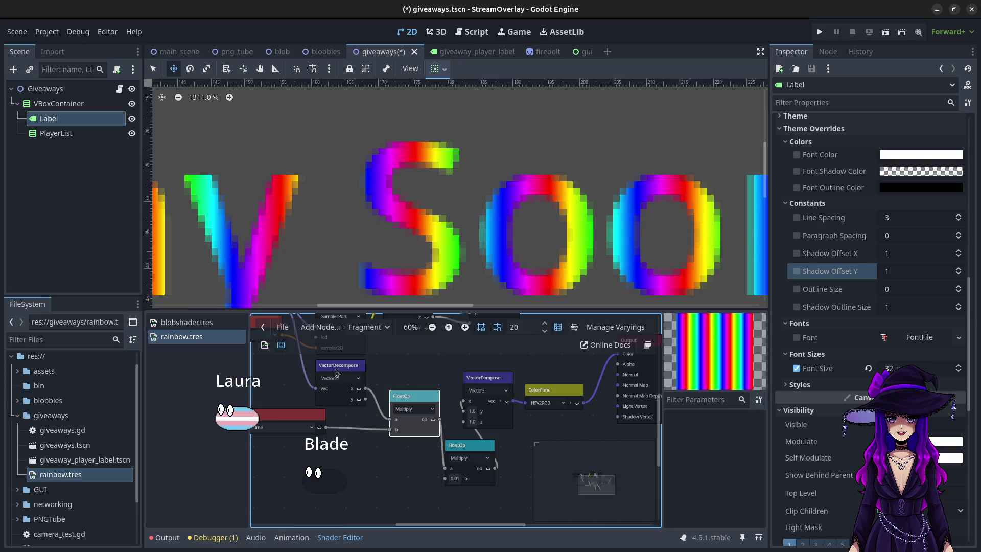
{"action": "left_click_drag", "start_coordinate": [332, 366], "coordinate": [312, 365]}
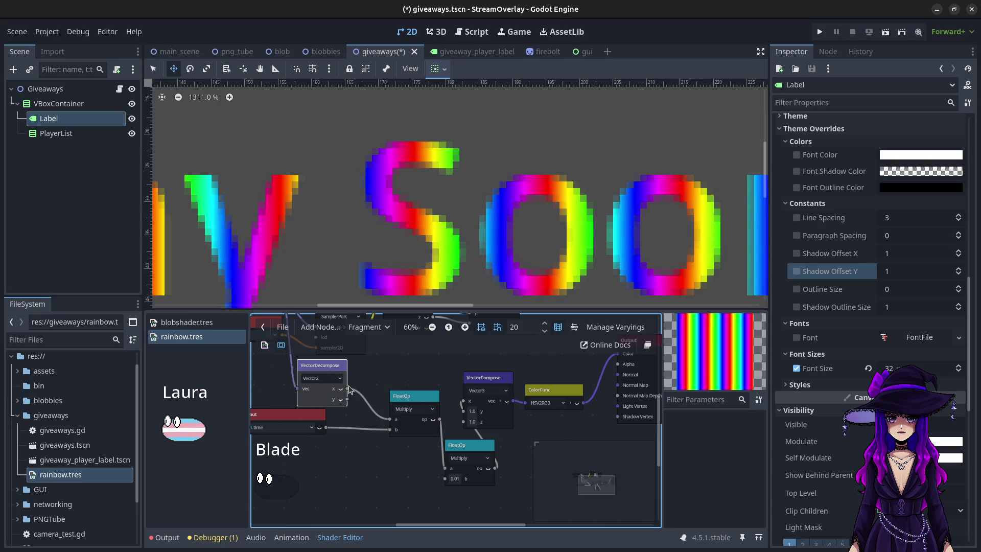
Step: Add another Multiply node above the existing one and set its b value to 0.5
{"action": "left_click_drag", "start_coordinate": [373, 376], "coordinate": [374, 378]}
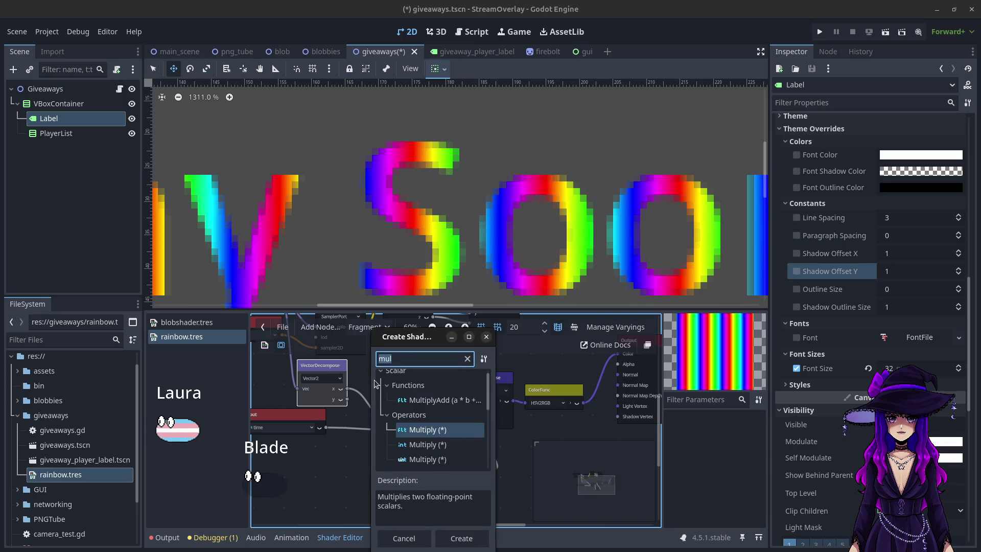
{"action": "key", "text": "Escape"}
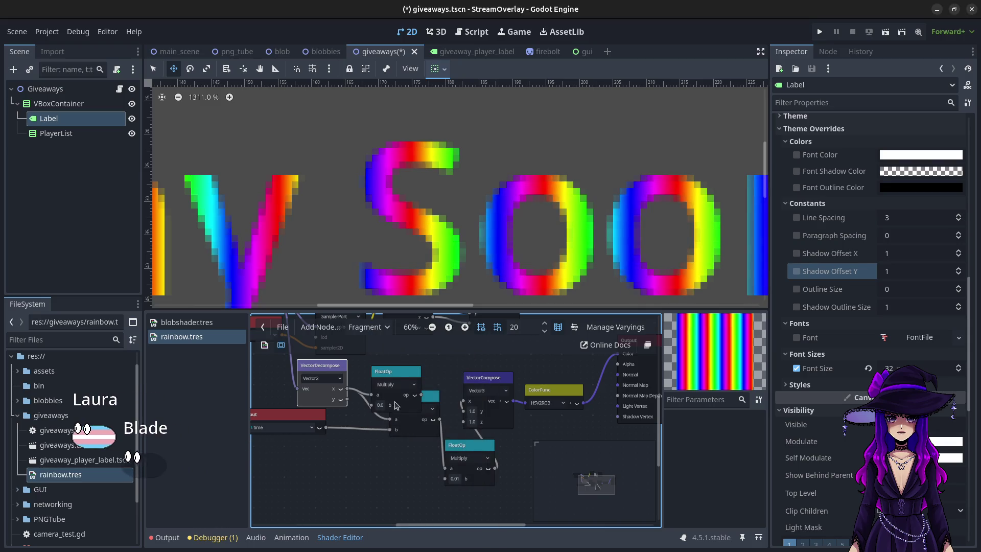
{"action": "left_click_drag", "start_coordinate": [392, 376], "coordinate": [387, 364]}
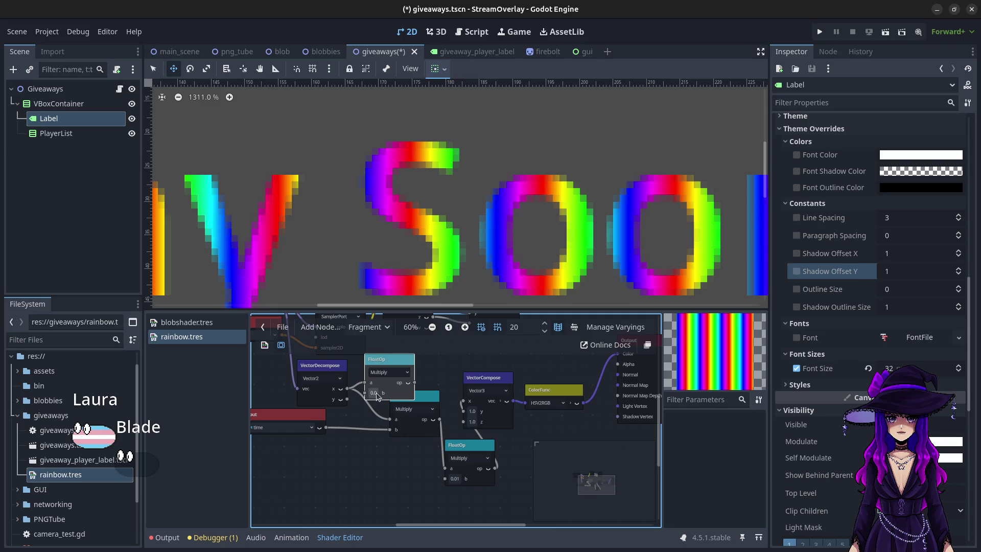
{"action": "left_click", "coordinate": [375, 393]}
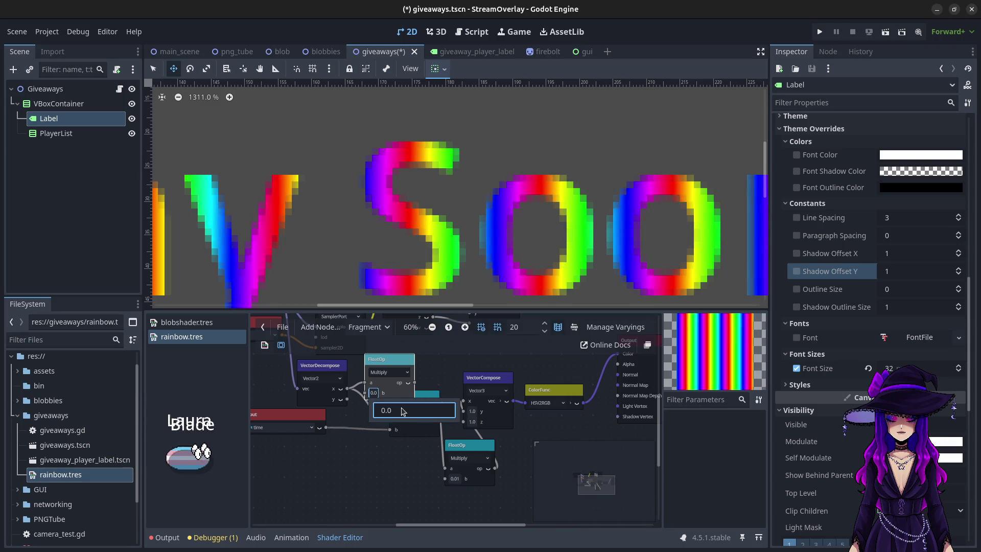
{"action": "left_click", "coordinate": [404, 411]}
{"action": "type", "text": "0."}
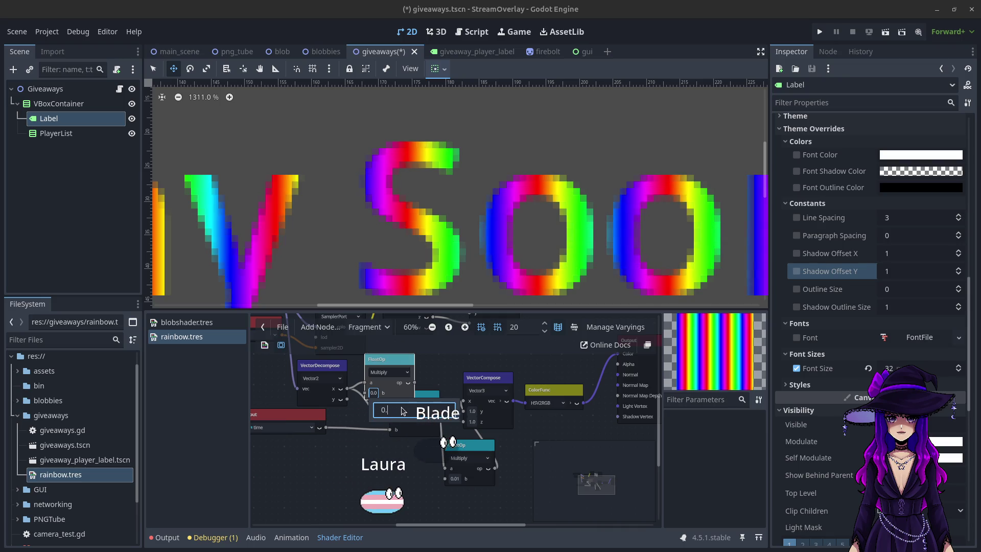
{"action": "key", "text": "Return"}
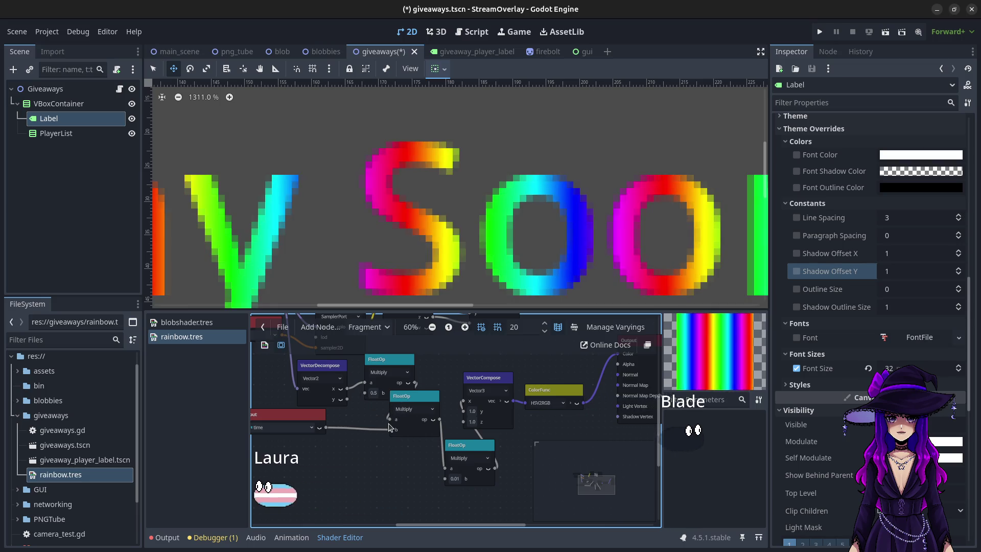
Step: Change the lower multiplier from 0.01 to 0.1 and save the scene
{"action": "left_click", "coordinate": [354, 438]}
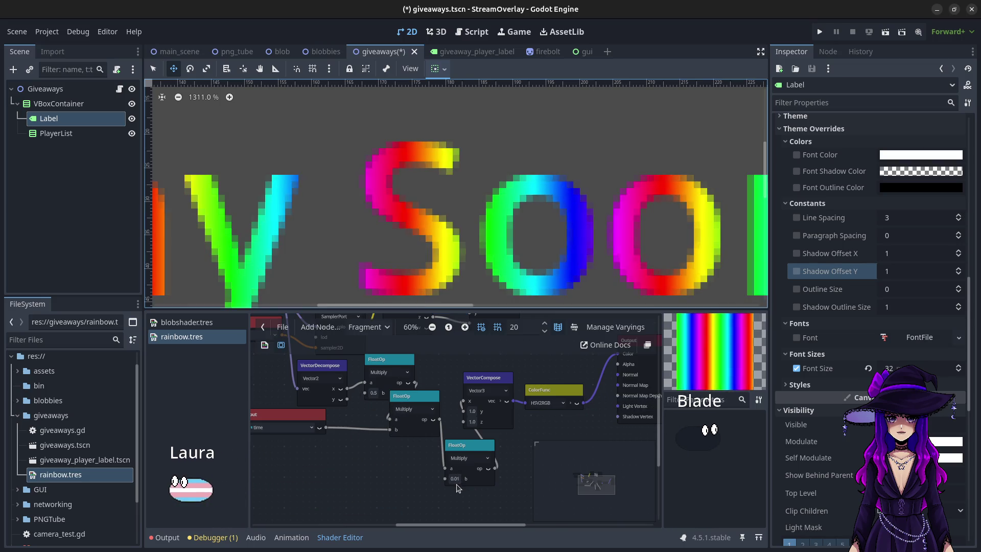
{"action": "double_click", "coordinate": [487, 498]}
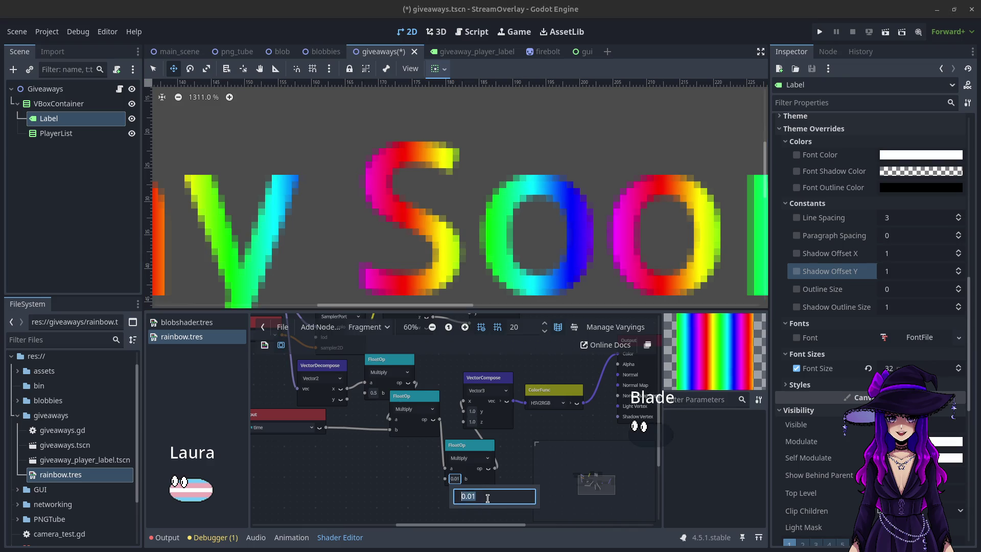
{"action": "key", "text": "BackSpace"}
{"action": "key", "text": "BackSpace"}
{"action": "type", "text": "1"}
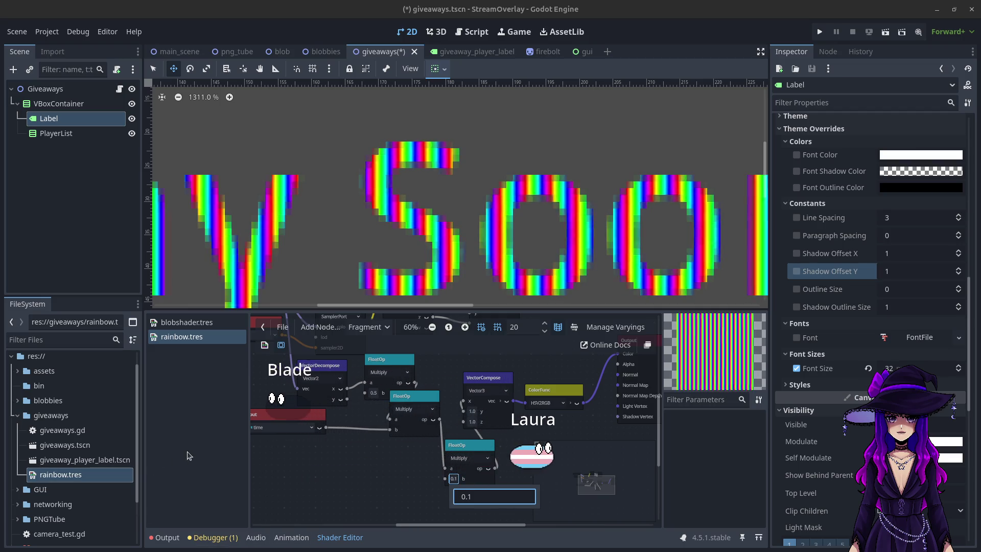
{"action": "left_click", "coordinate": [380, 53]}
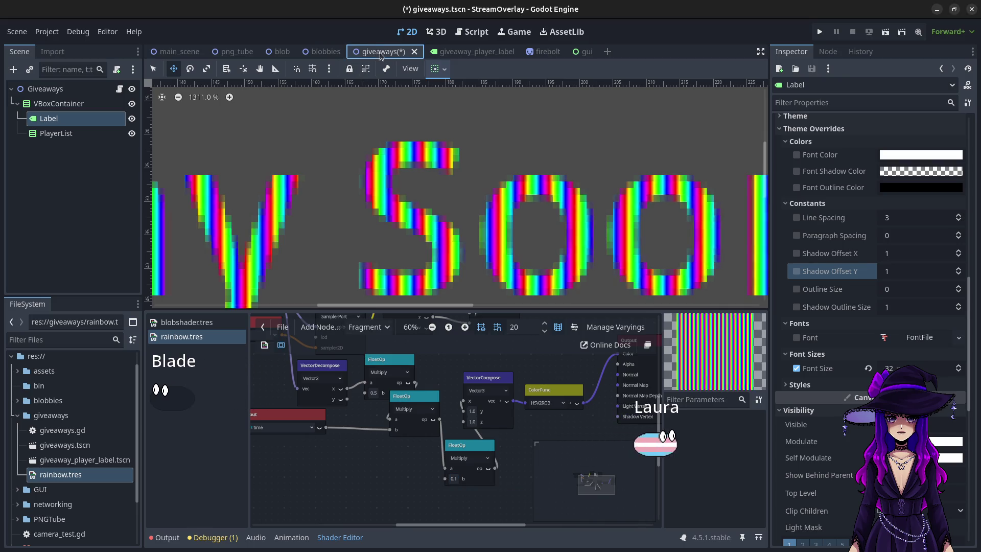
{"action": "key", "text": "ctrl+s"}
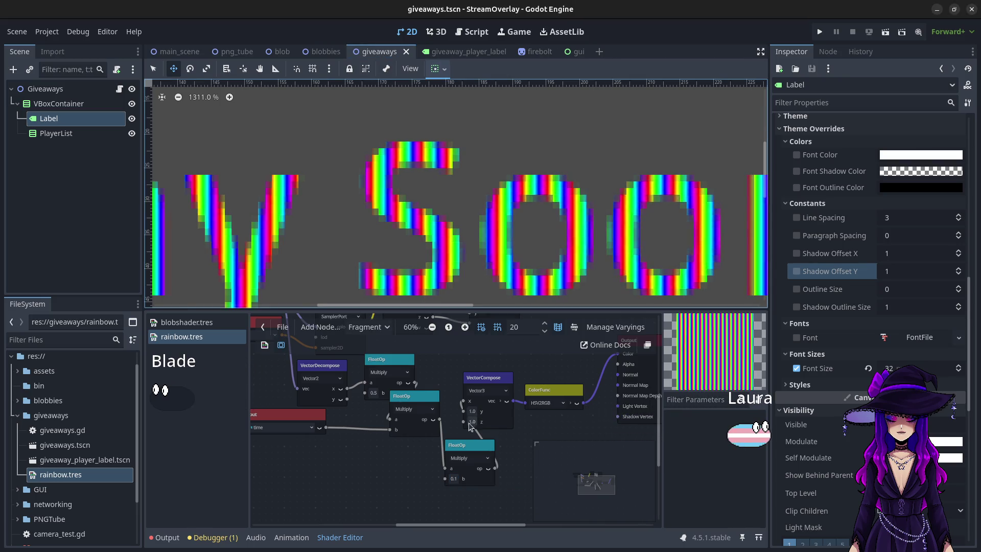
Step: Move the new Multiply node down, lower its b value to 0.01, and select the redundant second Multiply
{"action": "left_click_drag", "start_coordinate": [415, 406], "coordinate": [414, 447]}
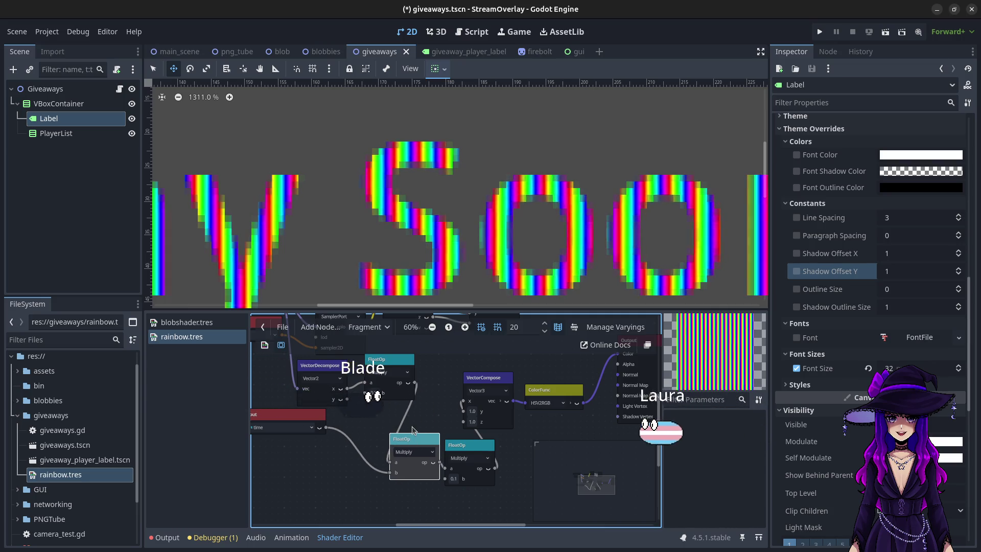
{"action": "left_click", "coordinate": [373, 392]}
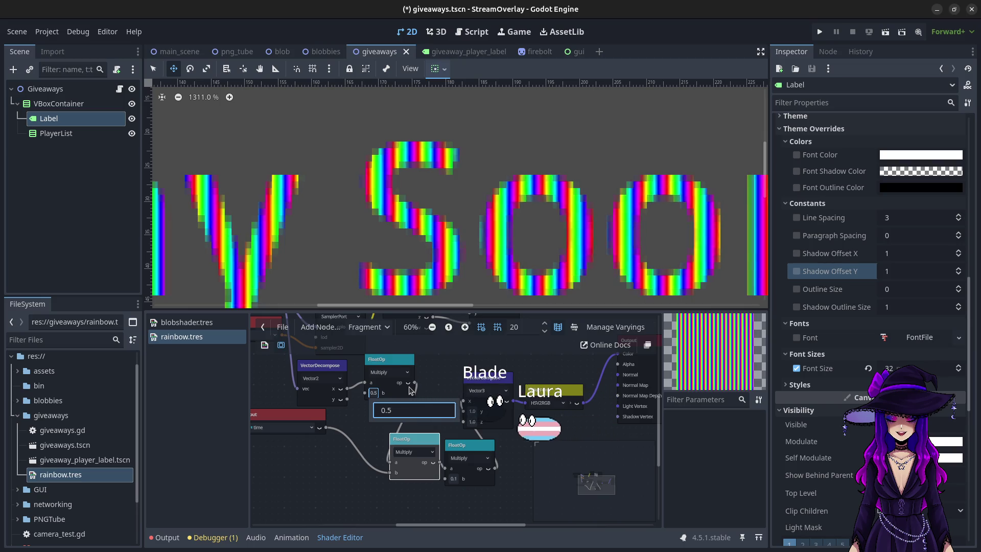
{"action": "type", "text": "0.1"}
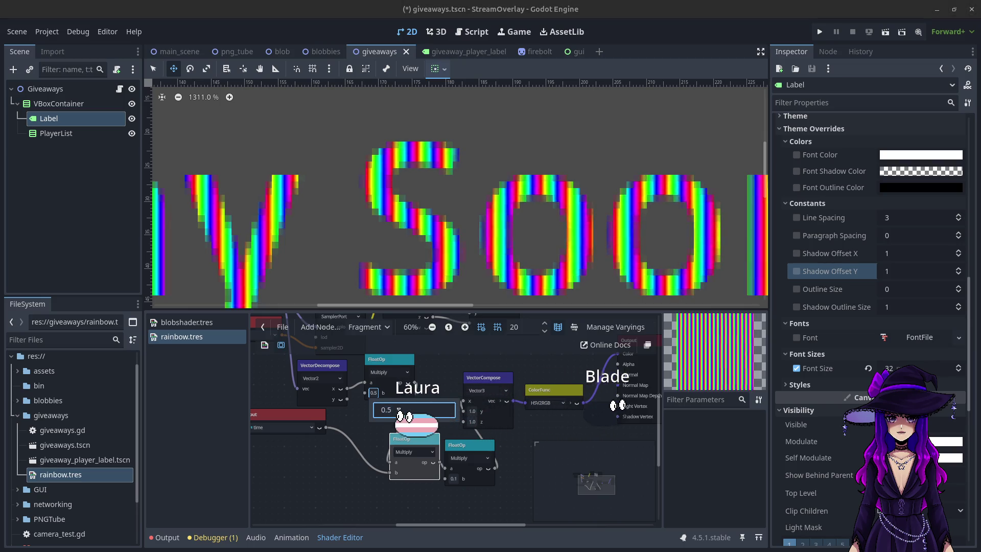
{"action": "scroll", "coordinate": [415, 182], "scroll_direction": "down", "scroll_amount": 5}
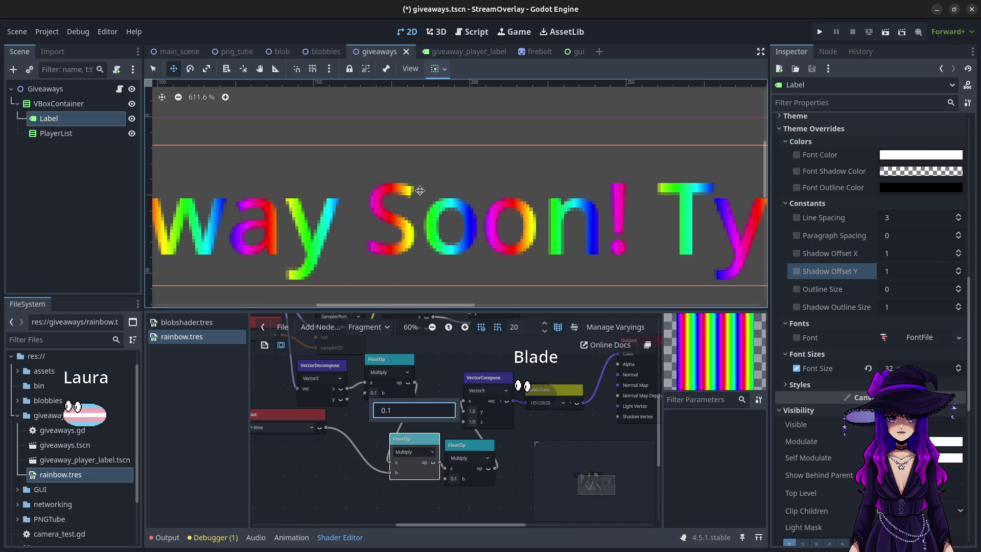
{"action": "double_click", "coordinate": [400, 409]}
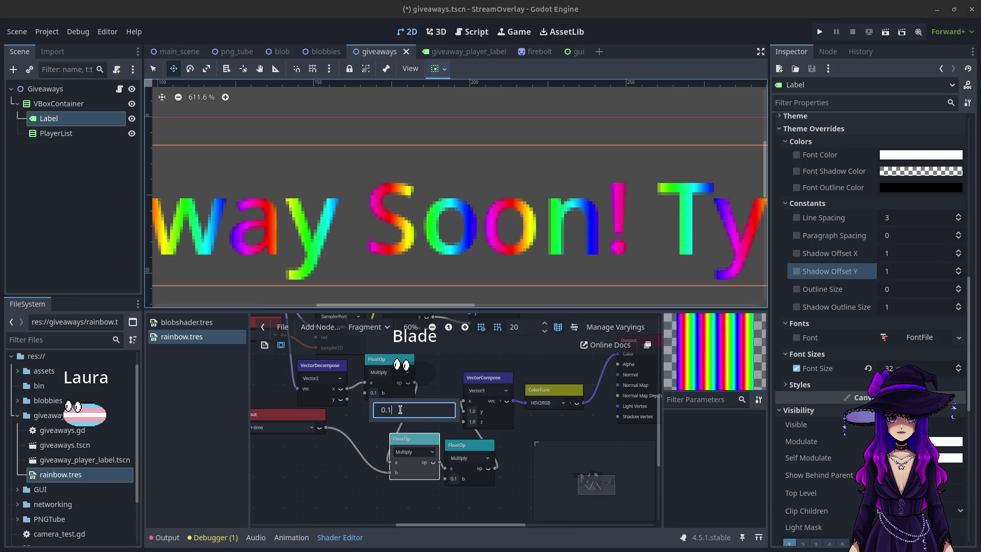
{"action": "type", "text": "0.01"}
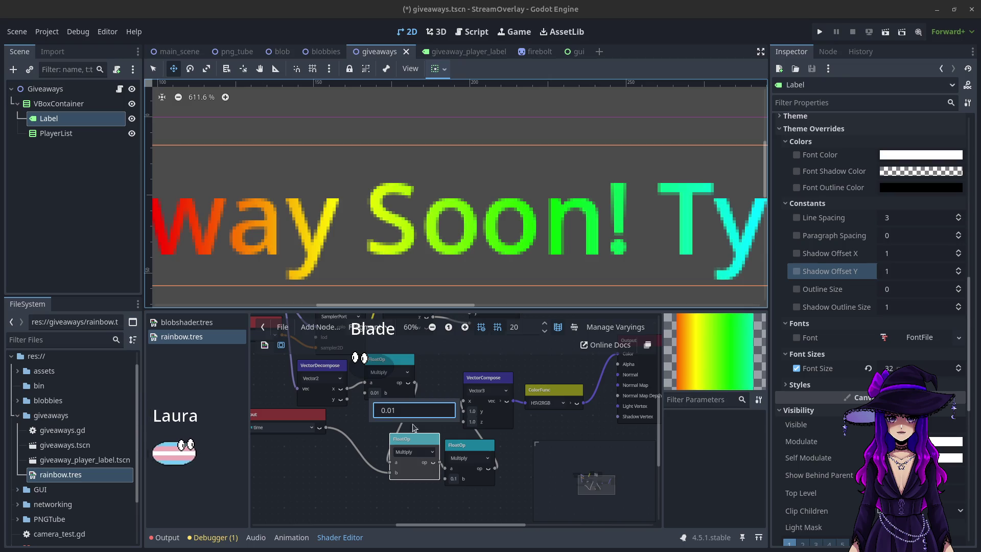
{"action": "left_click", "coordinate": [453, 479]}
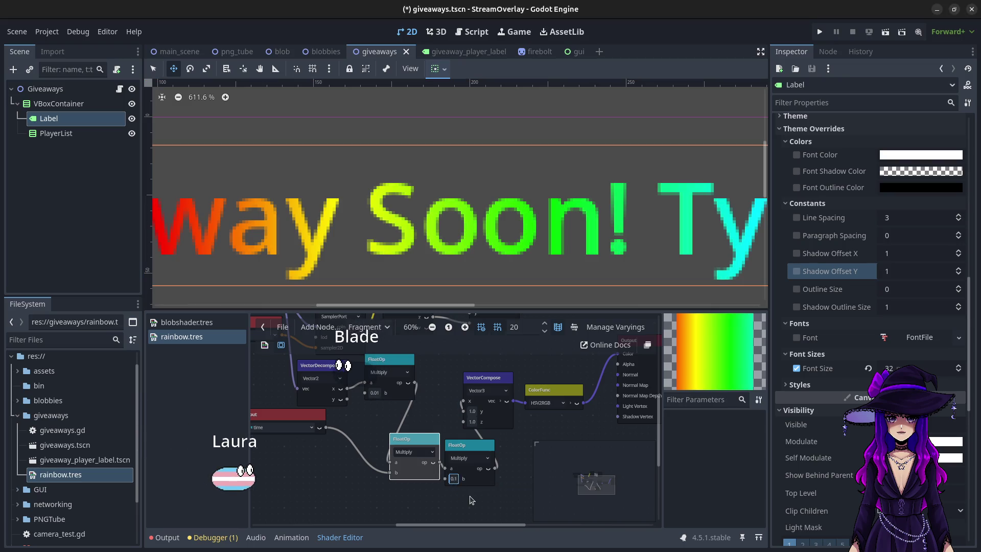
{"action": "left_click", "coordinate": [469, 444]}
Step: Delete the second Multiply node and wire the remaining Multiply result into VectorCompose x
{"action": "key", "text": "Delete"}
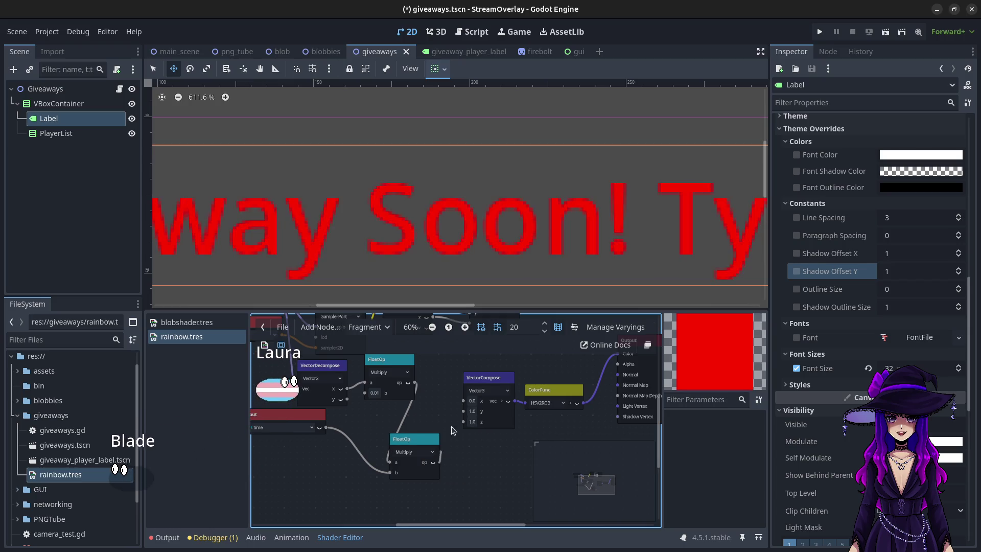
{"action": "left_click_drag", "start_coordinate": [464, 402], "coordinate": [463, 401]}
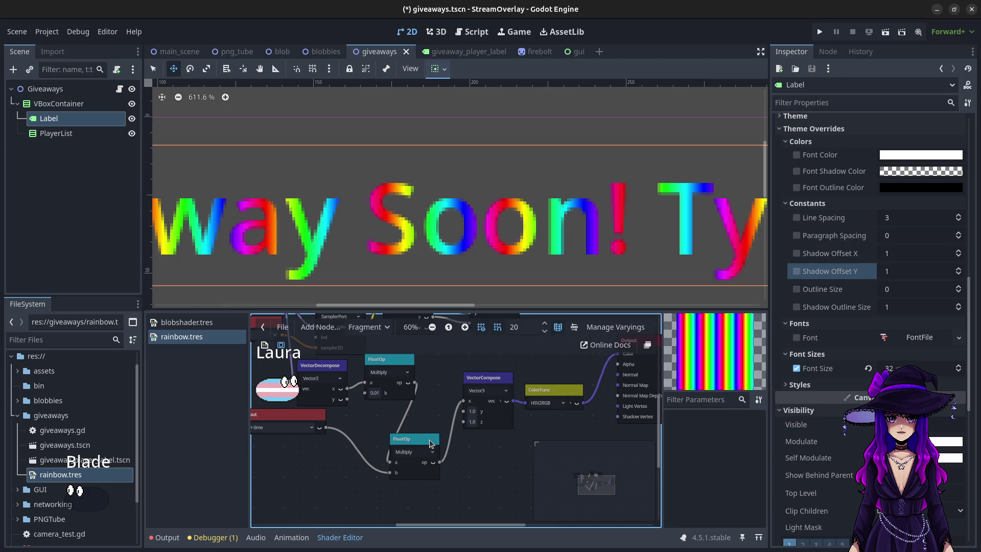
{"action": "left_click_drag", "start_coordinate": [429, 444], "coordinate": [445, 442]}
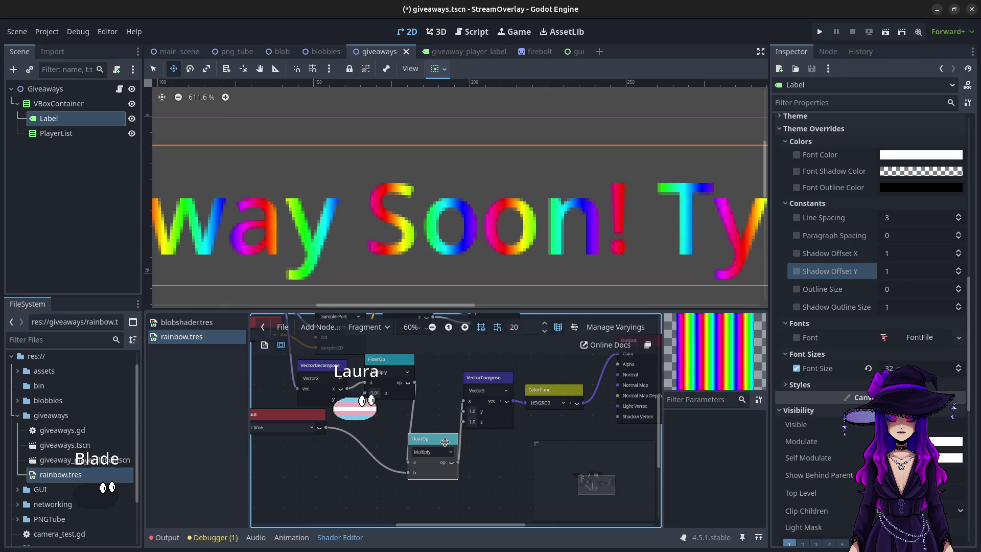
{"action": "scroll", "coordinate": [472, 364], "scroll_direction": "down", "scroll_amount": 3}
{"action": "scroll", "coordinate": [438, 219], "scroll_direction": "down", "scroll_amount": 5}
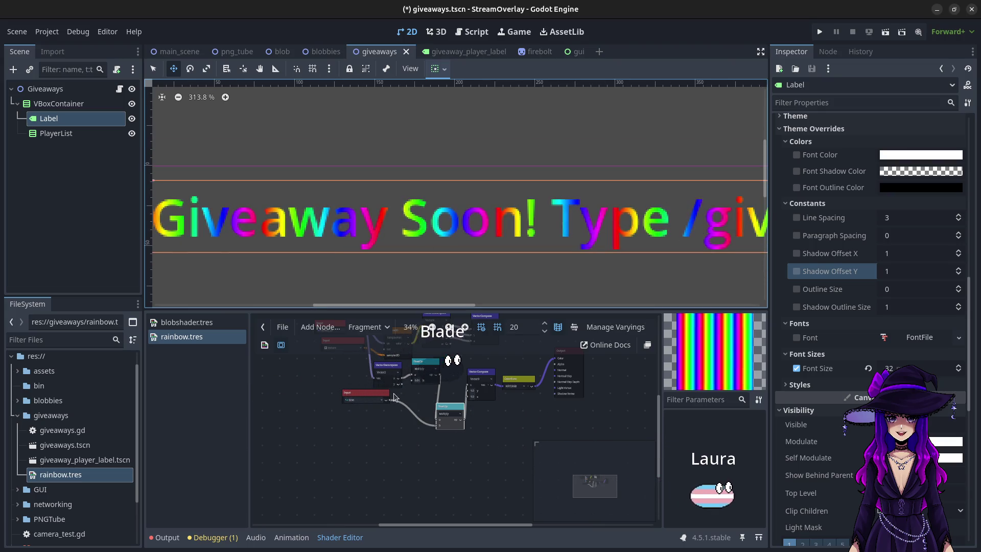
{"action": "scroll", "coordinate": [406, 405], "scroll_direction": "up", "scroll_amount": 2}
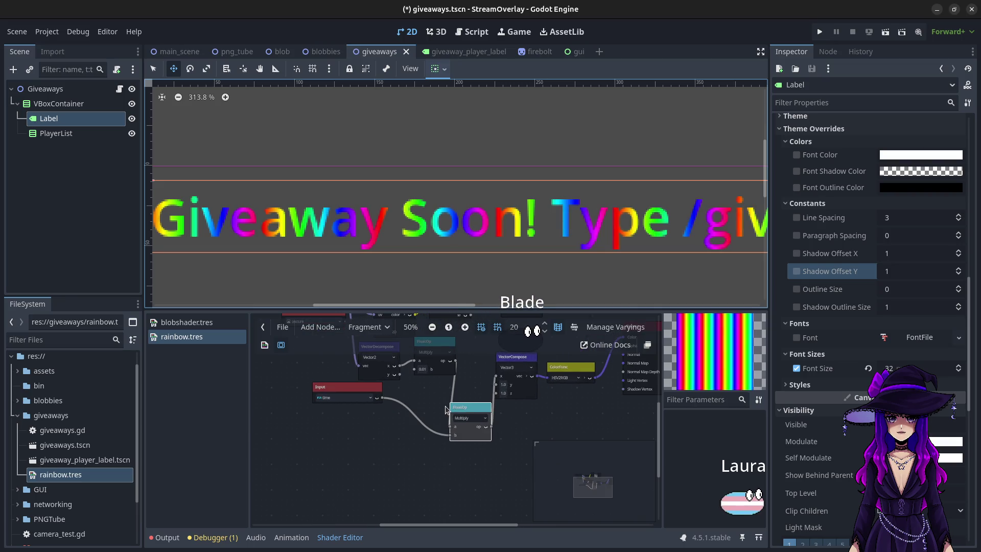
{"action": "scroll", "coordinate": [413, 398], "scroll_direction": "up", "scroll_amount": 2}
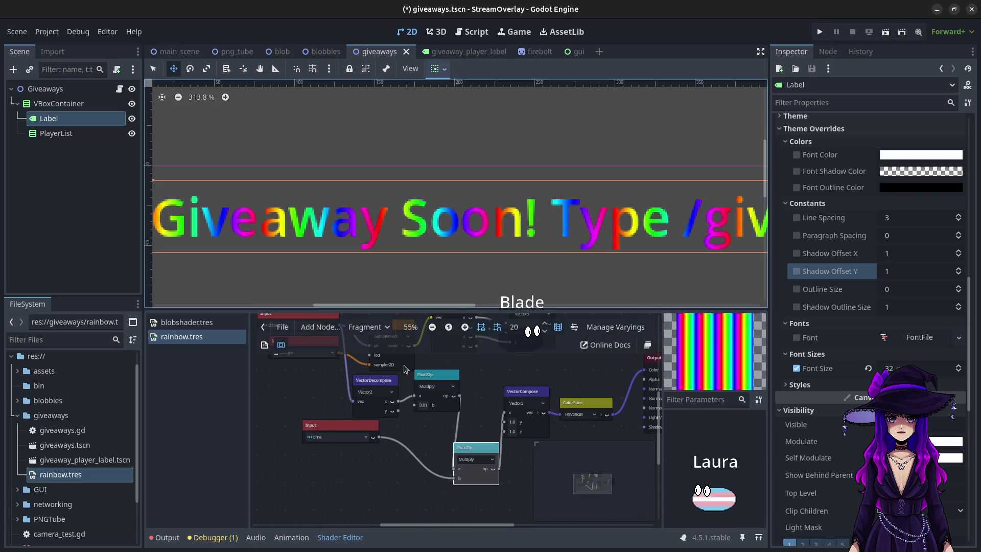
Step: Switch the lower math node's operation to Add, briefly trying Multiply before settling on Add
{"action": "left_click", "coordinate": [473, 454]}
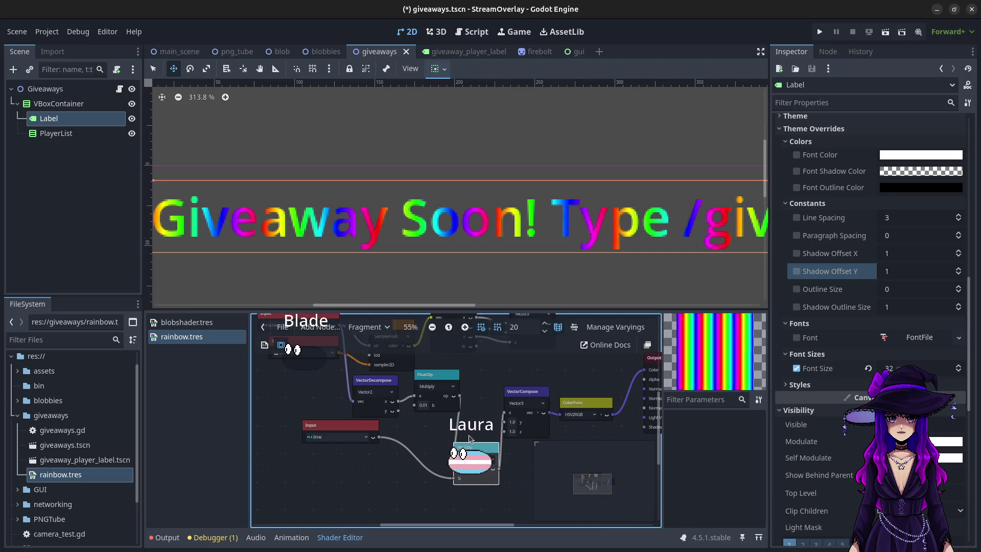
{"action": "left_click", "coordinate": [475, 459]}
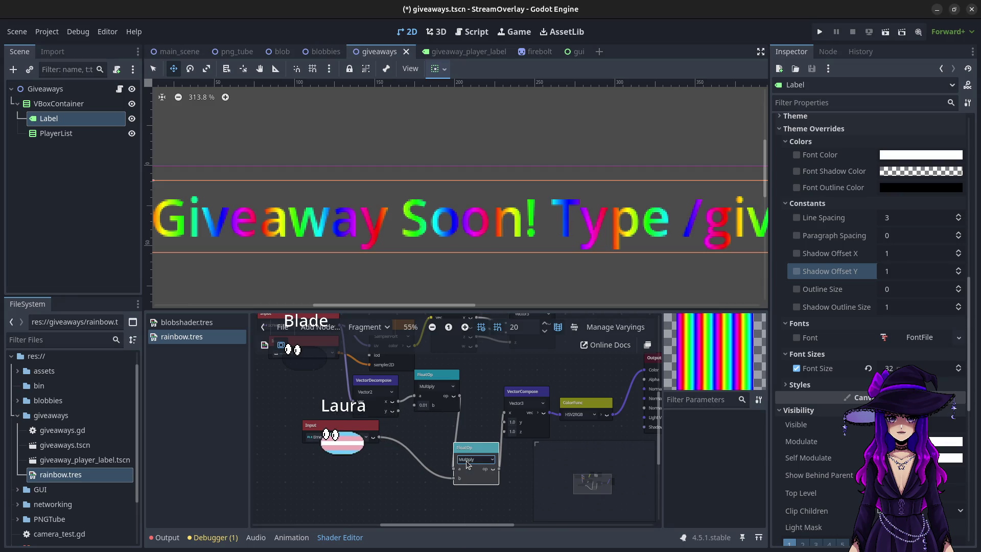
{"action": "left_click", "coordinate": [476, 472]}
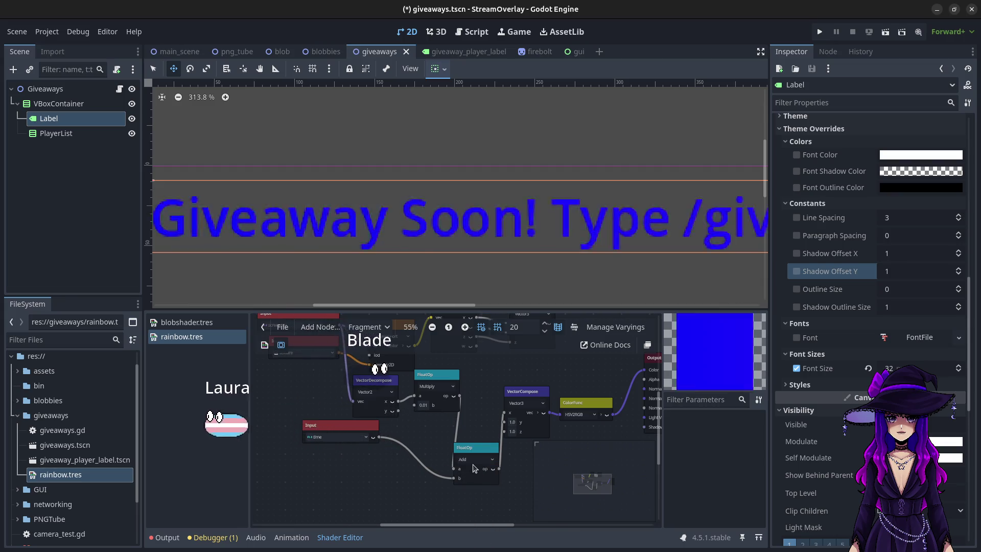
{"action": "left_click", "coordinate": [472, 462]}
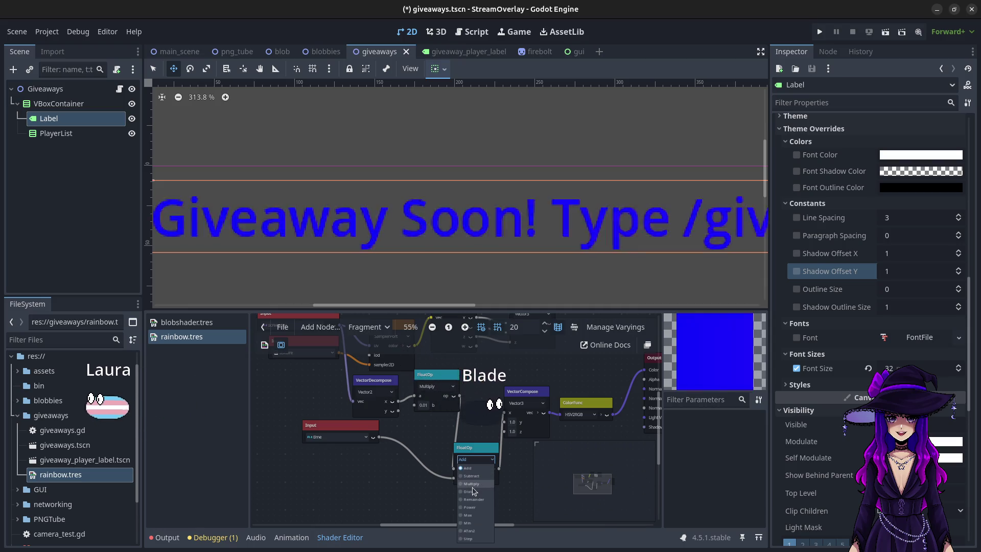
{"action": "left_click", "coordinate": [474, 490]}
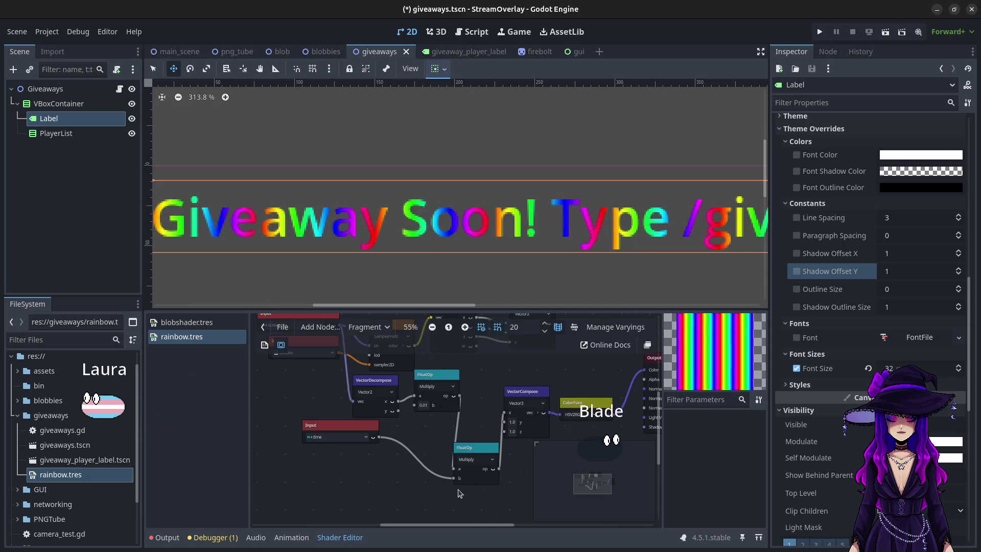
{"action": "left_click", "coordinate": [475, 461]}
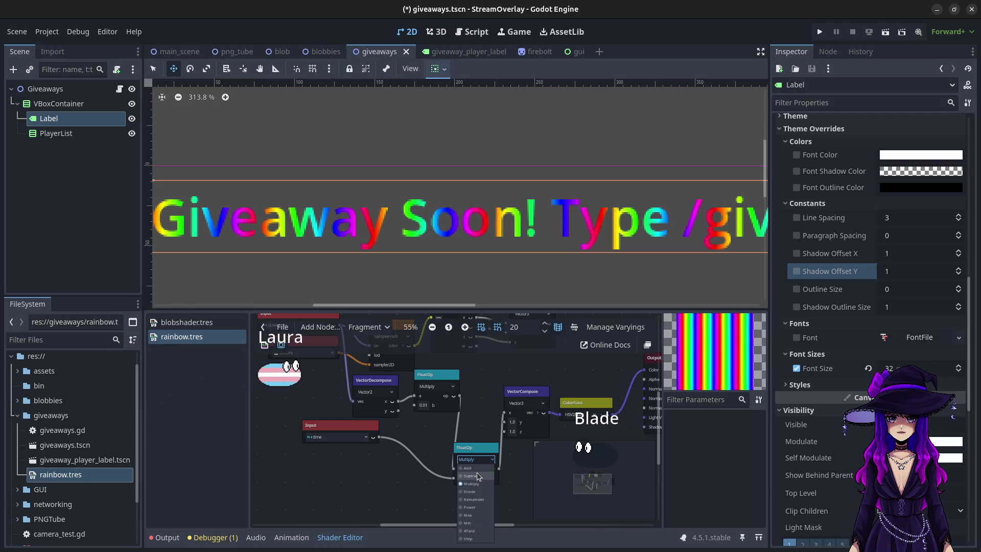
{"action": "left_click", "coordinate": [476, 472]}
Step: Set the Multiply node's b value to 1.0
{"action": "left_click", "coordinate": [424, 407]}
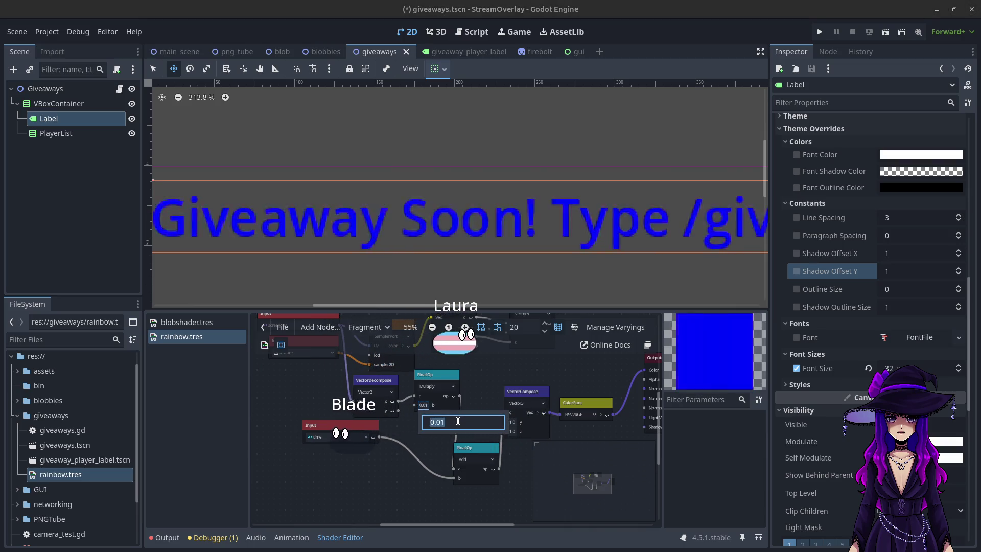
{"action": "key", "text": "Return"}
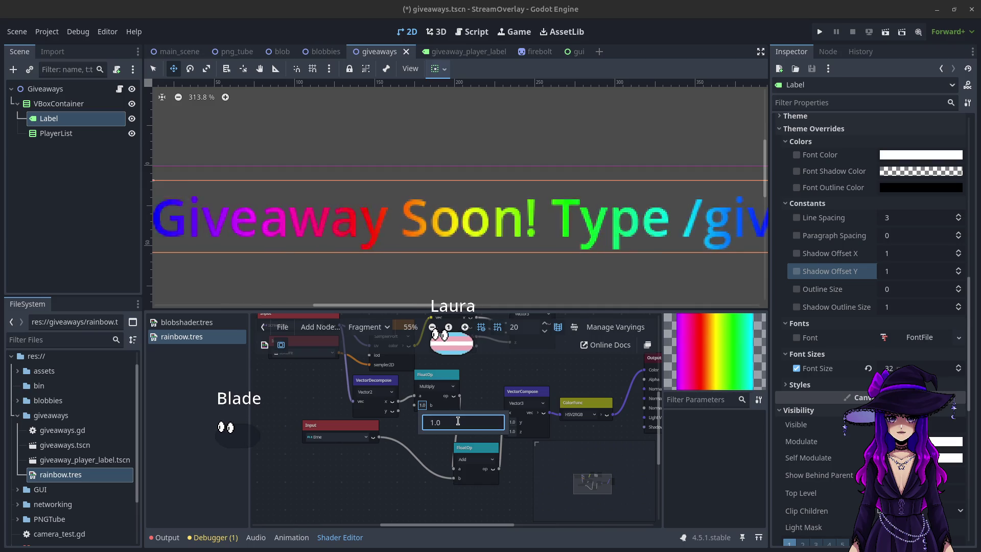
{"action": "scroll", "coordinate": [425, 223], "scroll_direction": "down", "scroll_amount": 5}
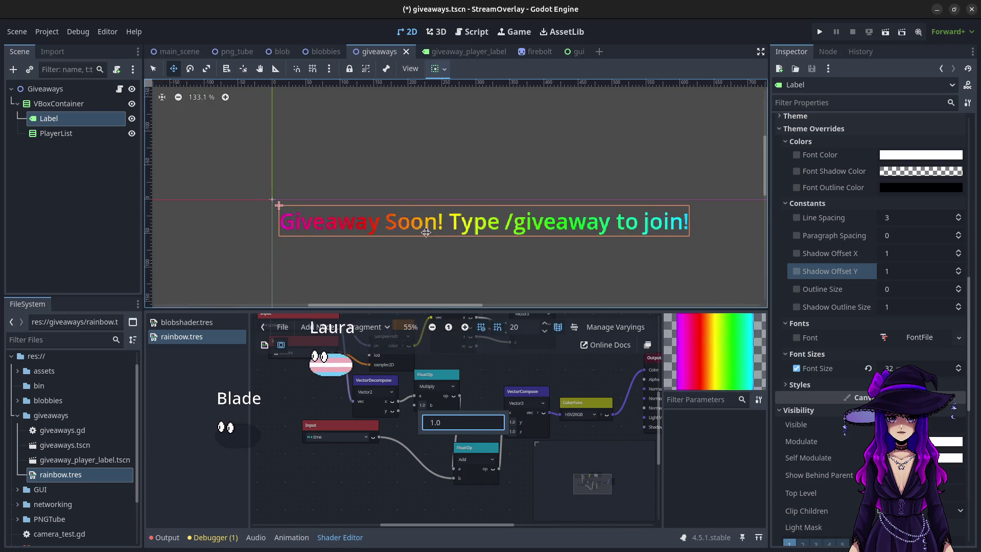
{"action": "scroll", "coordinate": [409, 225], "scroll_direction": "down", "scroll_amount": 1}
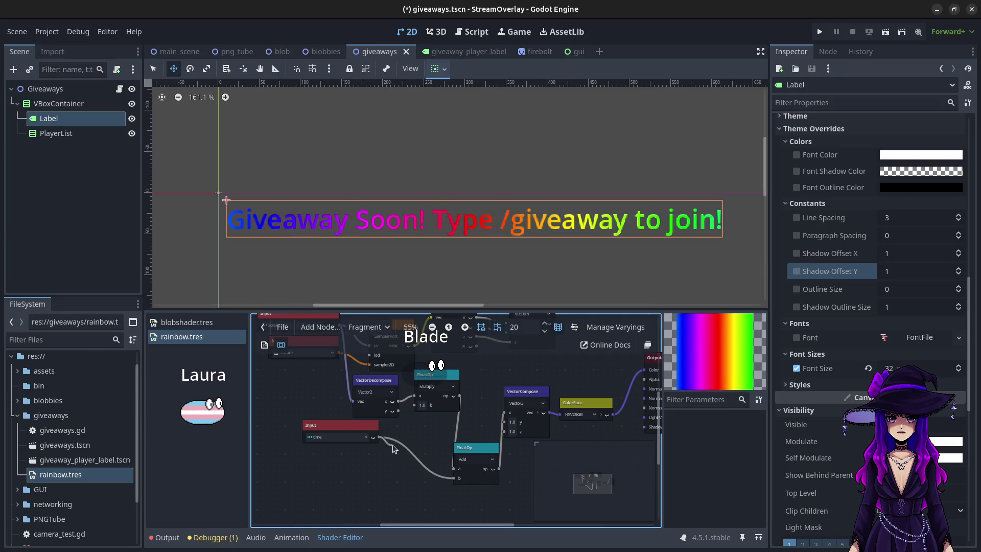
Step: Insert a Multiply node between time and the Add node with its b value set to 0.5
{"action": "right_click", "coordinate": [393, 448]}
{"action": "key", "text": "Return"}
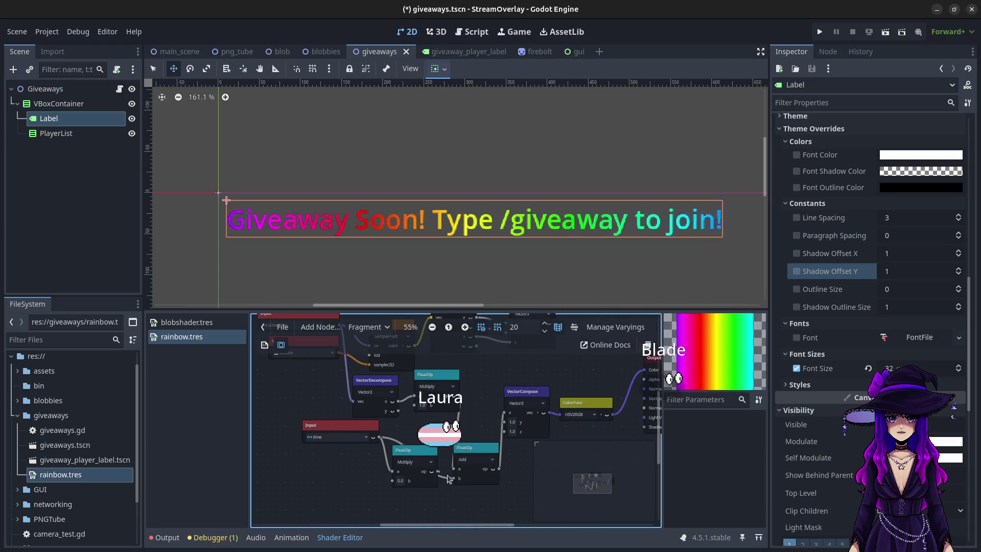
{"action": "left_click", "coordinate": [400, 480]}
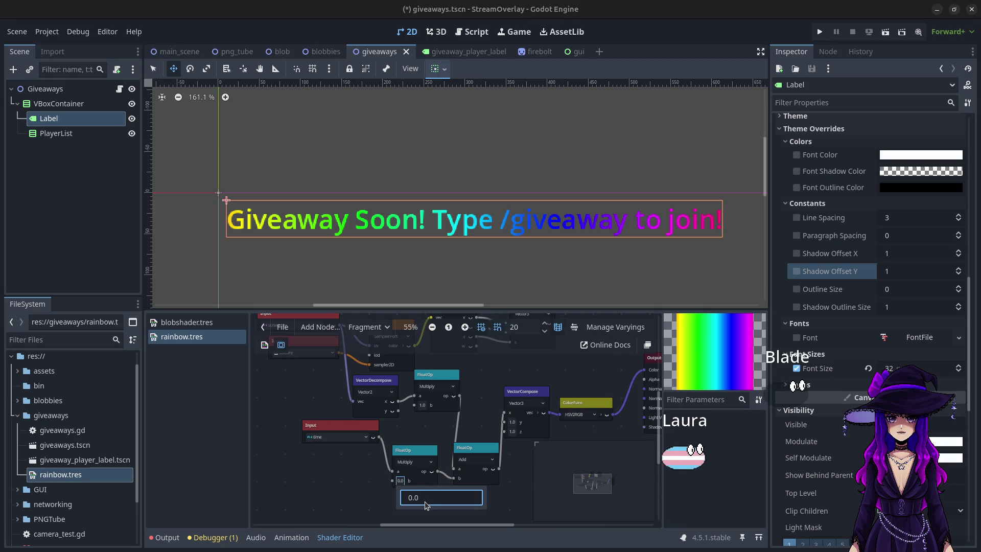
{"action": "left_click", "coordinate": [425, 502]}
{"action": "type", "text": "0.5"}
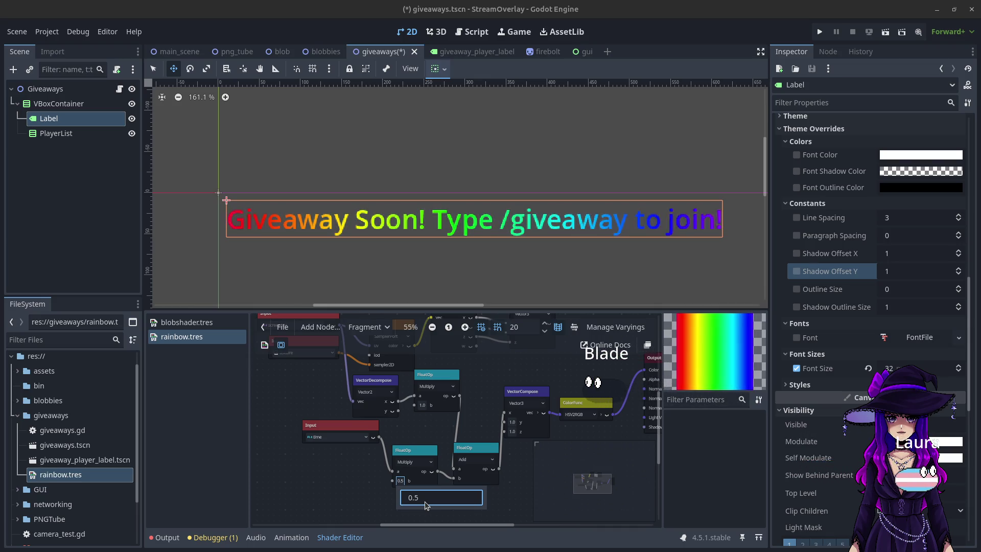
{"action": "left_click", "coordinate": [438, 431]}
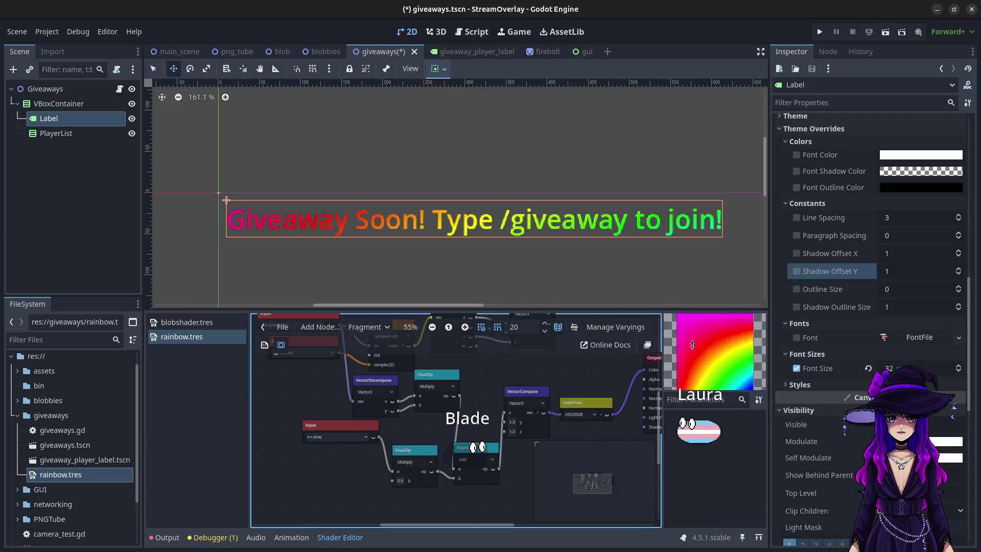
{"action": "scroll", "coordinate": [331, 119], "scroll_direction": "down", "scroll_amount": 10}
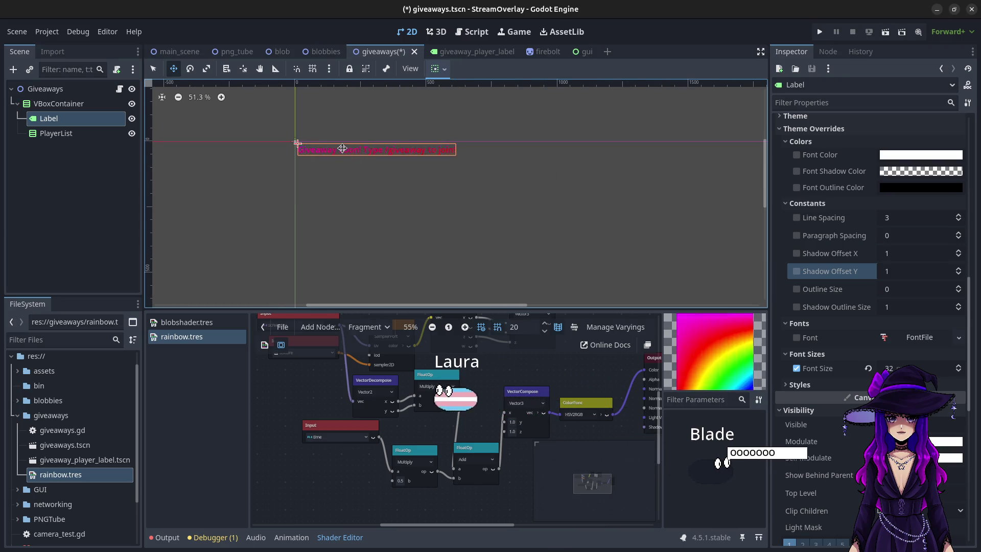
Step: Duplicate Label as Label2, parent it under Label, and move it up over the original text
{"action": "scroll", "coordinate": [343, 149], "scroll_direction": "up", "scroll_amount": 8}
{"action": "left_click", "coordinate": [78, 132]}
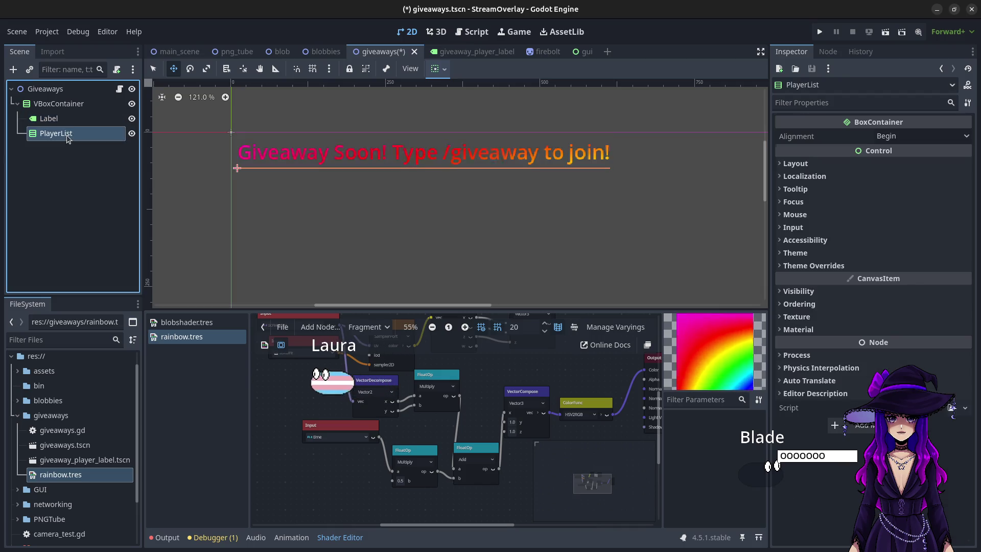
{"action": "left_click", "coordinate": [64, 124]}
{"action": "key", "text": "ctrl+d"}
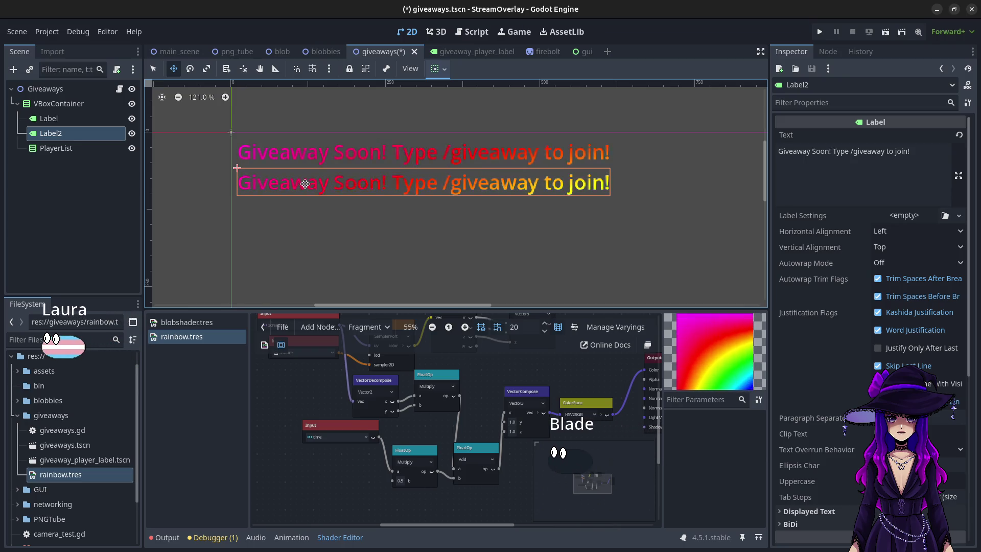
{"action": "key", "text": "ctrl+z"}
{"action": "left_click", "coordinate": [60, 121]}
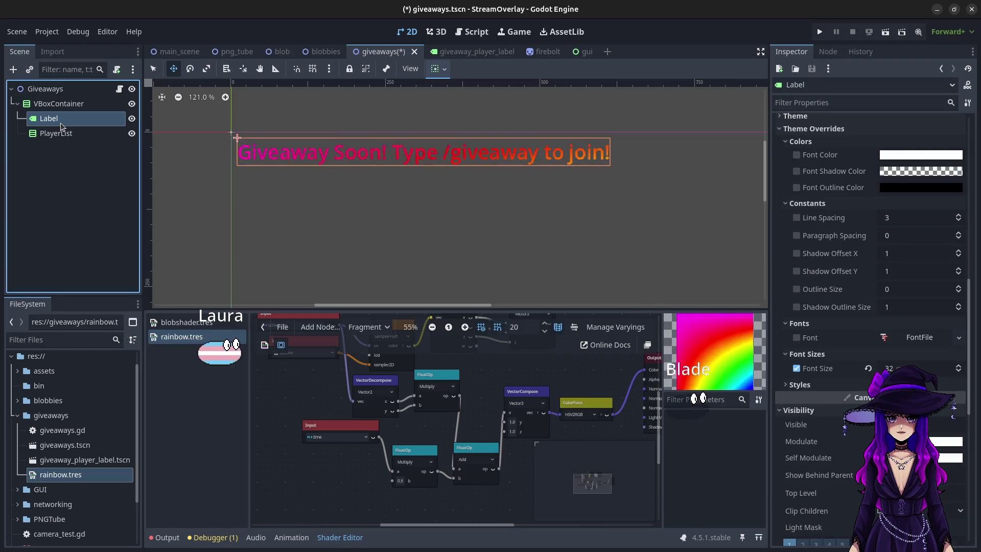
{"action": "key", "text": "ctrl+d"}
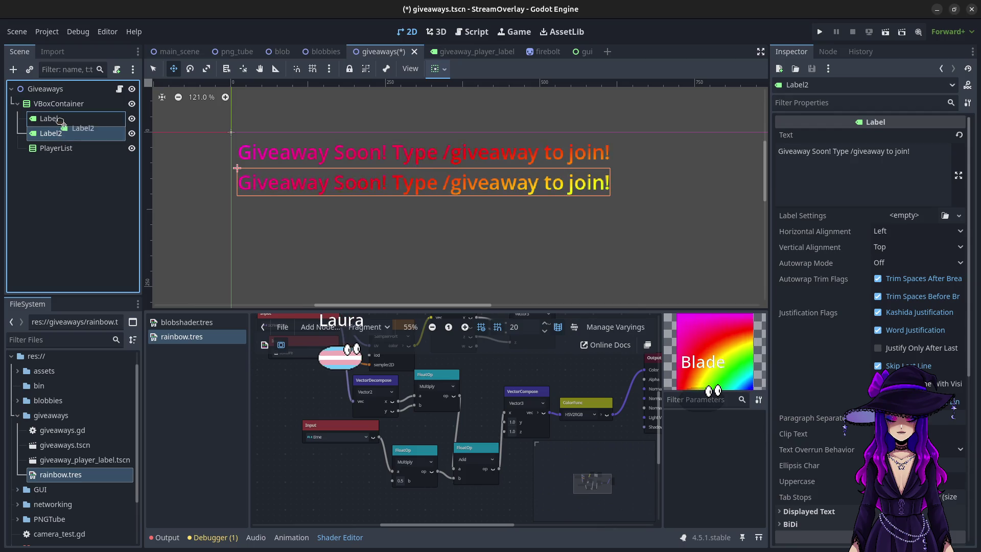
{"action": "left_click_drag", "start_coordinate": [60, 121], "coordinate": [60, 119]}
{"action": "left_click_drag", "start_coordinate": [319, 181], "coordinate": [320, 150]}
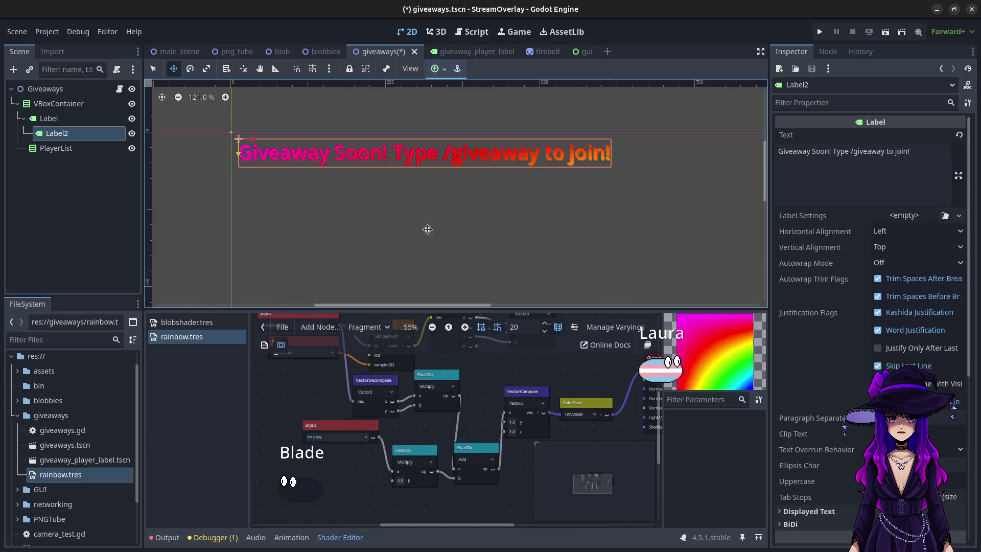
{"action": "scroll", "coordinate": [815, 388], "scroll_direction": "down", "scroll_amount": 5}
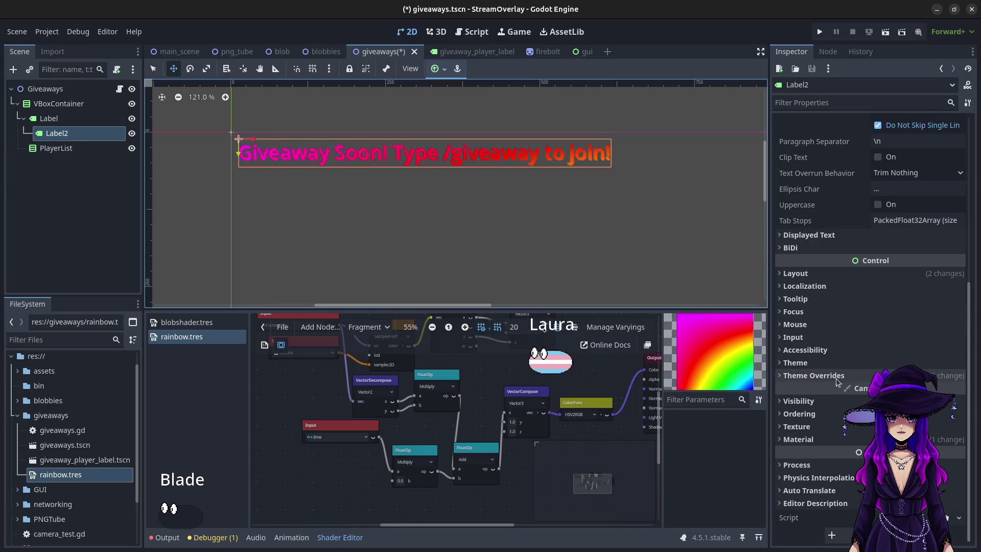
Step: Expand Label2's Theme Overrides, Ordering and Material sections in the Inspector
{"action": "left_click", "coordinate": [837, 376]}
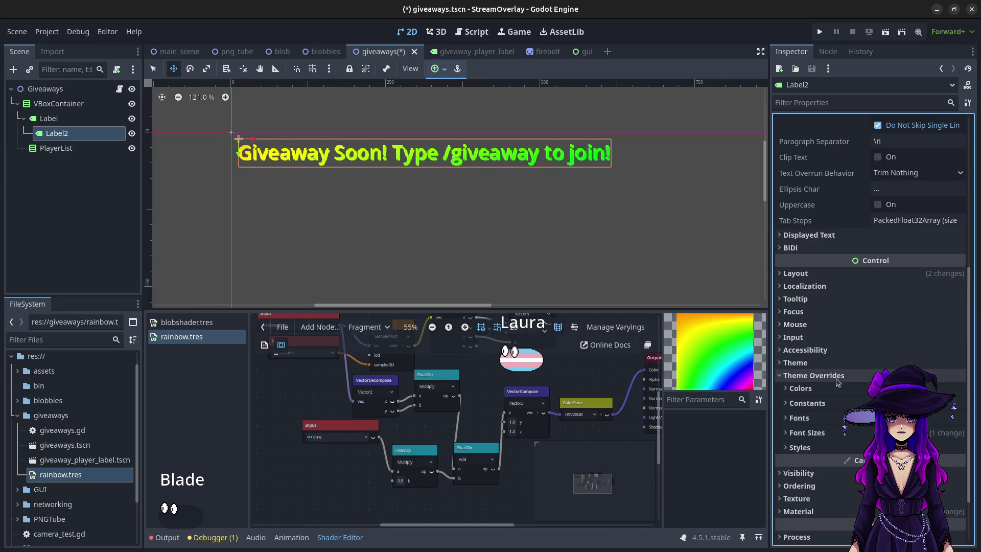
{"action": "left_click", "coordinate": [818, 486]}
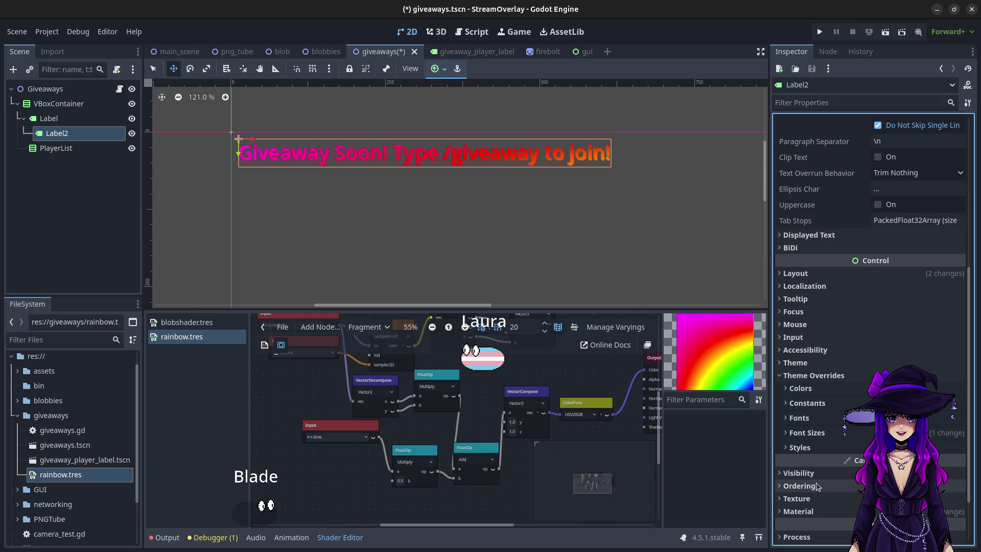
{"action": "scroll", "coordinate": [816, 482], "scroll_direction": "down", "scroll_amount": 3}
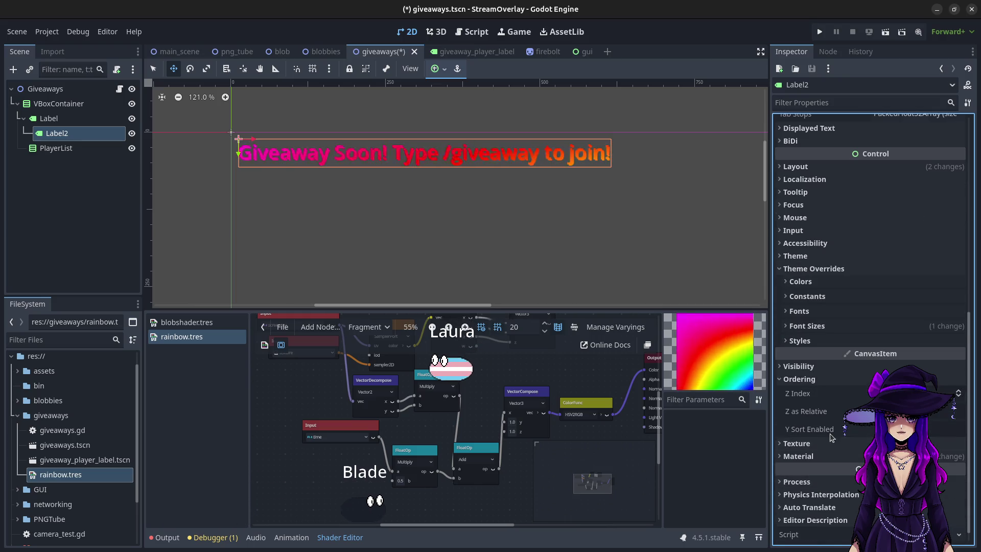
{"action": "scroll", "coordinate": [832, 437], "scroll_direction": "down", "scroll_amount": 1}
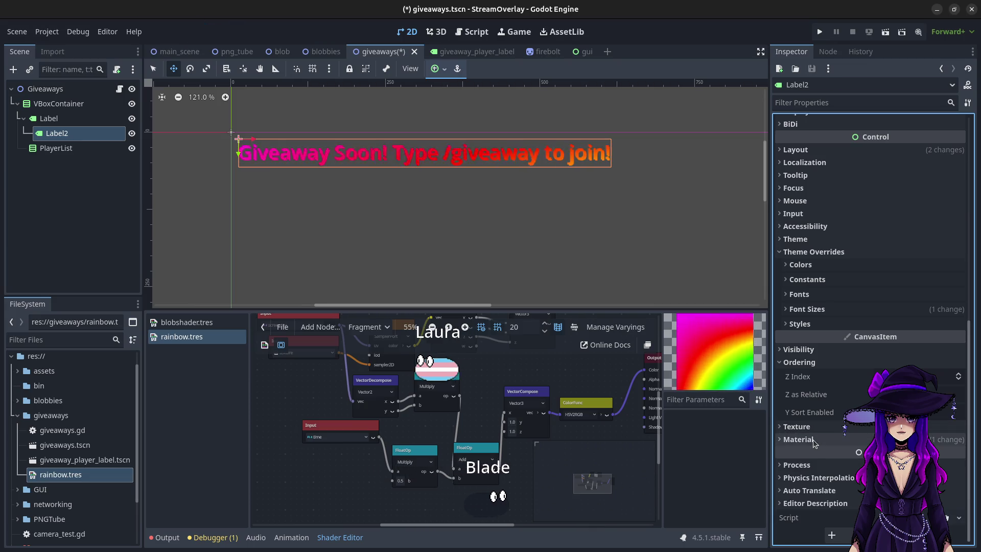
{"action": "left_click", "coordinate": [812, 440]}
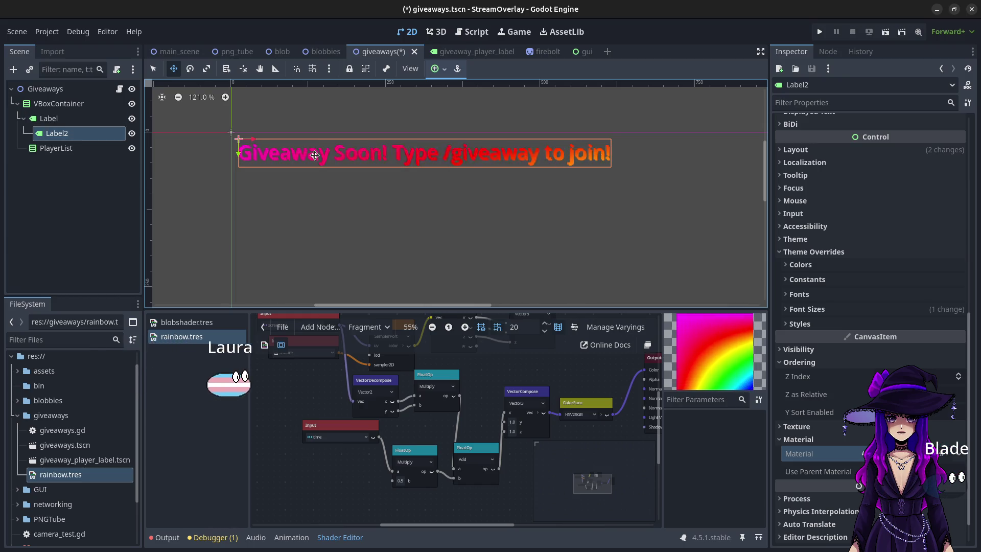
Step: Drag Label2 until it sits exactly on top of the original label
{"action": "left_click_drag", "start_coordinate": [314, 154], "coordinate": [313, 151]}
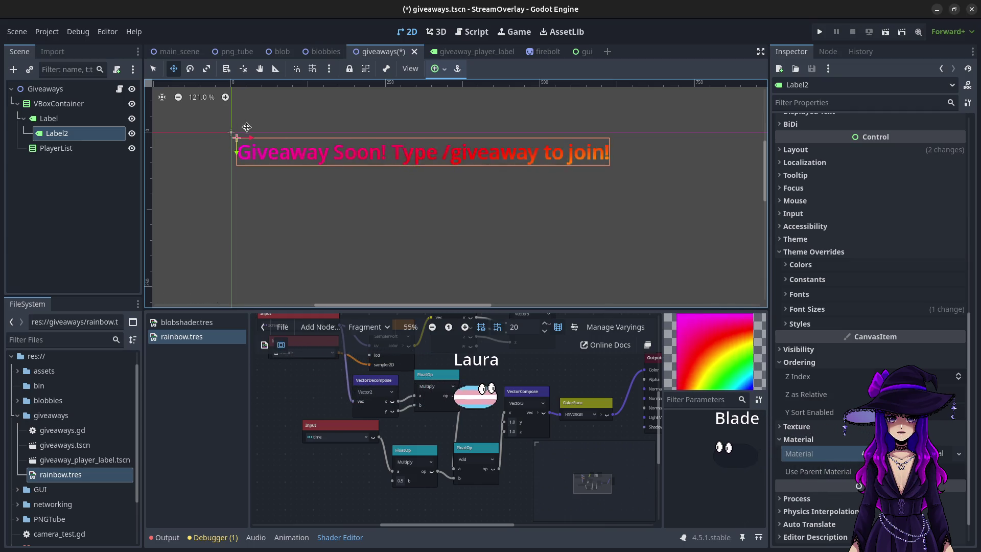
{"action": "scroll", "coordinate": [217, 137], "scroll_direction": "up", "scroll_amount": 5}
{"action": "scroll", "coordinate": [231, 154], "scroll_direction": "up", "scroll_amount": 10}
{"action": "left_click_drag", "start_coordinate": [301, 214], "coordinate": [296, 205]}
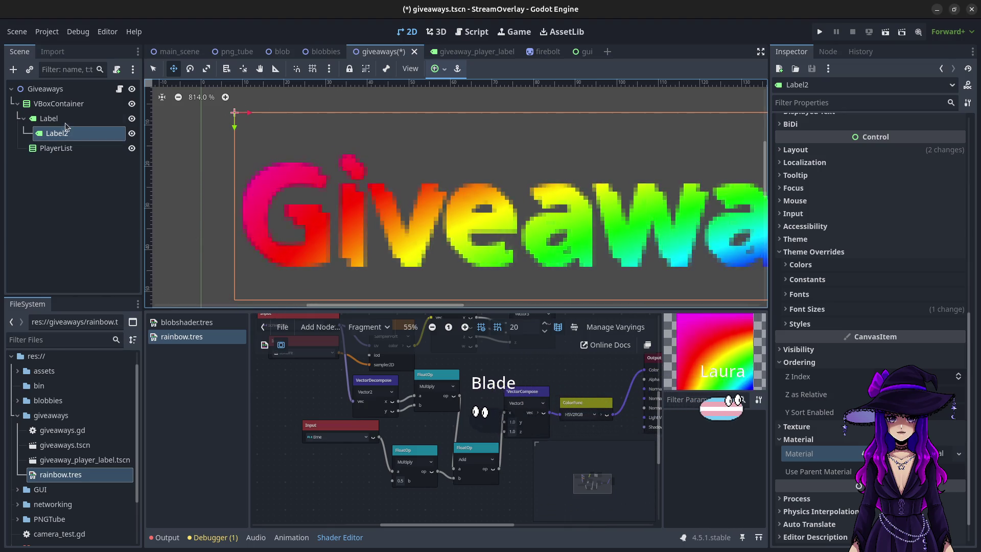
{"action": "mouse_move", "coordinate": [460, 206]}
{"action": "left_mouse_down"}
{"action": "mouse_move", "coordinate": [452, 194]}
{"action": "mouse_move", "coordinate": [460, 206]}
{"action": "left_mouse_up"}
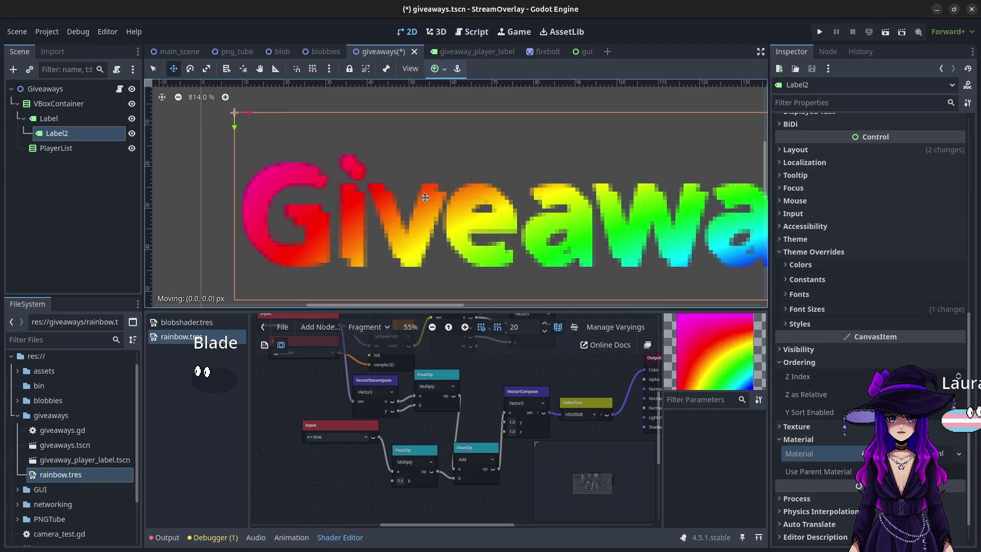
{"action": "left_click", "coordinate": [91, 121]}
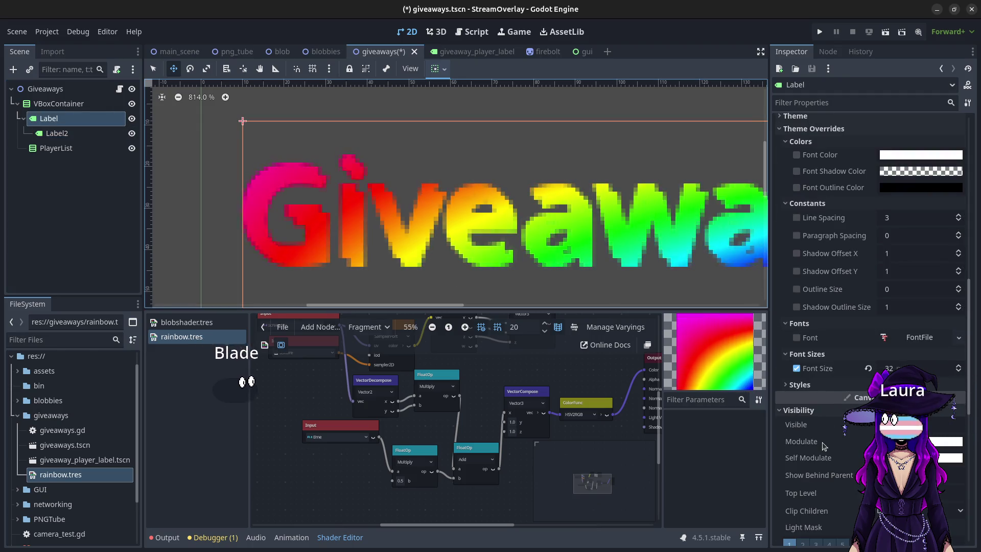
Step: Clear the original Label's rainbow material and darken its Modulate tint to nearly black
{"action": "scroll", "coordinate": [869, 358], "scroll_direction": "down", "scroll_amount": 10}
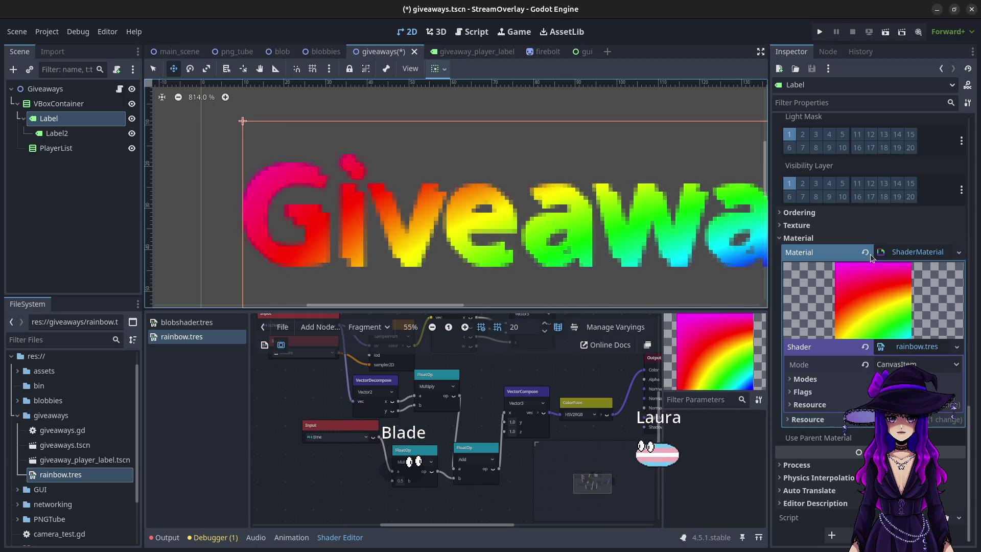
{"action": "left_click", "coordinate": [865, 252]}
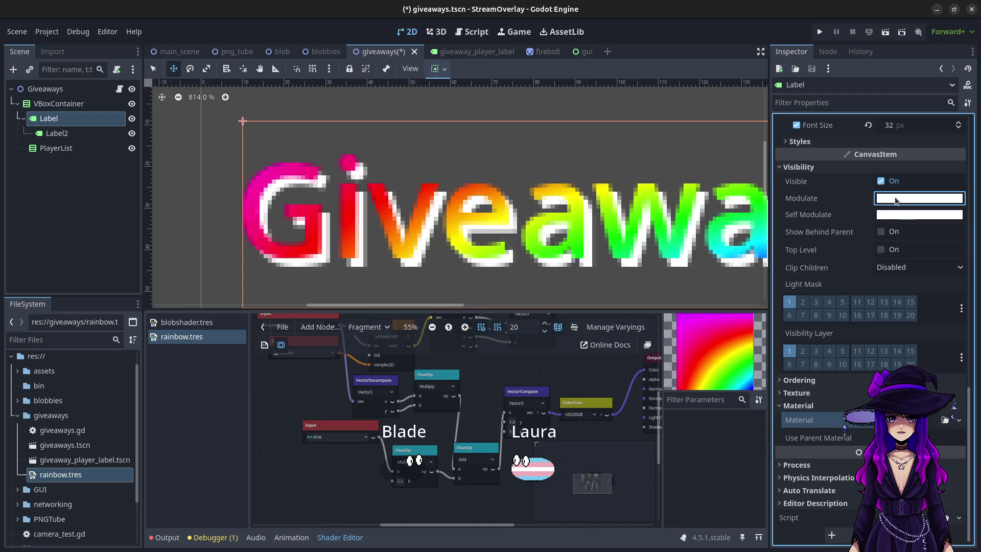
{"action": "left_click", "coordinate": [899, 199]}
{"action": "left_click_drag", "start_coordinate": [967, 217], "coordinate": [969, 351]}
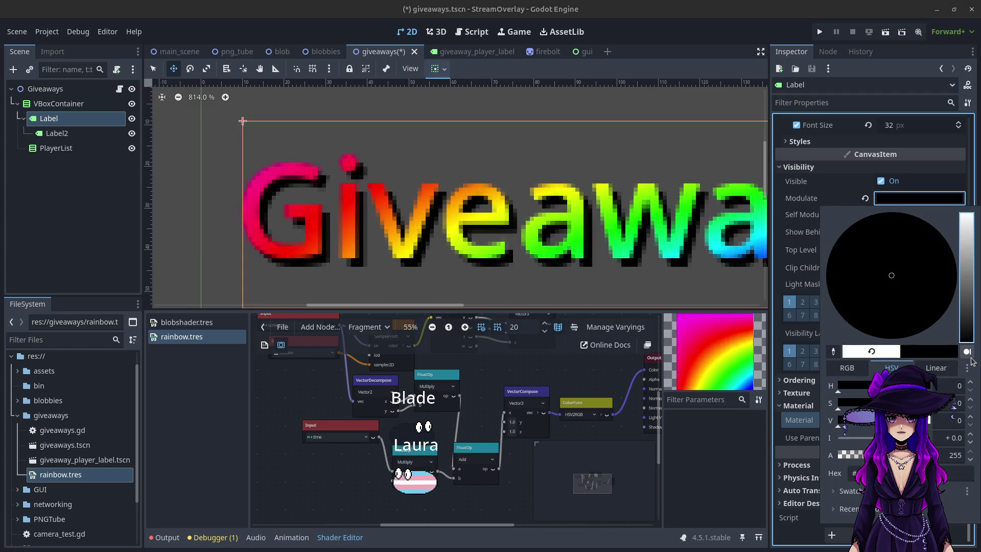
{"action": "scroll", "coordinate": [417, 187], "scroll_direction": "down", "scroll_amount": 2}
{"action": "scroll", "coordinate": [309, 167], "scroll_direction": "down", "scroll_amount": 13}
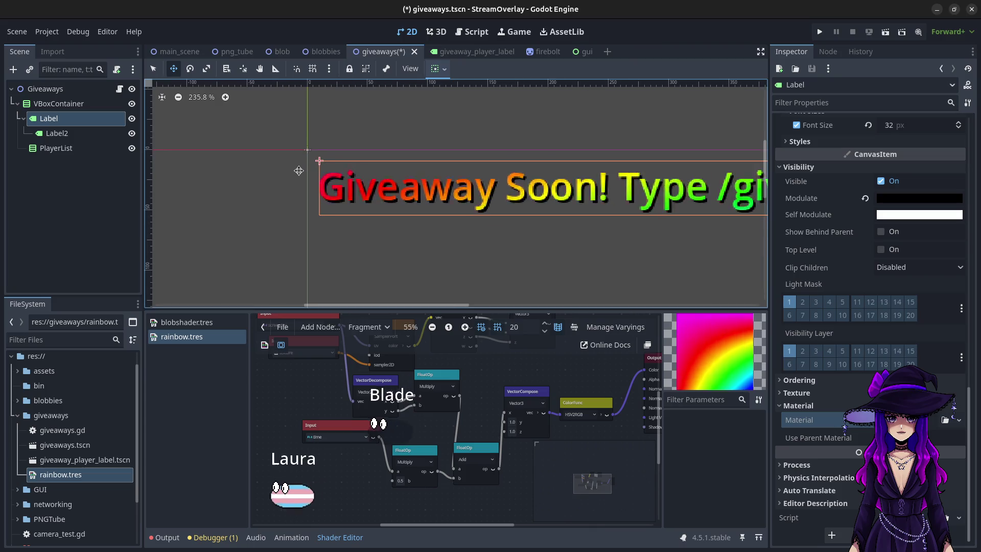